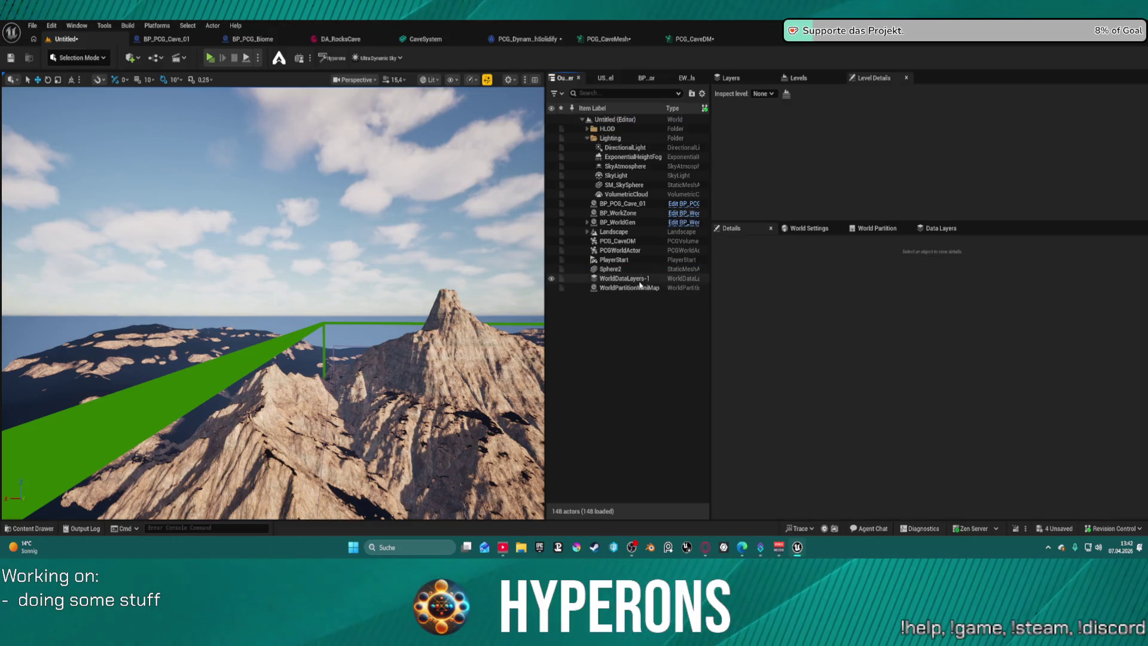
Run Setup Landscape for RVT from the Hyperons Editor Tool, then select RVT-Volume-Height in the Outliner.
{"action": "left_click", "coordinate": [643, 79]}
{"action": "left_click", "coordinate": [675, 77]}
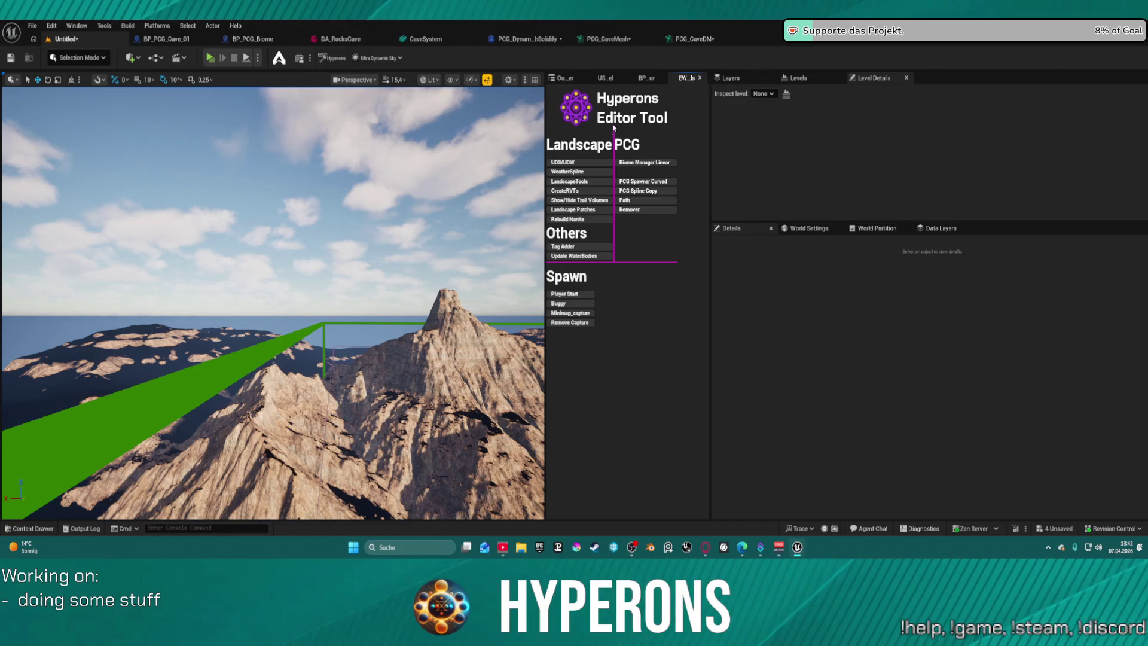
{"action": "left_click", "coordinate": [601, 194]}
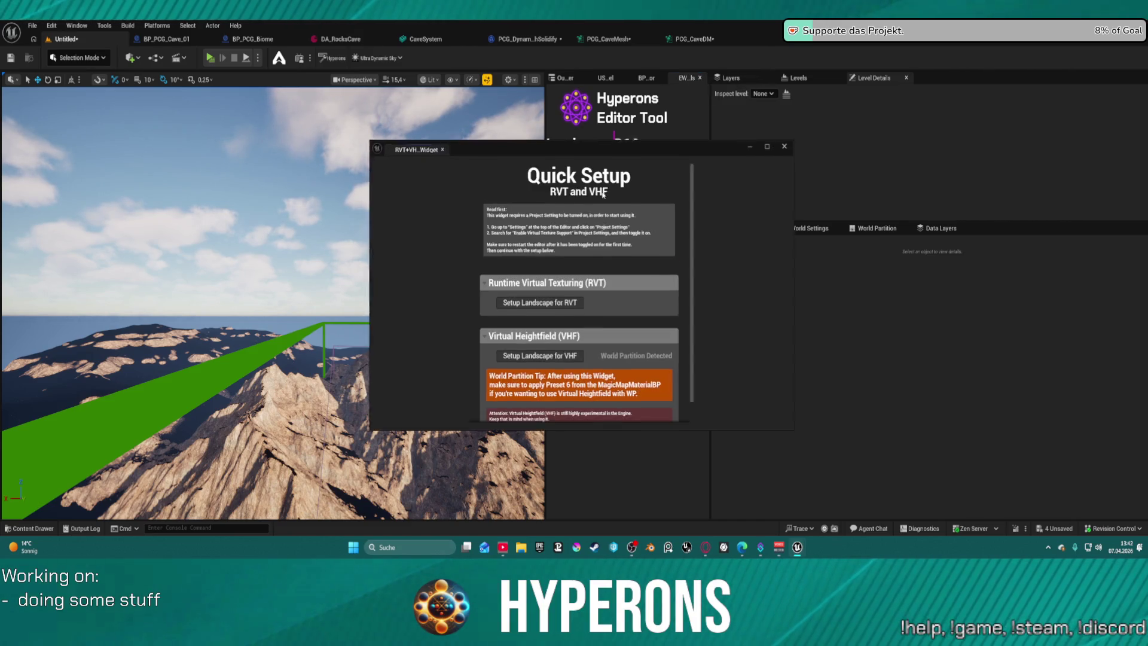
{"action": "left_click", "coordinate": [573, 303]}
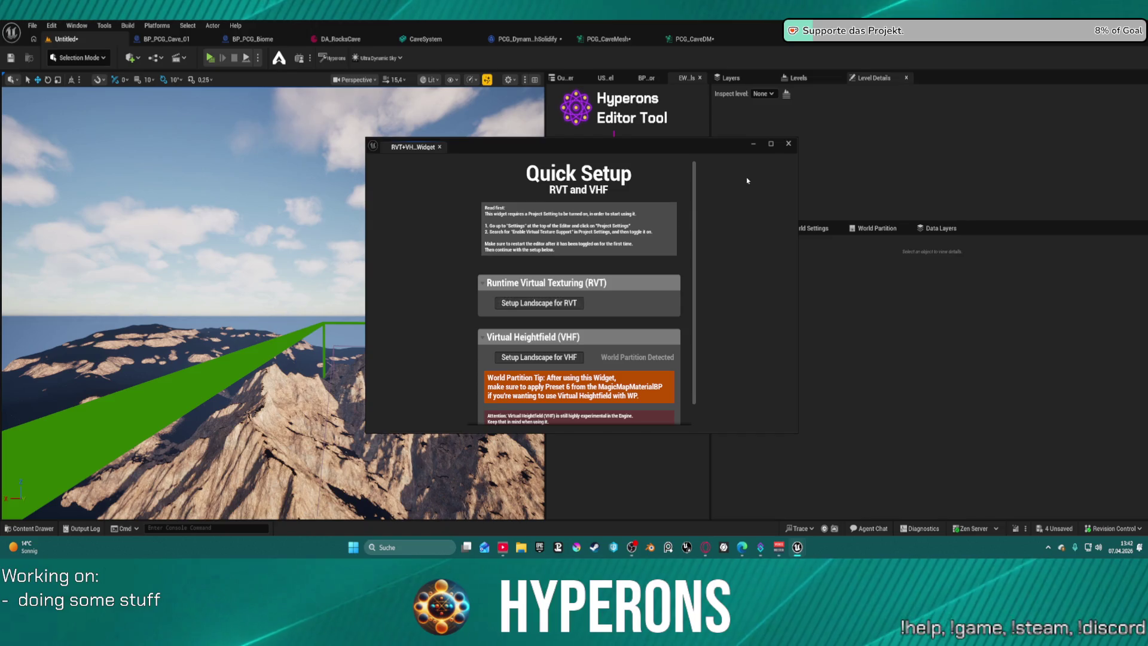
{"action": "left_click", "coordinate": [789, 144]}
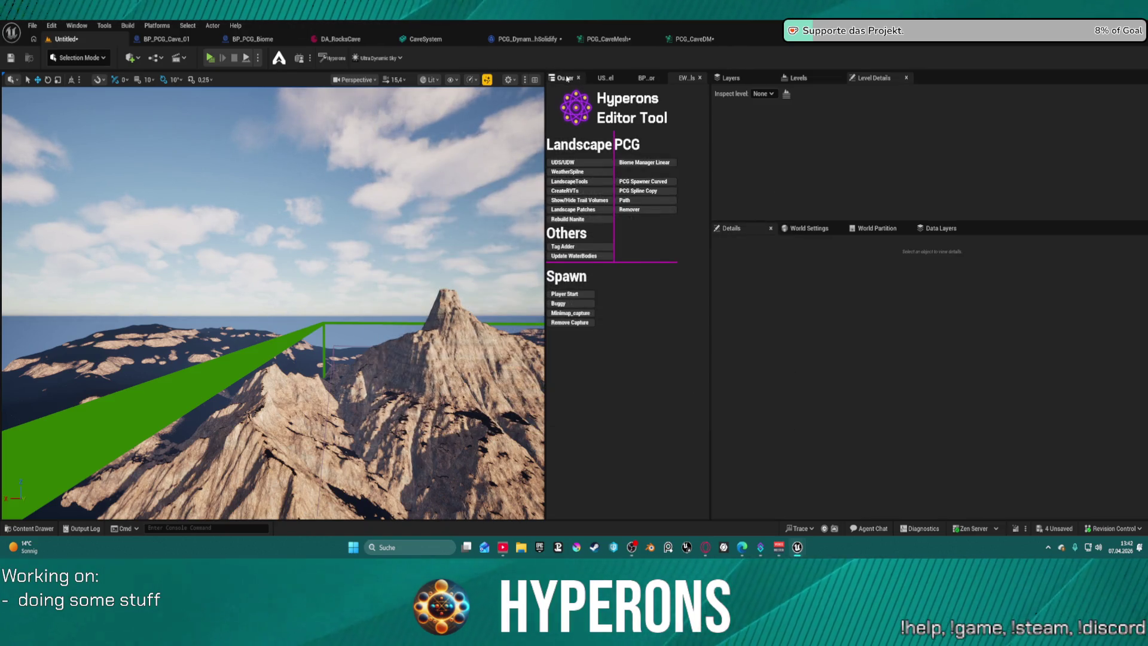
{"action": "left_click", "coordinate": [565, 77]}
{"action": "left_click", "coordinate": [628, 287]}
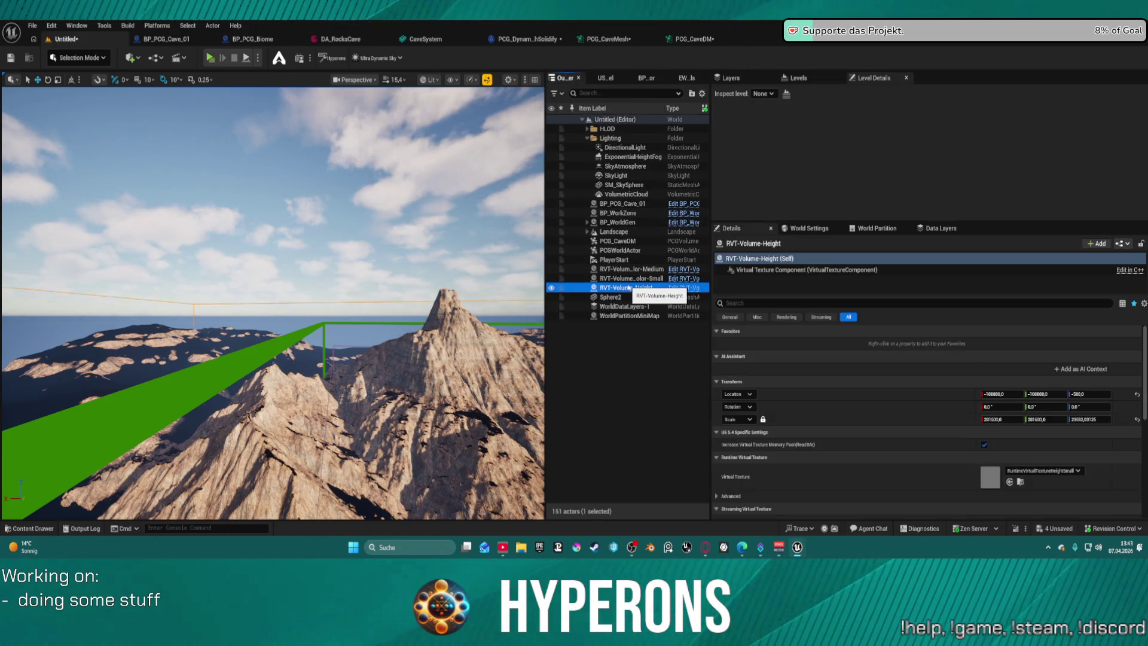
Frame RVT-Volume-Height, then filter the Landscape's Details down to its runtime virtual texture settings.
{"action": "double_click", "coordinate": [628, 288]}
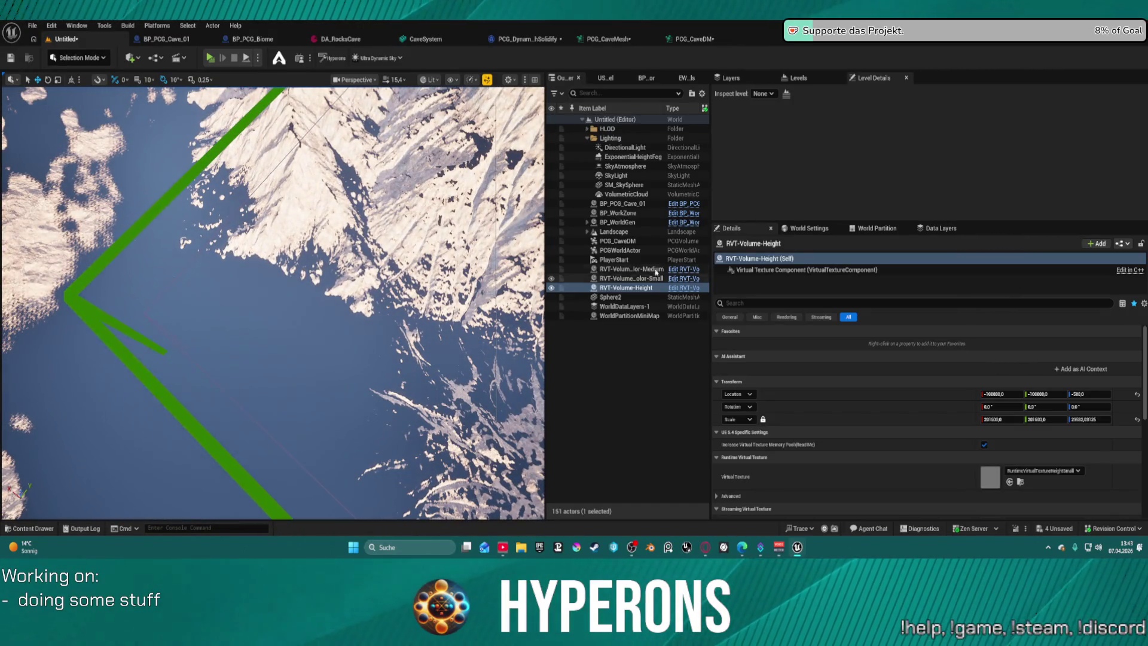
{"action": "left_click", "coordinate": [615, 231]}
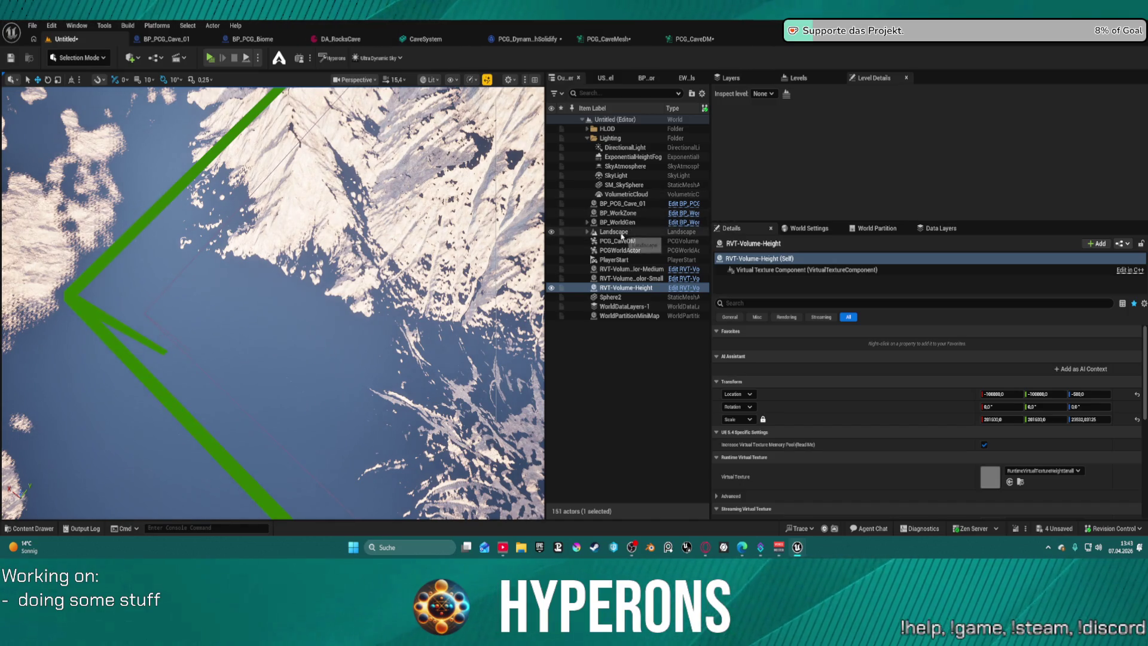
{"action": "scroll", "coordinate": [881, 427], "scroll_direction": "down", "scroll_amount": 5}
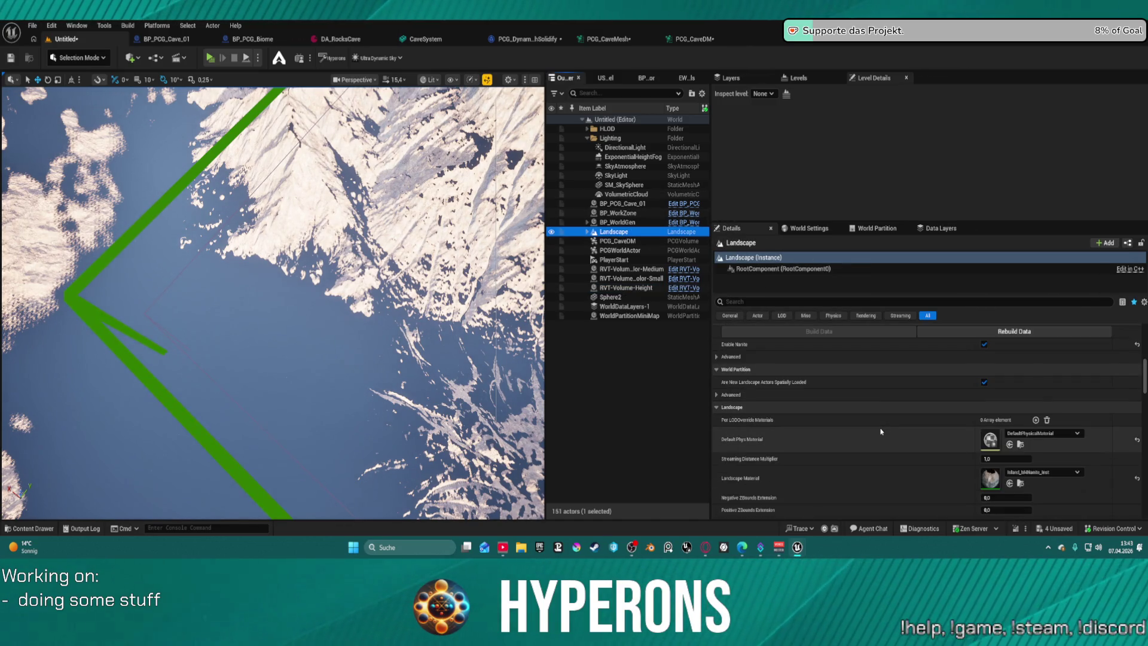
{"action": "scroll", "coordinate": [881, 431], "scroll_direction": "down", "scroll_amount": 10}
{"action": "scroll", "coordinate": [892, 407], "scroll_direction": "down", "scroll_amount": 10}
{"action": "scroll", "coordinate": [892, 406], "scroll_direction": "down", "scroll_amount": 10}
{"action": "scroll", "coordinate": [892, 406], "scroll_direction": "up", "scroll_amount": 10}
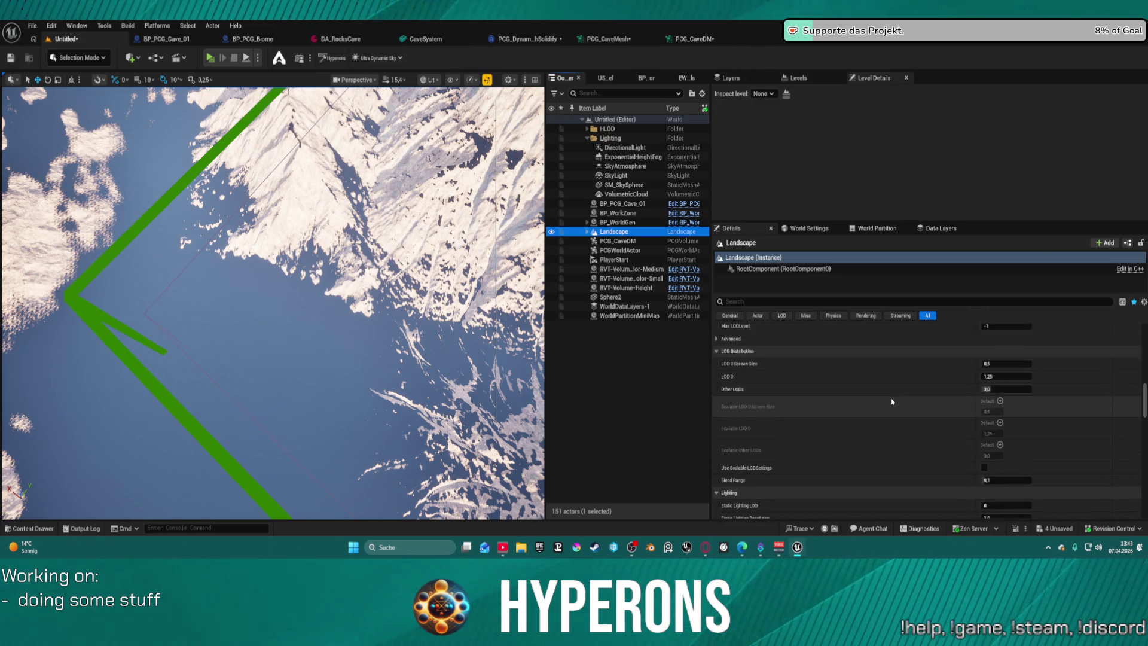
{"action": "scroll", "coordinate": [891, 402], "scroll_direction": "up", "scroll_amount": 10}
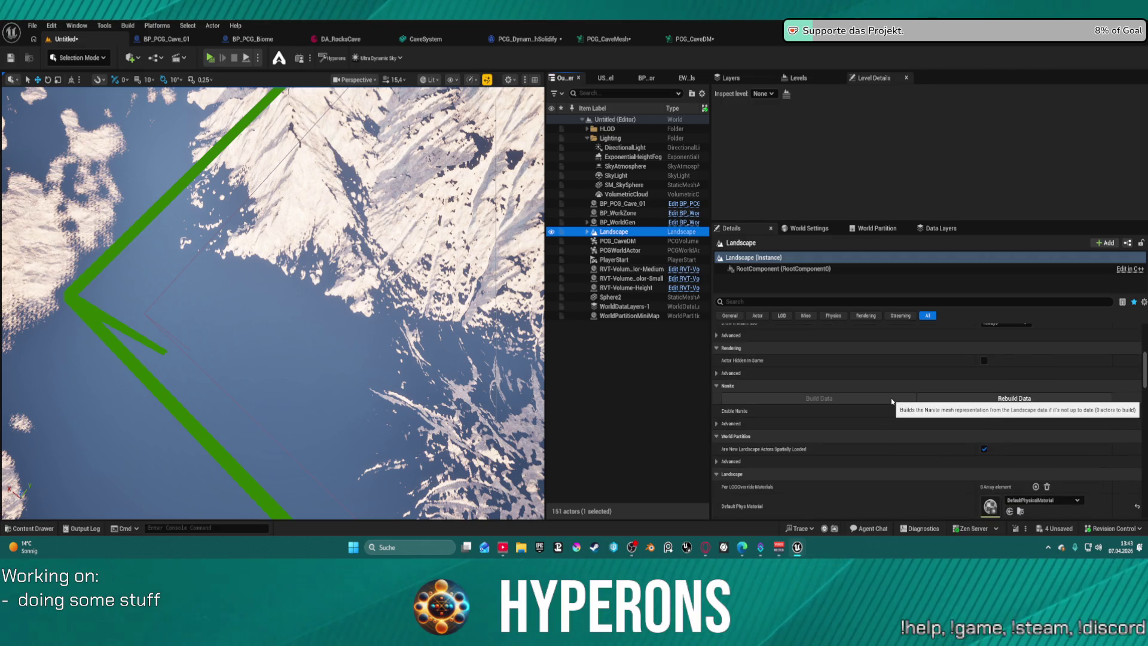
{"action": "scroll", "coordinate": [891, 401], "scroll_direction": "up", "scroll_amount": 10}
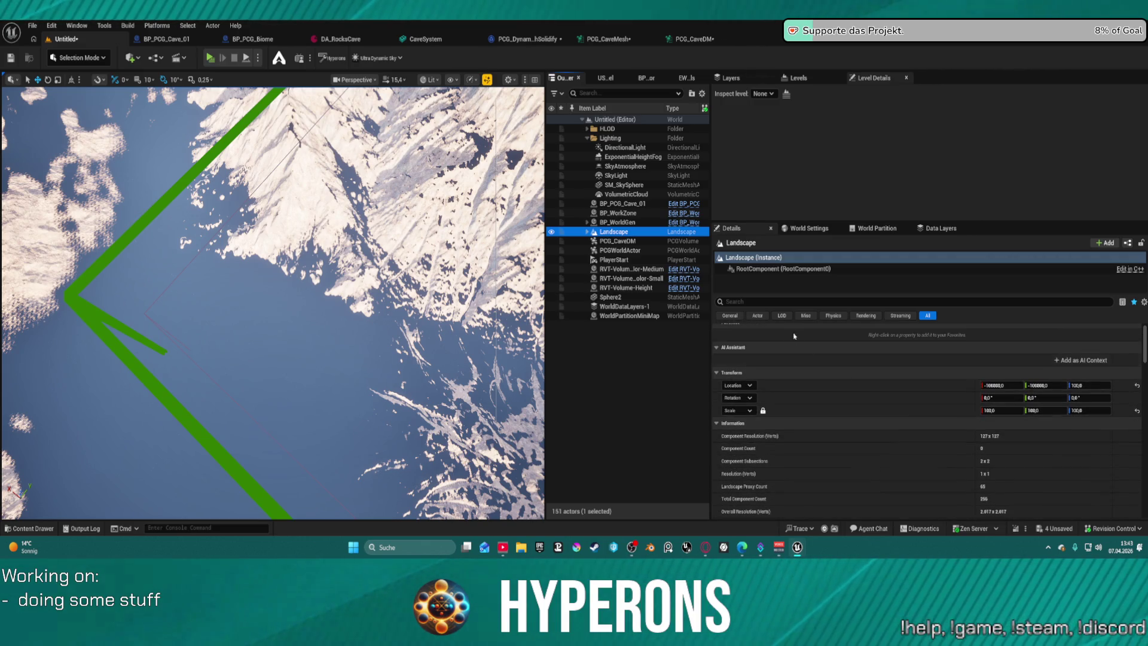
{"action": "left_click", "coordinate": [790, 300]}
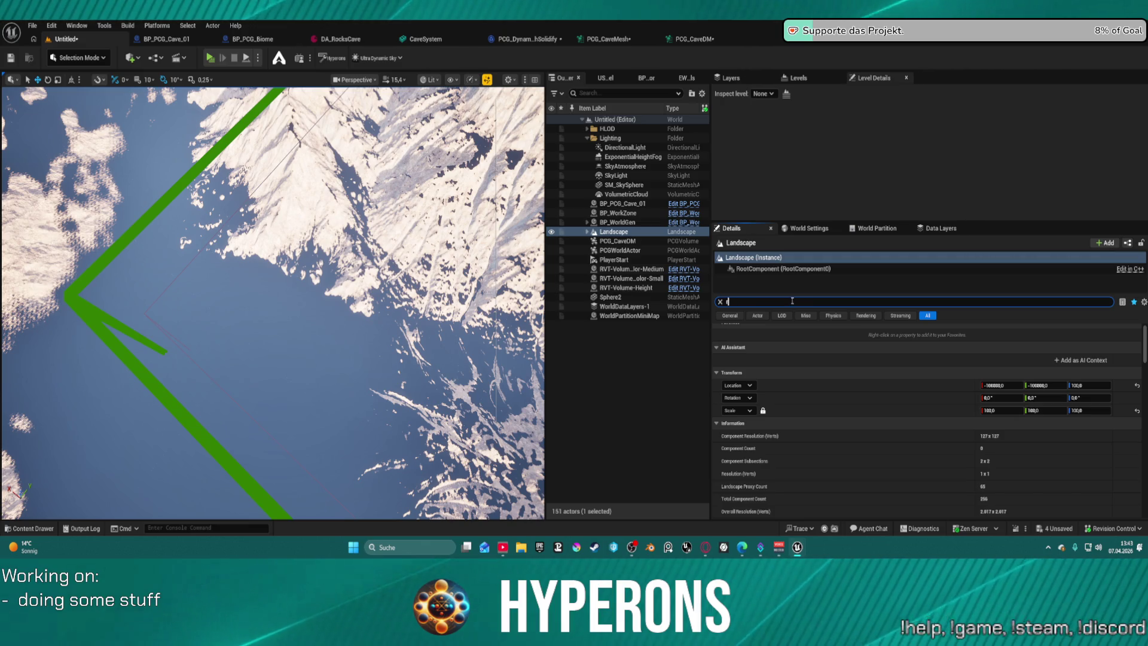
{"action": "type", "text": "runt"}
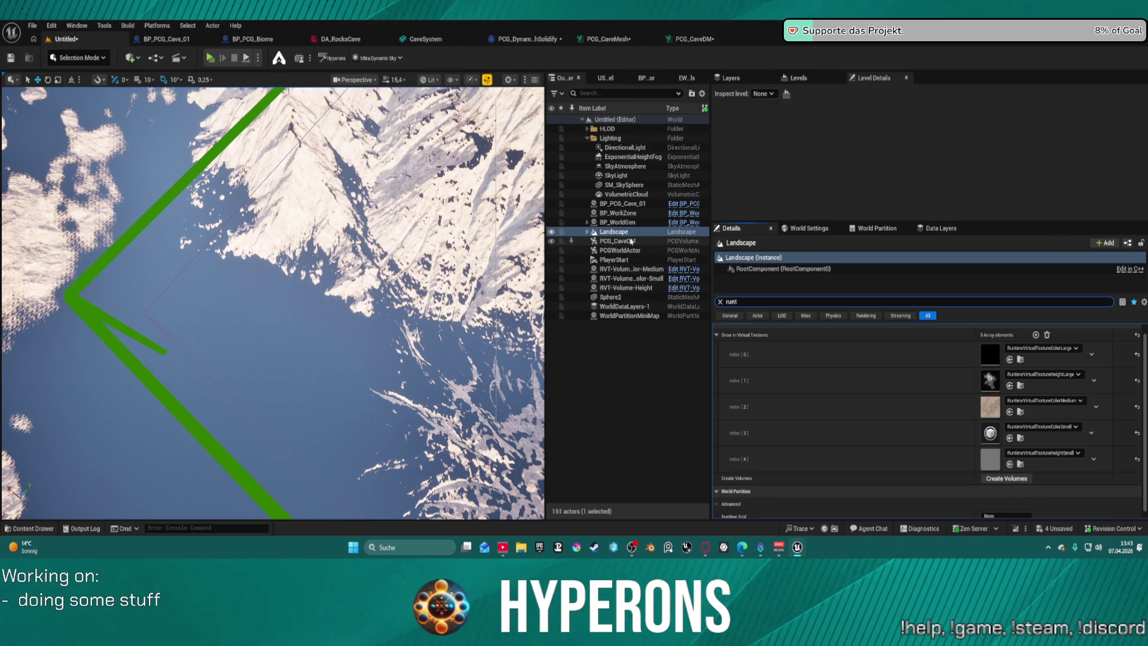
Inspect the RVT-Volume-Color-Medium, RVT-Volume-Color-Small and RVT-Volume-Height volumes' assigned textures.
{"action": "left_click", "coordinate": [640, 270]}
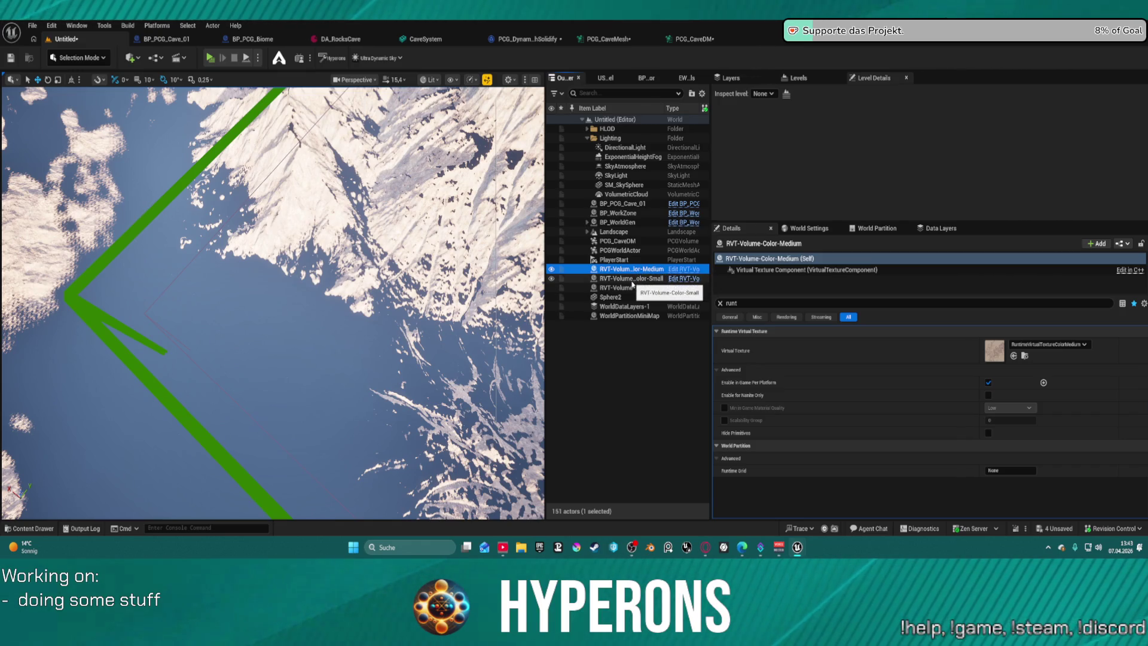
{"action": "left_click", "coordinate": [632, 279]}
{"action": "left_click", "coordinate": [632, 288]}
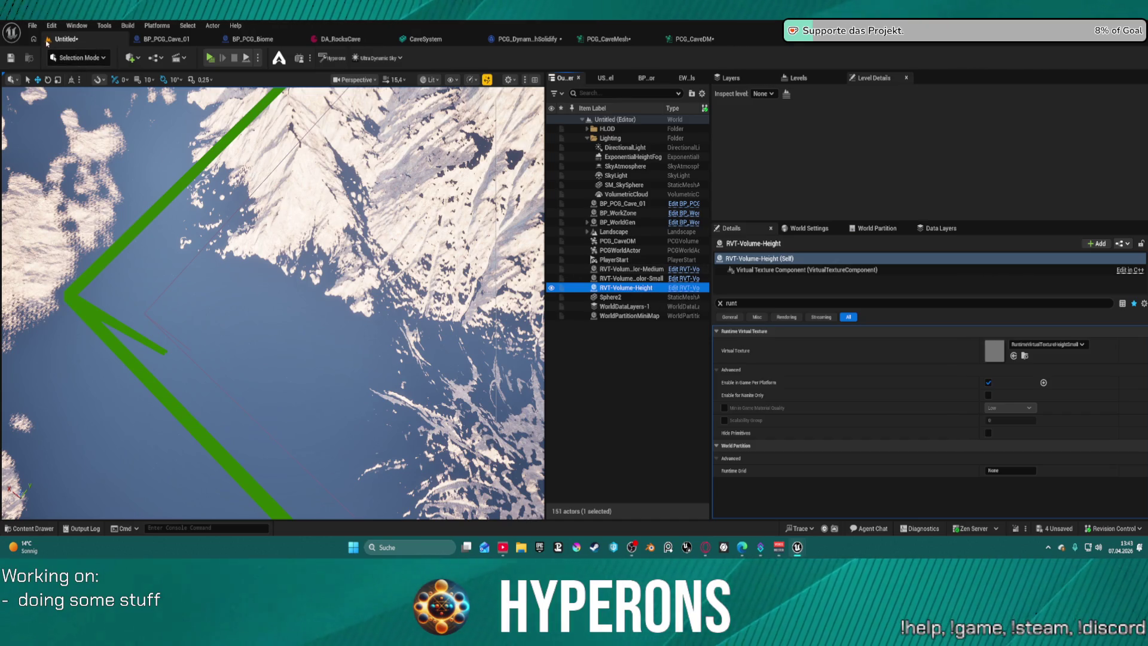
{"action": "left_click", "coordinate": [80, 57]}
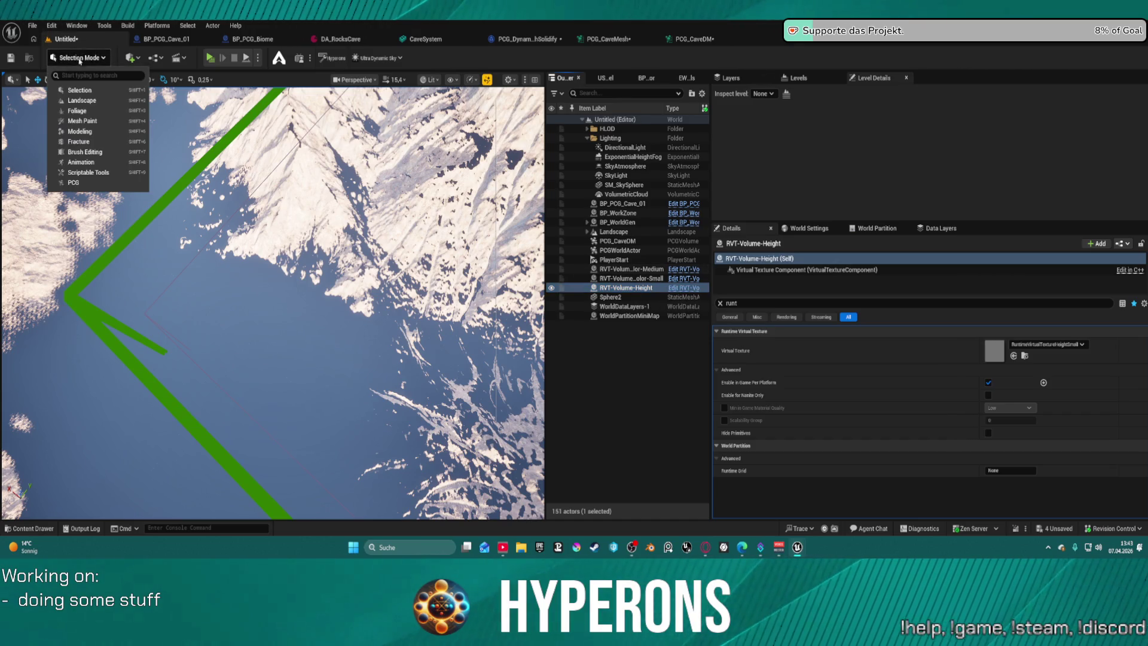
Enter Landscape Mode's Paint tool, load the 20 target layers, check Auto's layer actions, and widen the panel.
{"action": "left_click", "coordinate": [94, 103]}
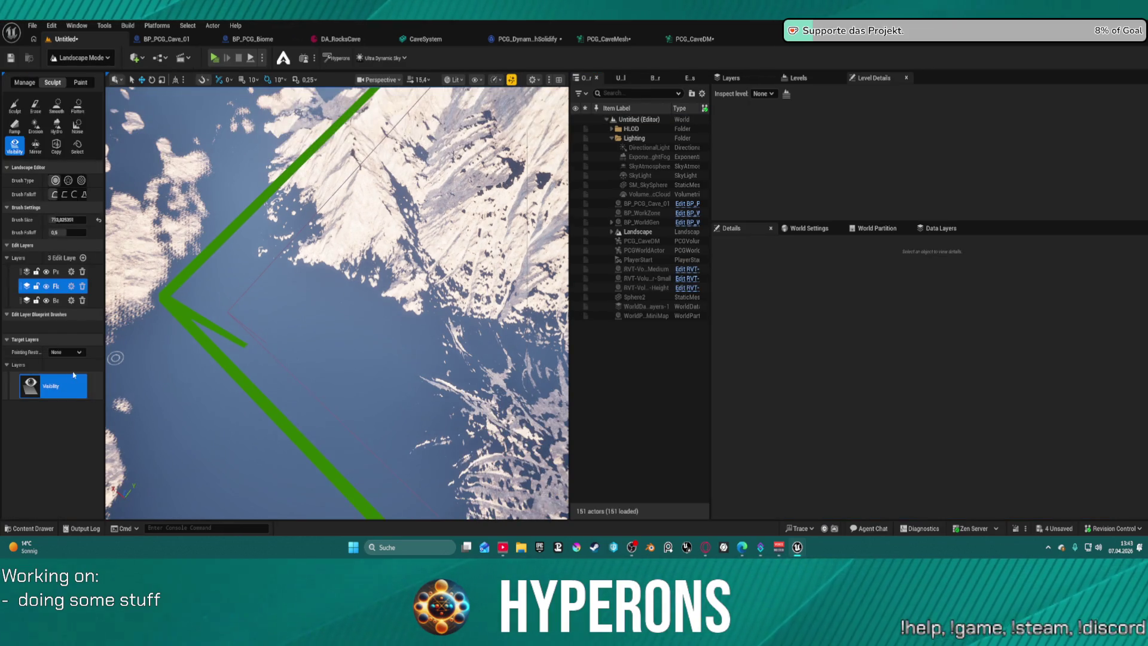
{"action": "left_click", "coordinate": [85, 82]}
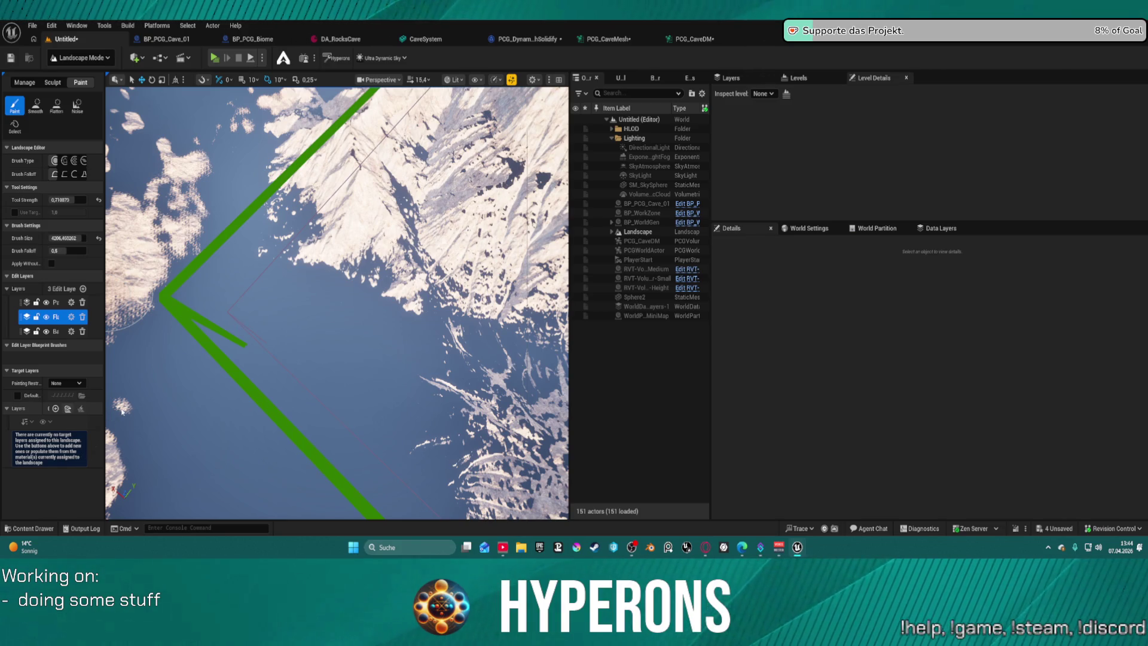
{"action": "left_click", "coordinate": [67, 408]}
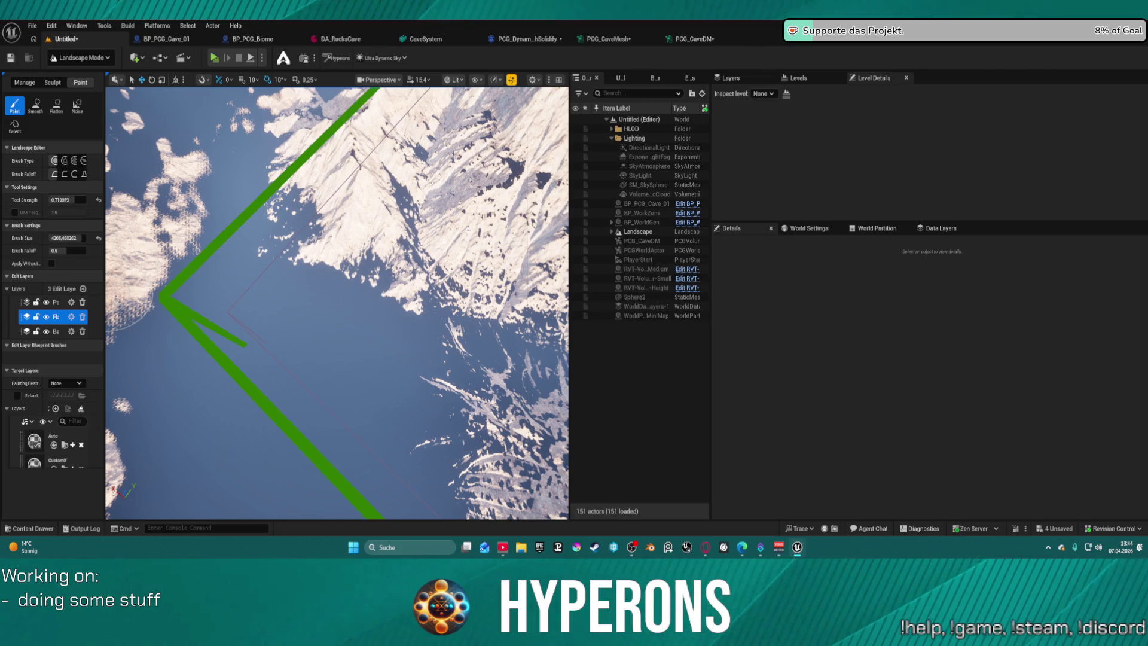
{"action": "right_click", "coordinate": [35, 443]}
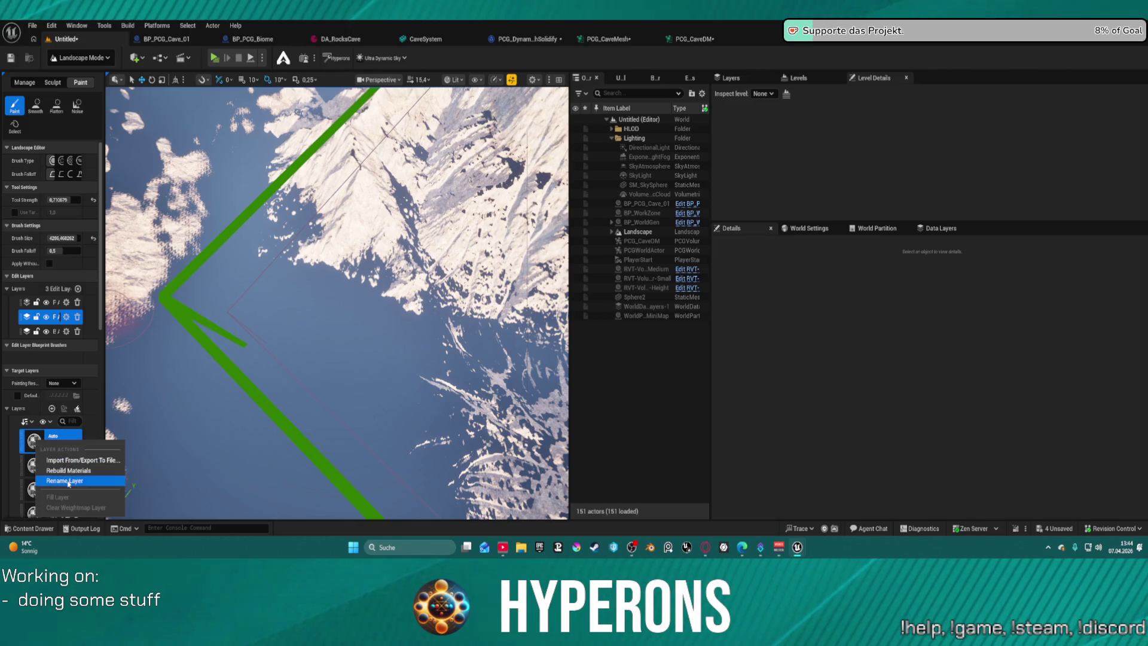
{"action": "left_click", "coordinate": [462, 63]}
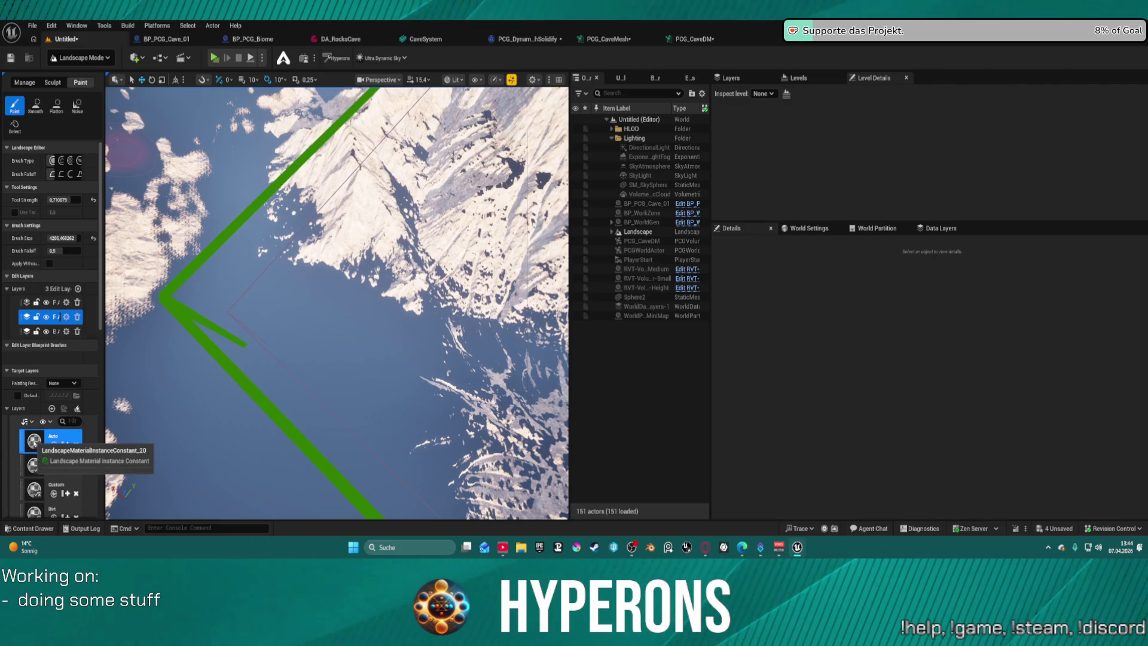
{"action": "right_click", "coordinate": [34, 443]}
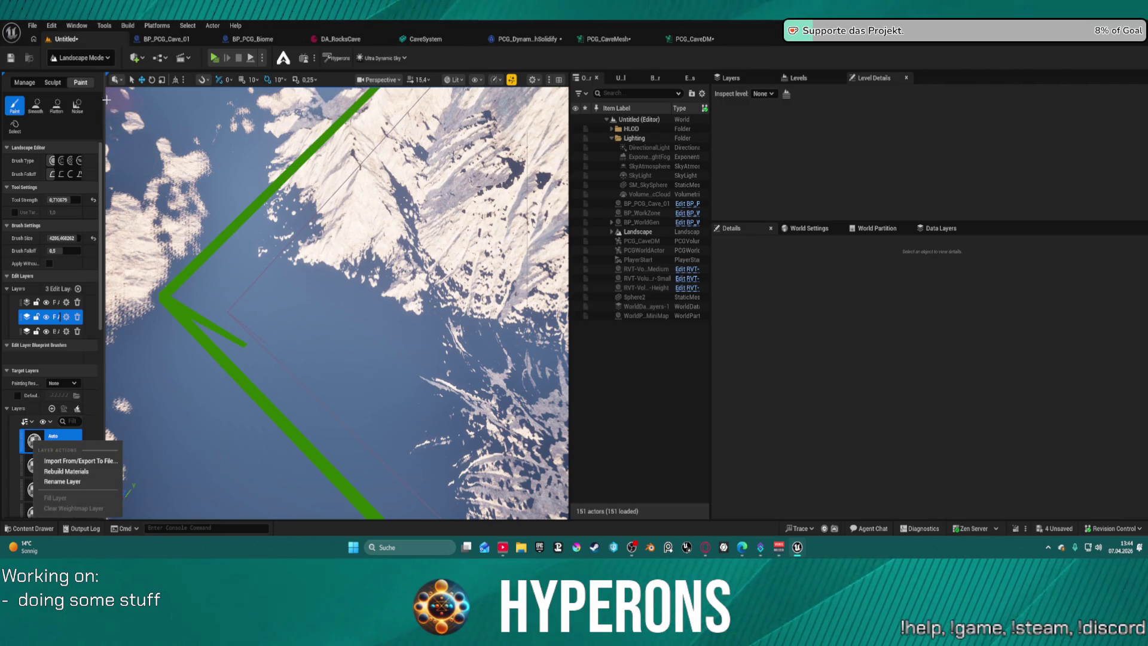
{"action": "left_click_drag", "start_coordinate": [104, 94], "coordinate": [342, 96]}
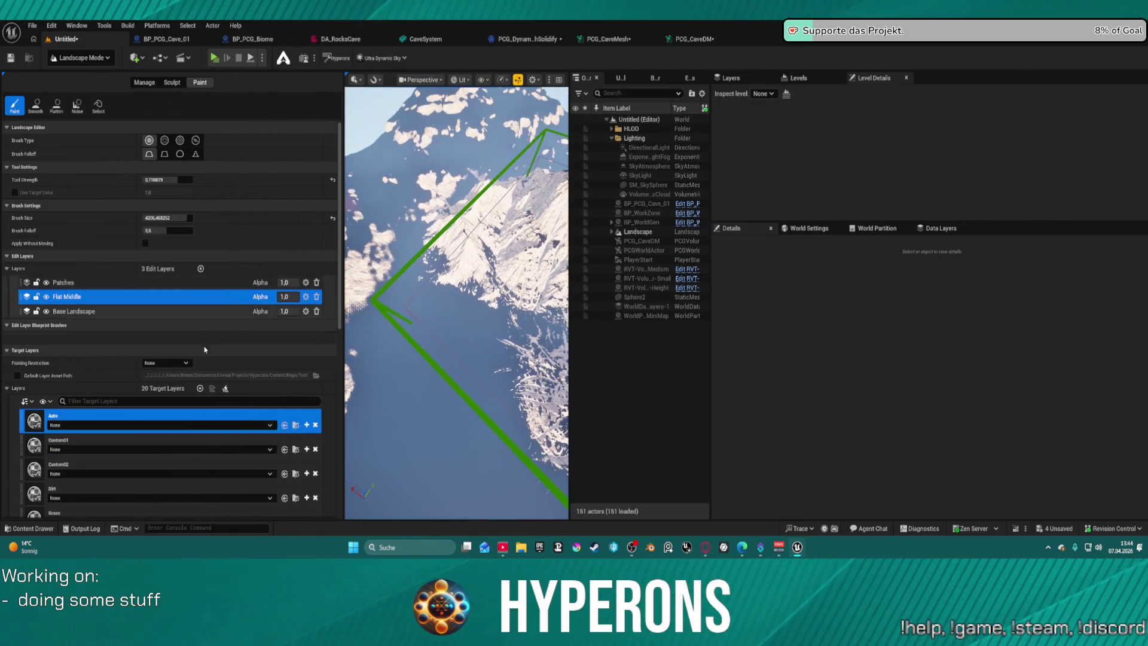
Review Auto's layer info and assign Custom01_LayerInfo and Custom02_LayerInfo to their layers.
{"action": "left_click", "coordinate": [159, 425]}
{"action": "left_click", "coordinate": [128, 308]}
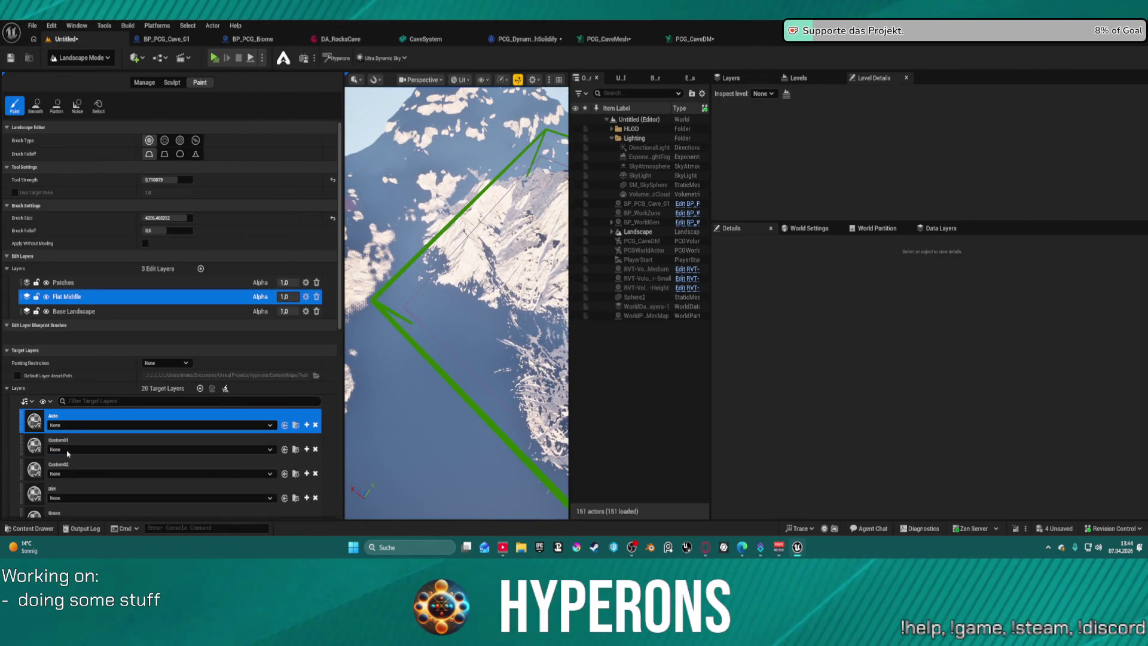
{"action": "left_click", "coordinate": [102, 456]}
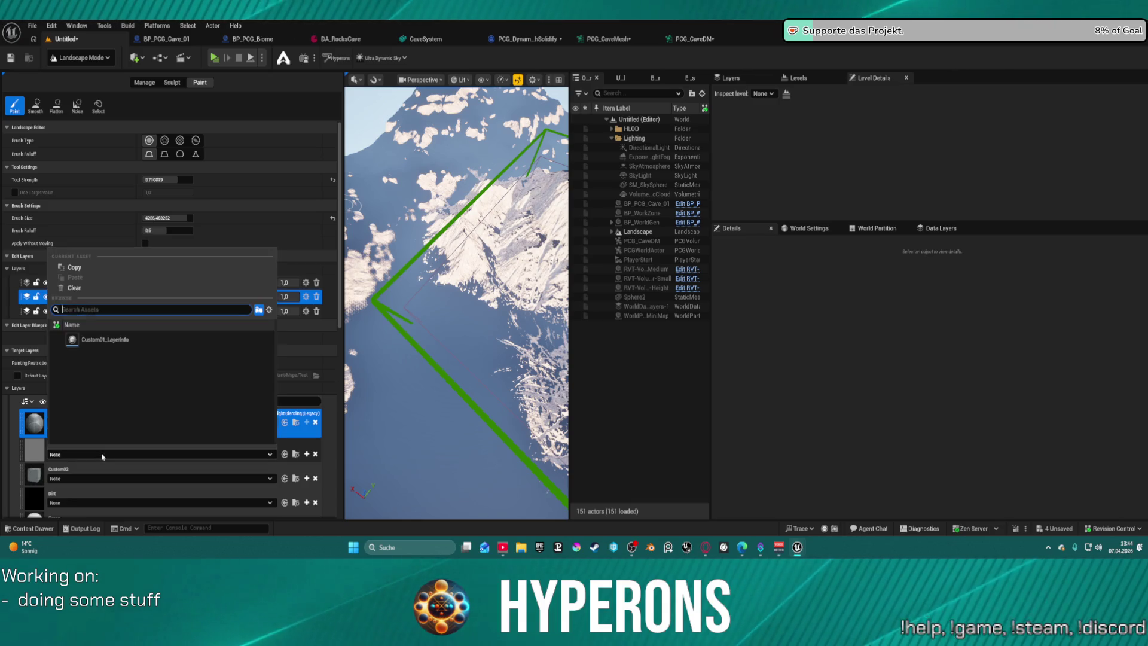
{"action": "key", "text": "Escape"}
{"action": "left_click", "coordinate": [83, 481]}
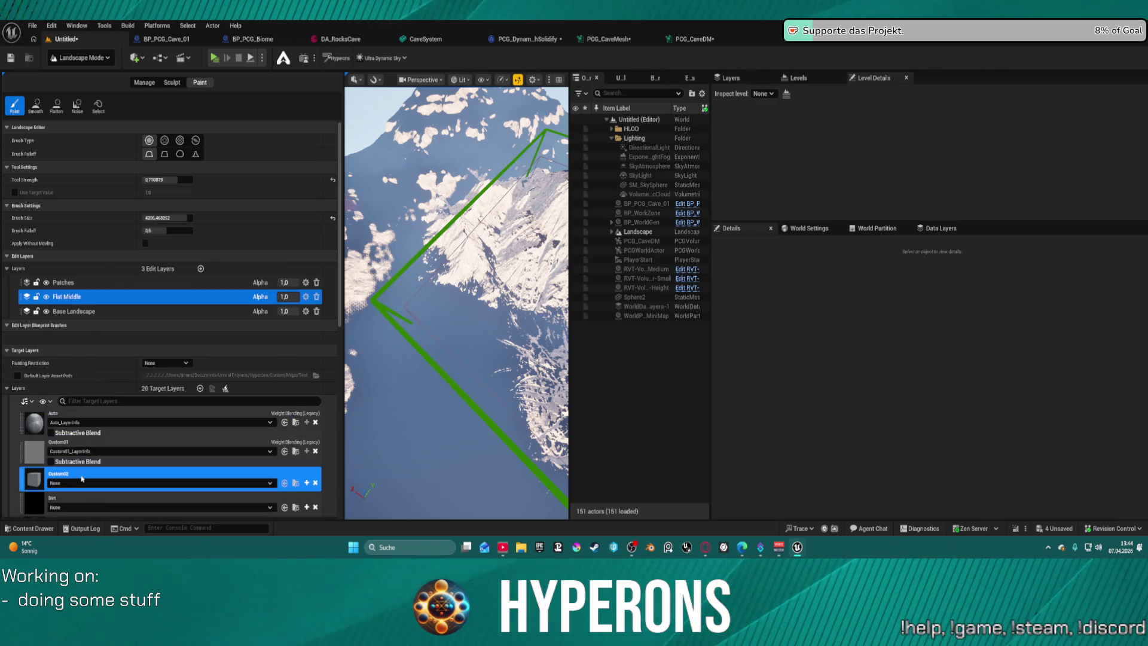
{"action": "key", "text": "Return"}
Assign Dirt_LayerInfo to the Dirt target layer.
{"action": "left_click", "coordinate": [82, 504]}
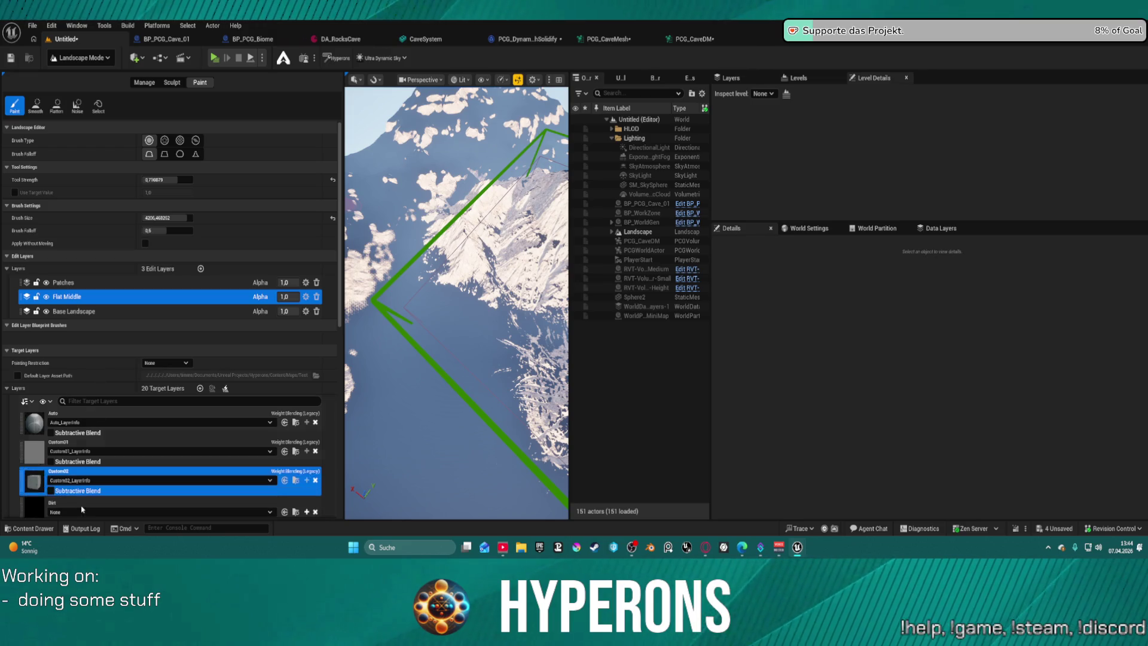
{"action": "scroll", "coordinate": [76, 206], "scroll_direction": "down", "scroll_amount": 10}
{"action": "left_click", "coordinate": [77, 206]}
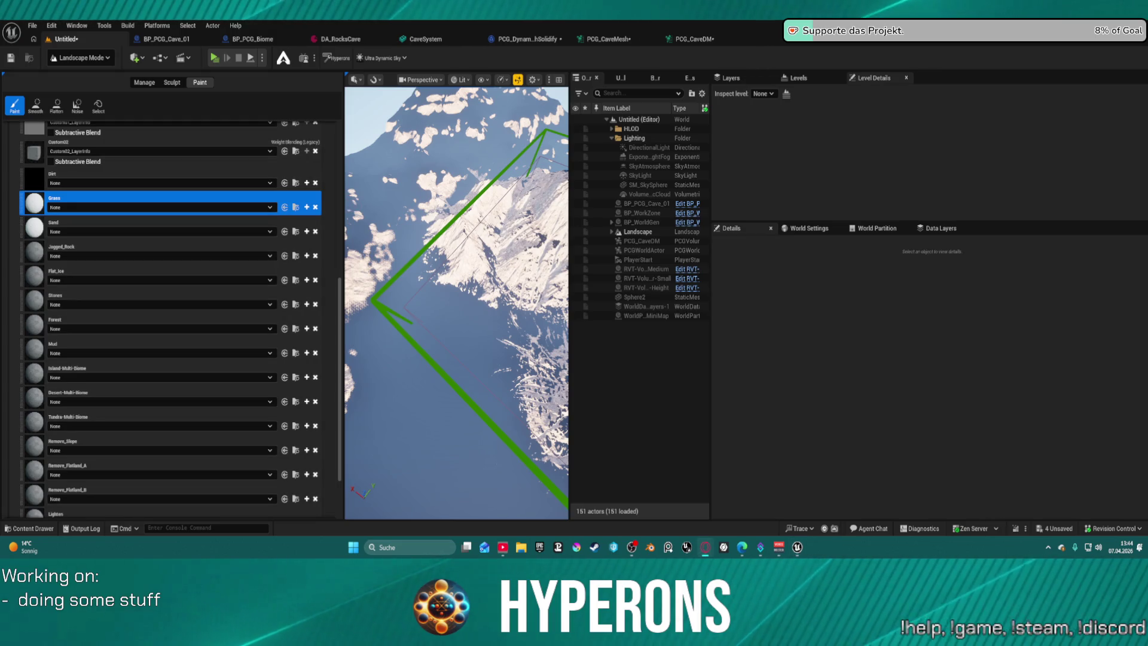
{"action": "scroll", "coordinate": [253, 216], "scroll_direction": "up", "scroll_amount": 10}
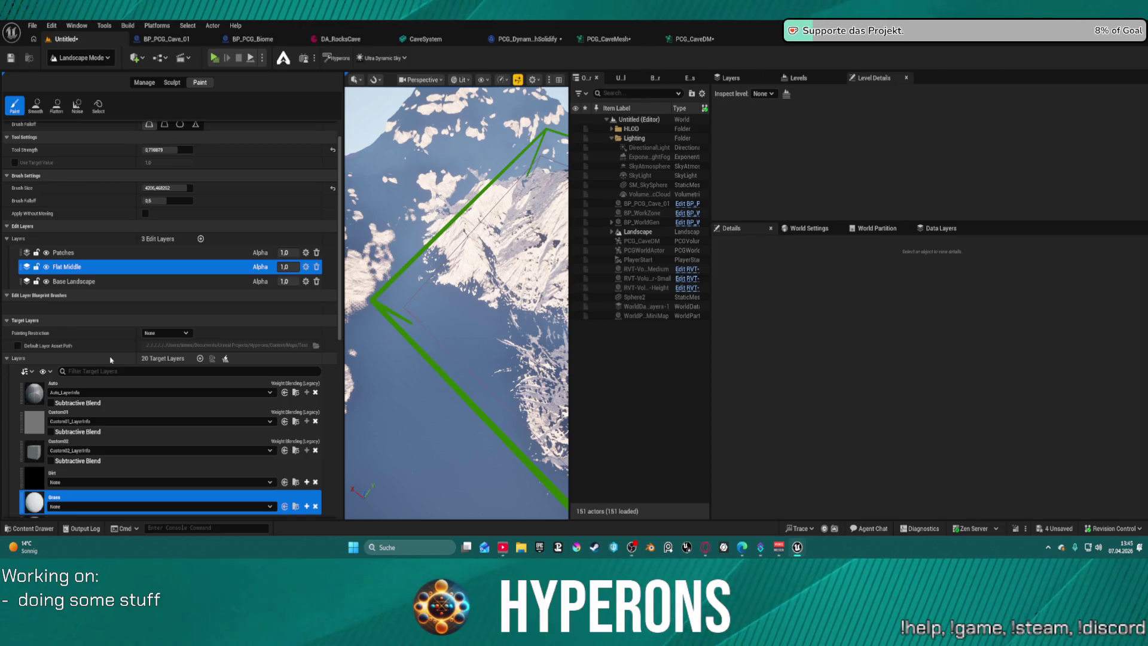
{"action": "scroll", "coordinate": [239, 209], "scroll_direction": "up", "scroll_amount": 2}
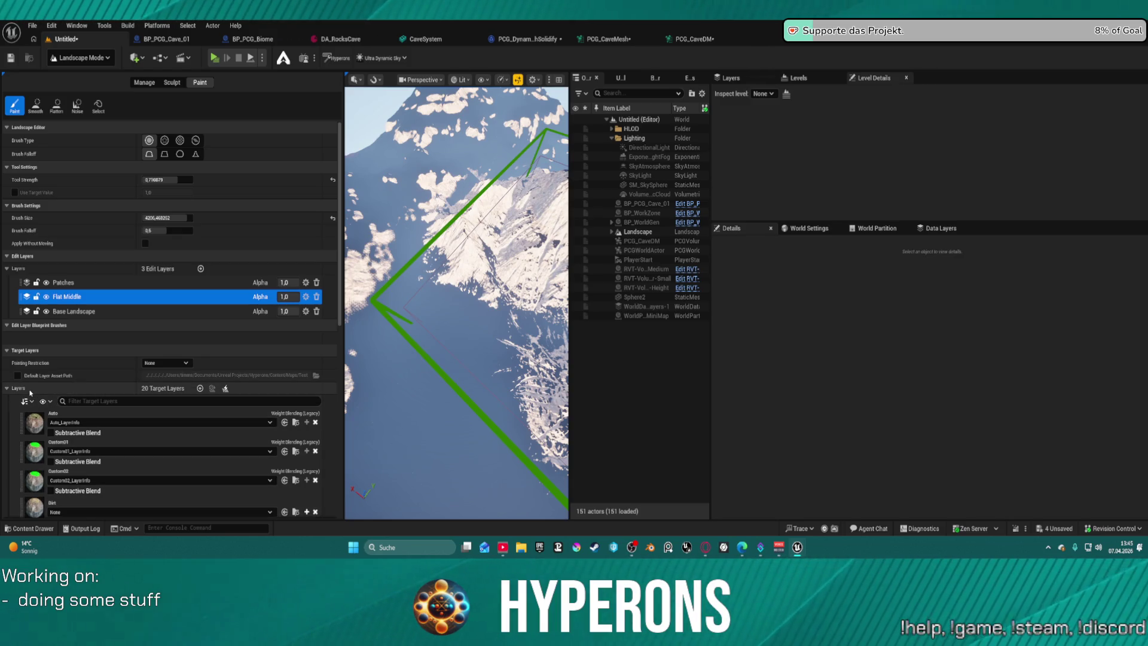
{"action": "scroll", "coordinate": [116, 333], "scroll_direction": "down", "scroll_amount": 5}
{"action": "left_click", "coordinate": [90, 282]}
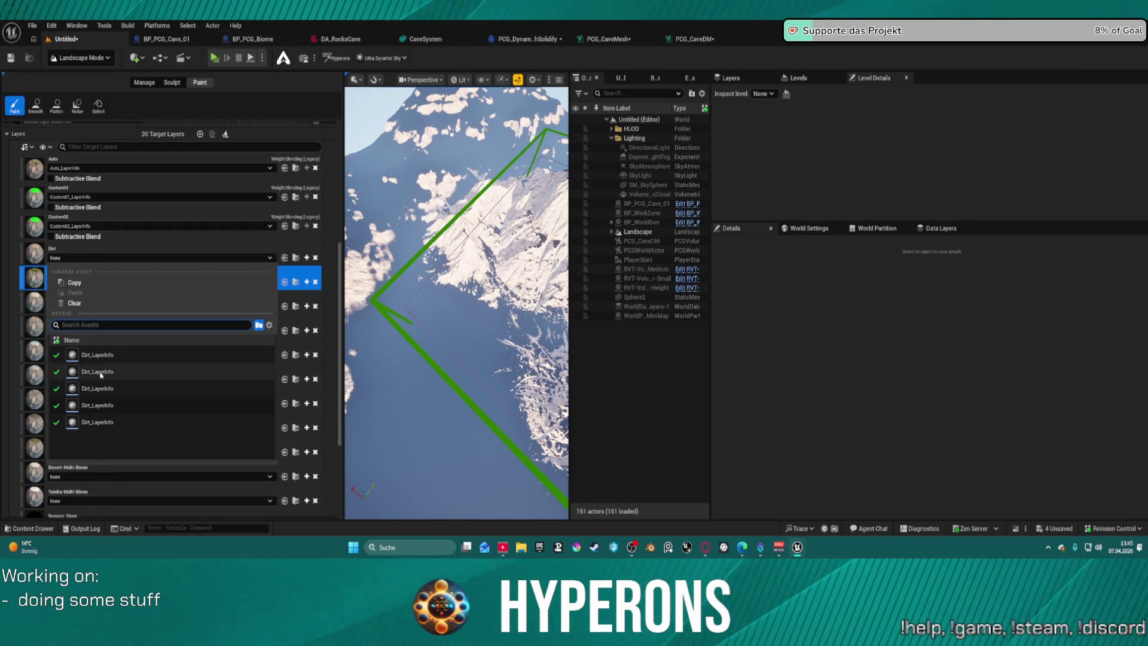
{"action": "mouse_move", "coordinate": [101, 392]}
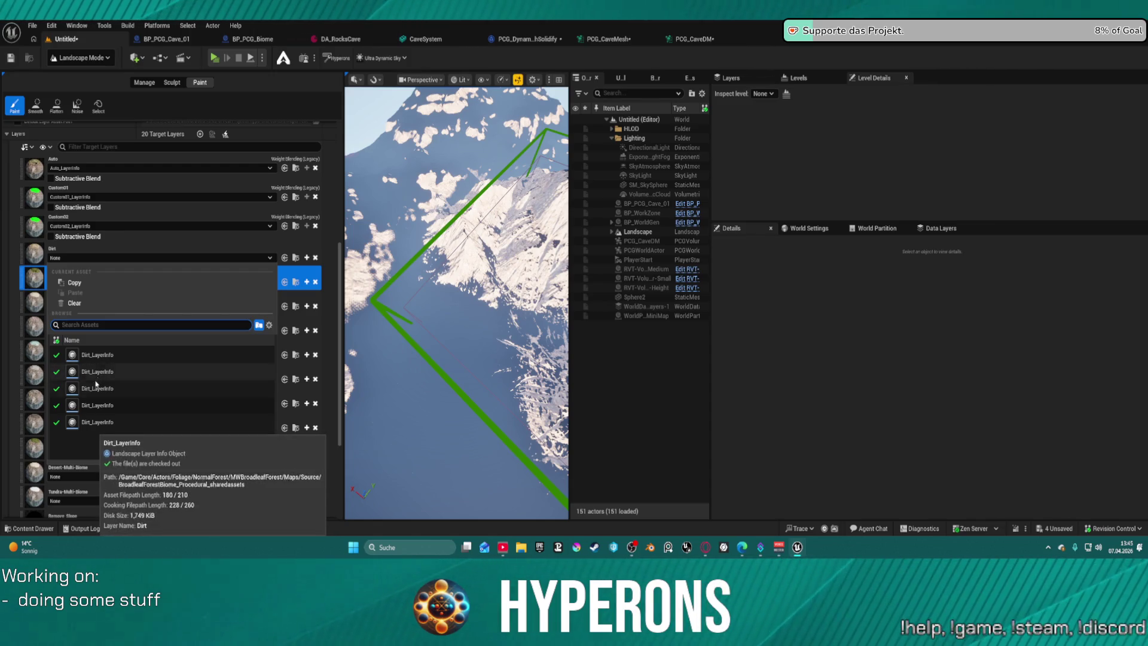
{"action": "left_click", "coordinate": [90, 424]}
{"action": "left_click", "coordinate": [74, 302]}
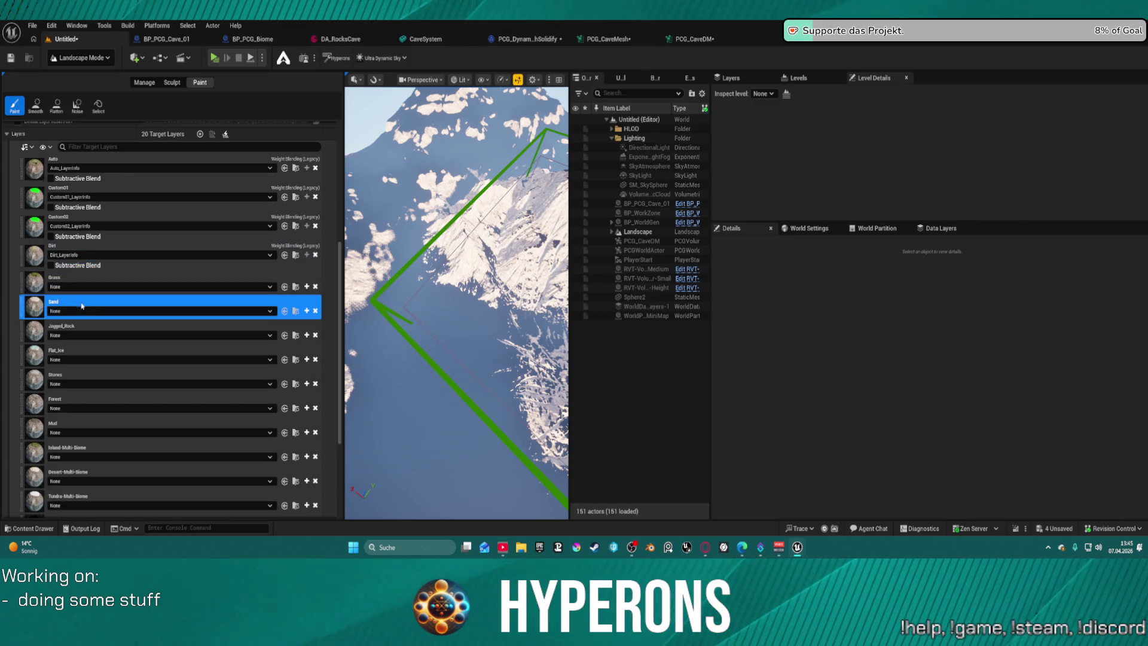
Assign Grass_LayerInfo, Sand_LayerInfo and Jagged_Rock_LayerInfo to their matching layers.
{"action": "left_click", "coordinate": [65, 286]}
{"action": "mouse_move", "coordinate": [92, 439]}
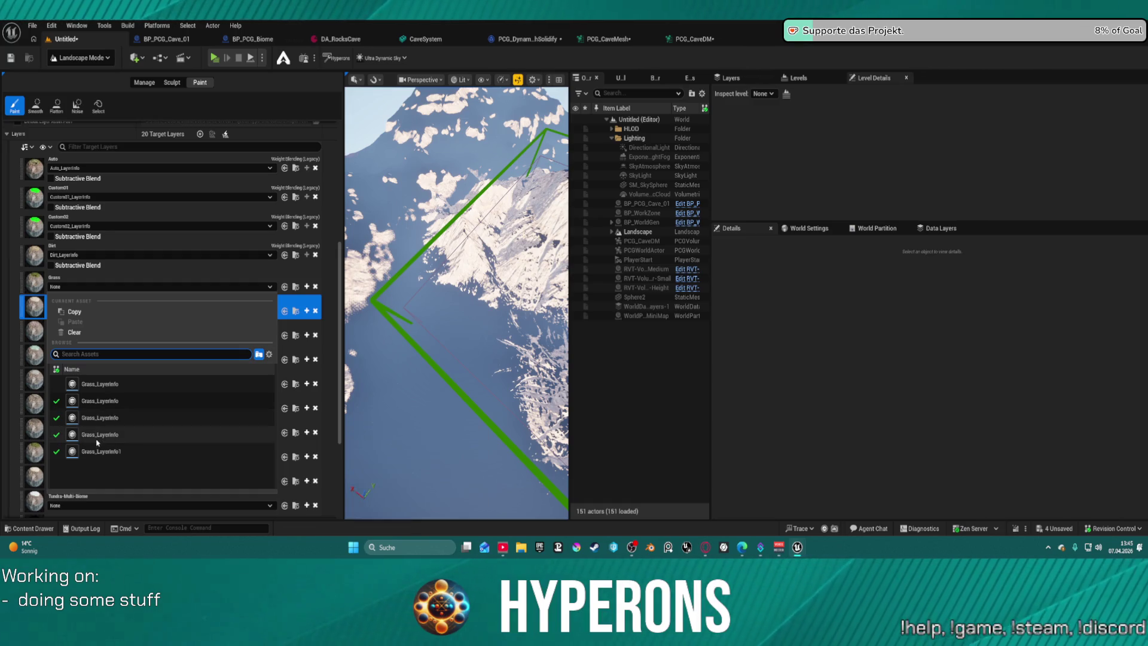
{"action": "left_click", "coordinate": [96, 439]}
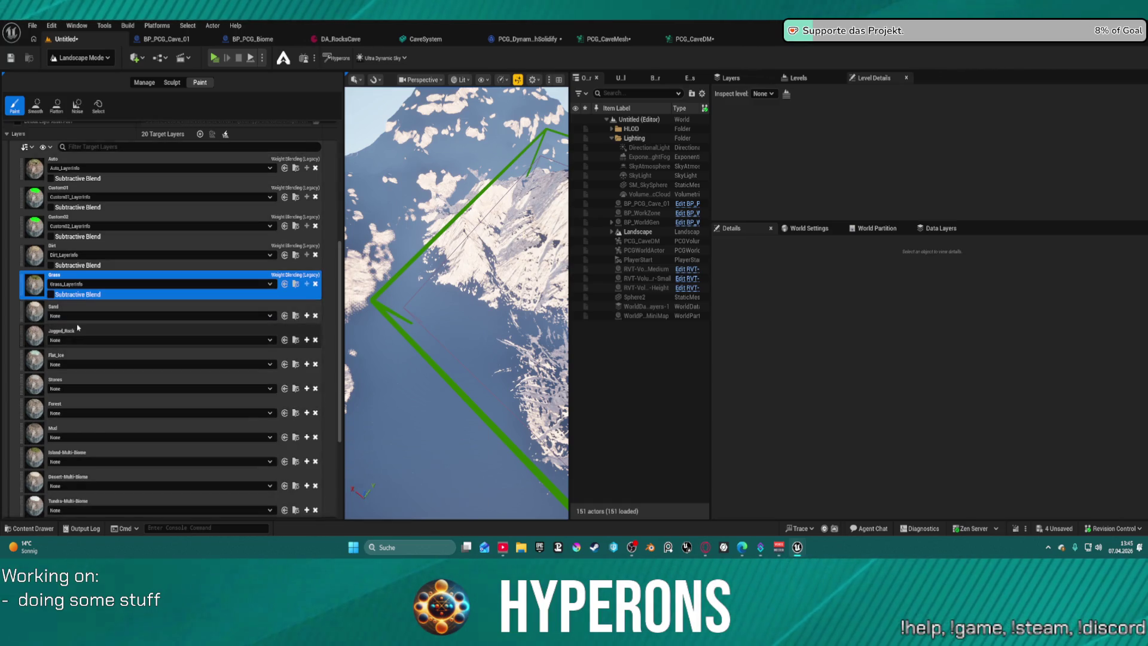
{"action": "left_click", "coordinate": [77, 316]}
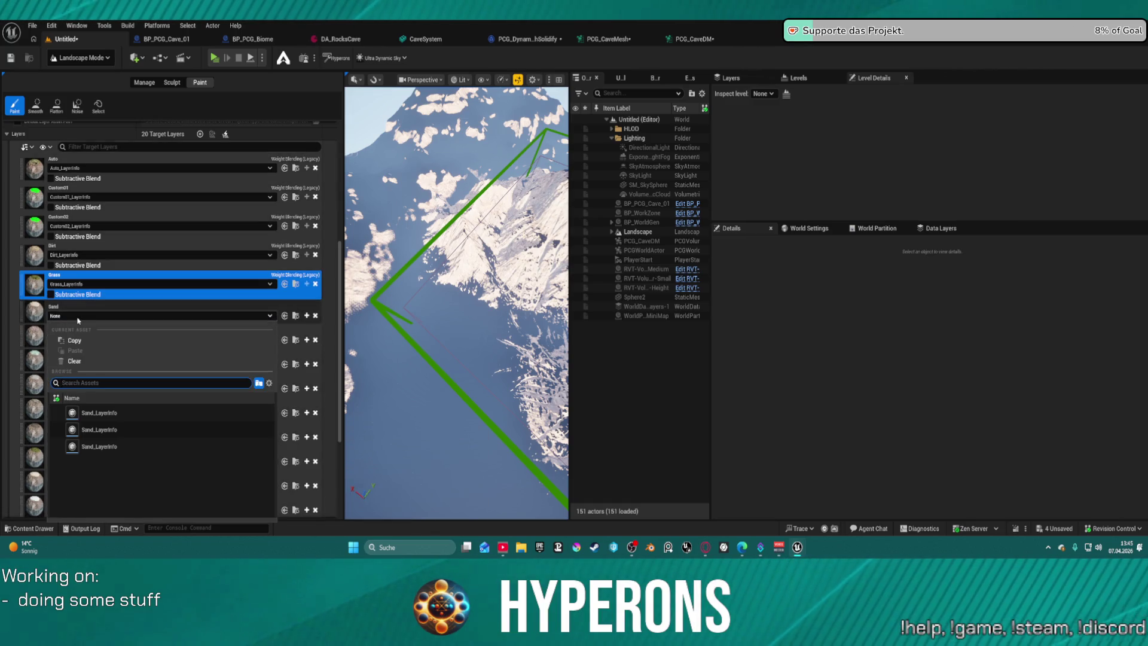
{"action": "left_click", "coordinate": [96, 446]}
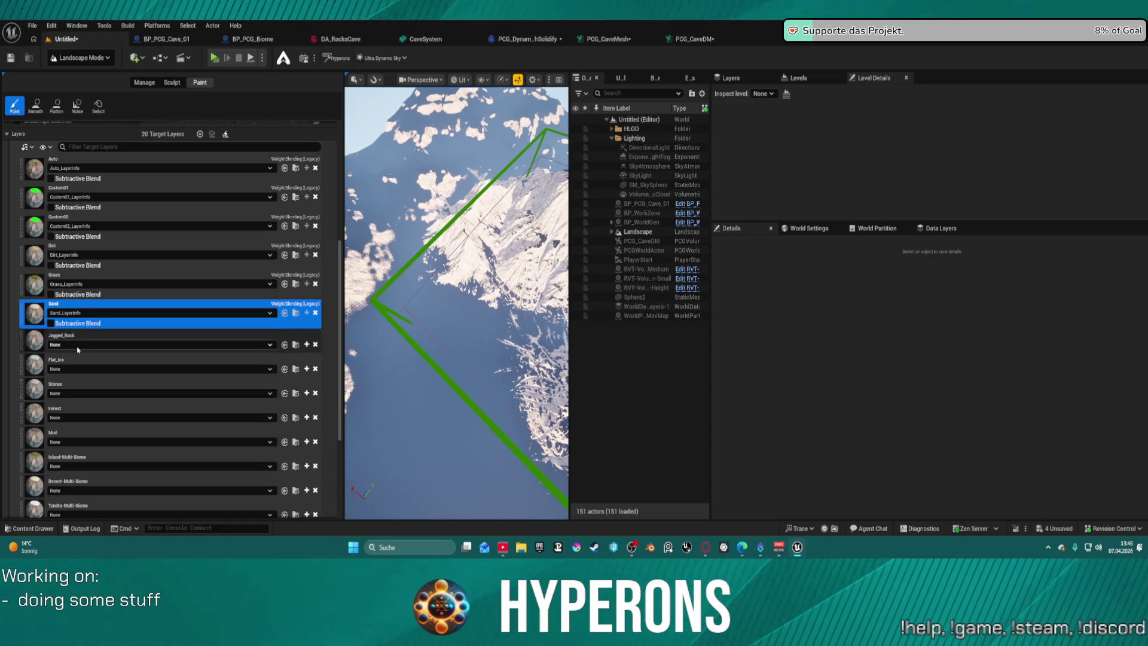
{"action": "left_click", "coordinate": [78, 344]}
{"action": "left_click", "coordinate": [99, 231]}
Assign Flat_Ice_LayerInfo, Stones_LayerInfo and Forest_LayerInfo to their matching layers.
{"action": "left_click", "coordinate": [90, 338]}
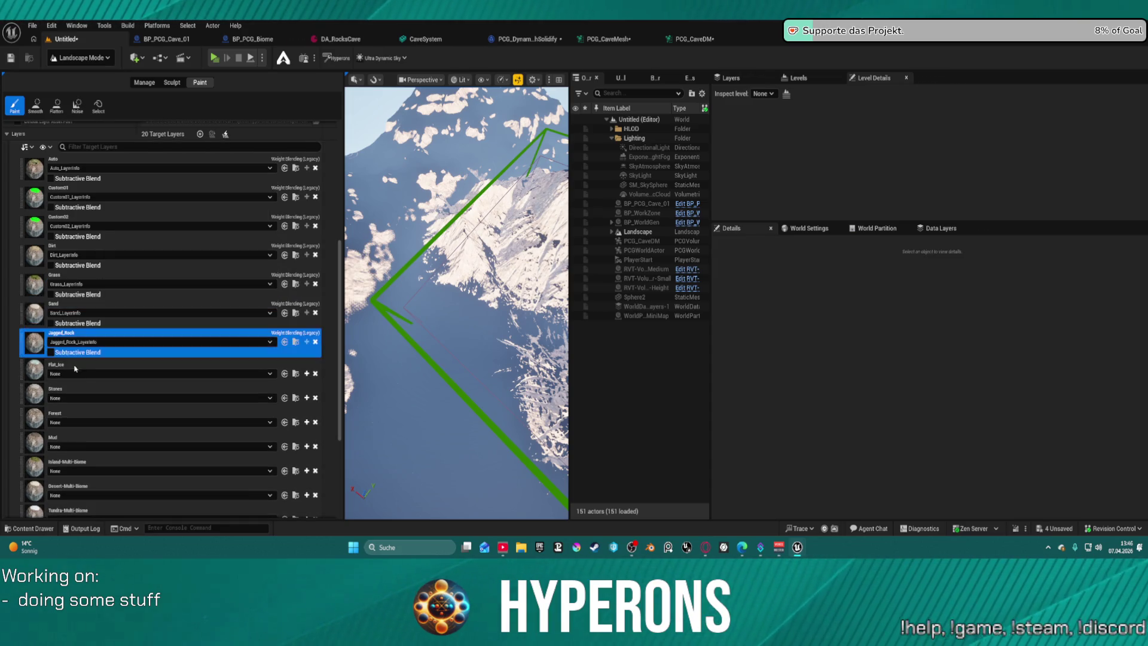
{"action": "left_click", "coordinate": [101, 259]}
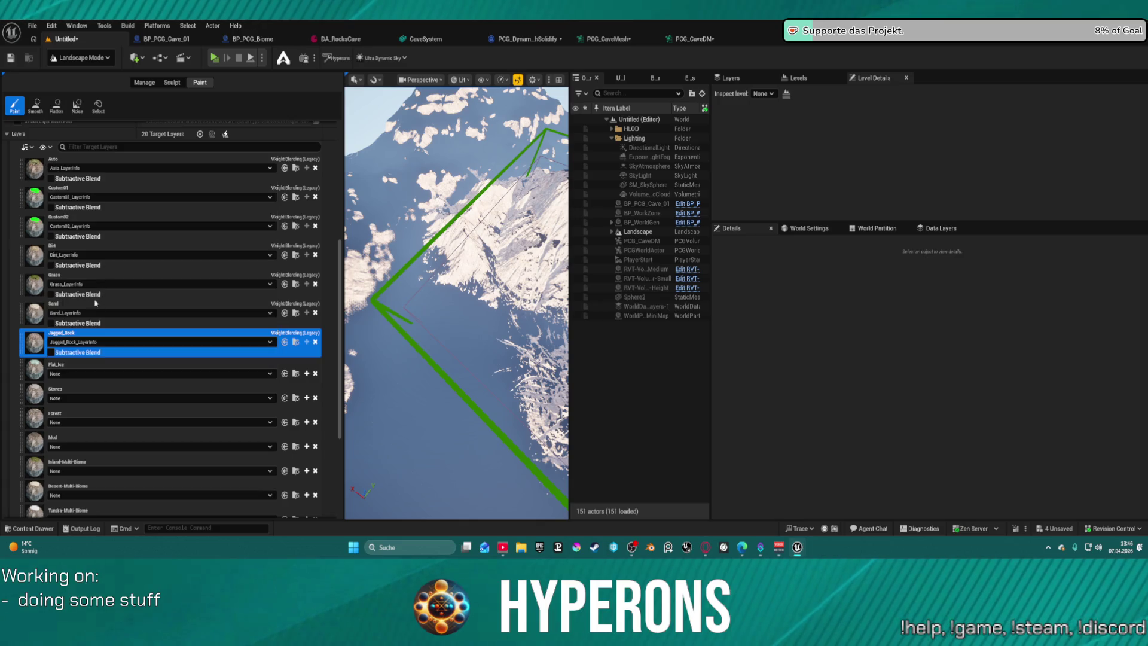
{"action": "right_click", "coordinate": [37, 172]}
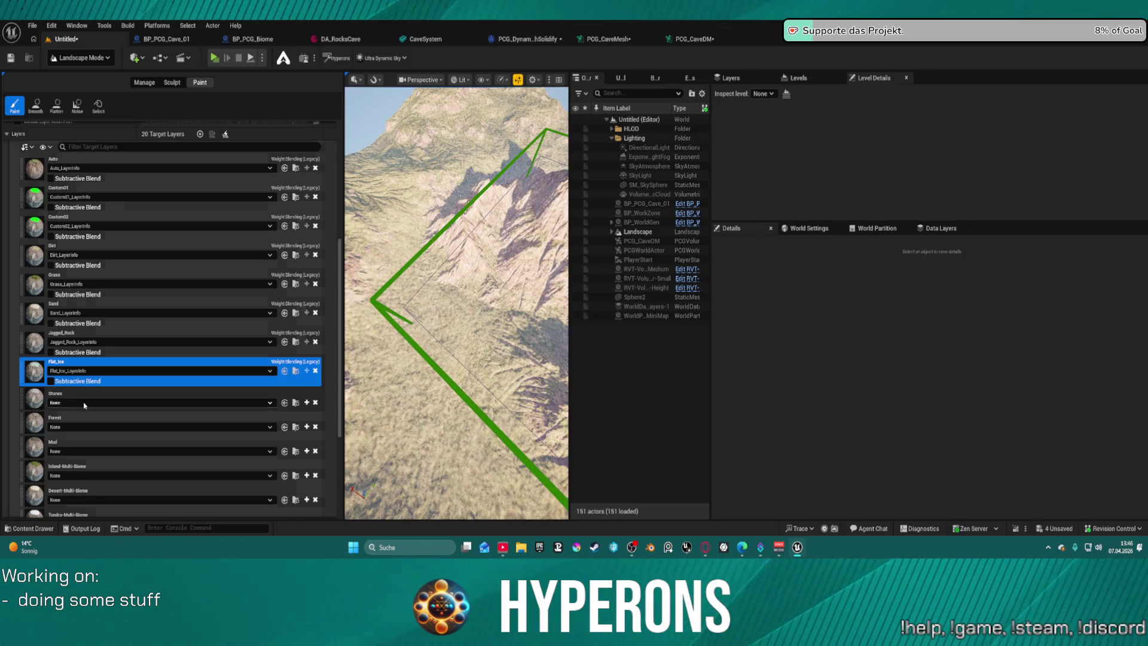
{"action": "left_click", "coordinate": [84, 404]}
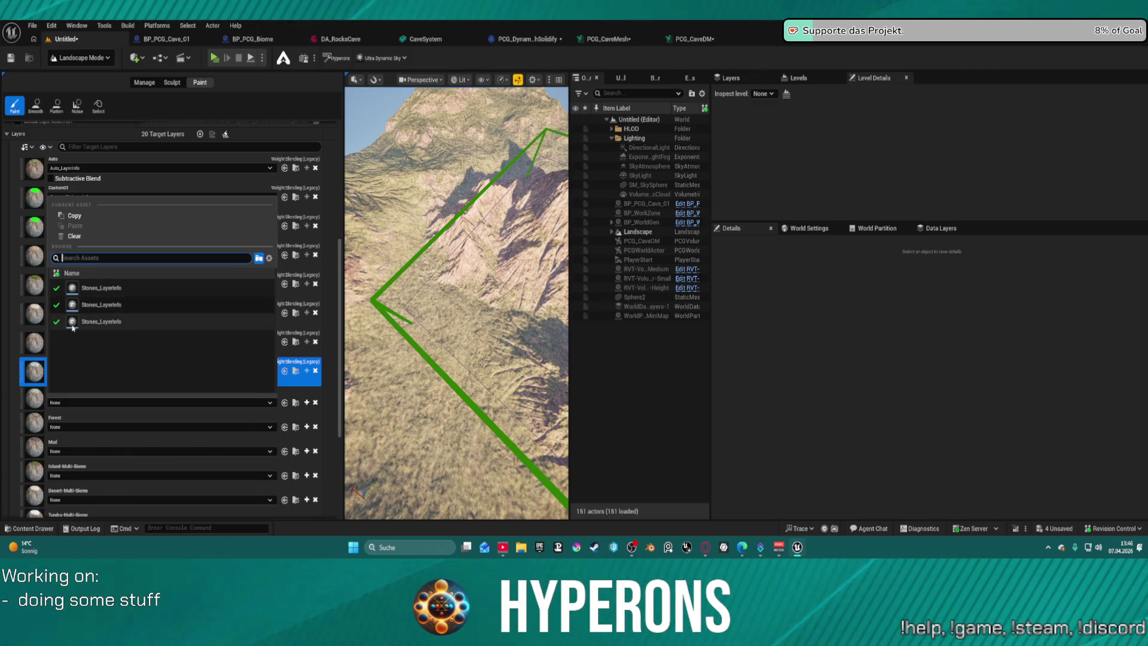
{"action": "left_click", "coordinate": [73, 322]}
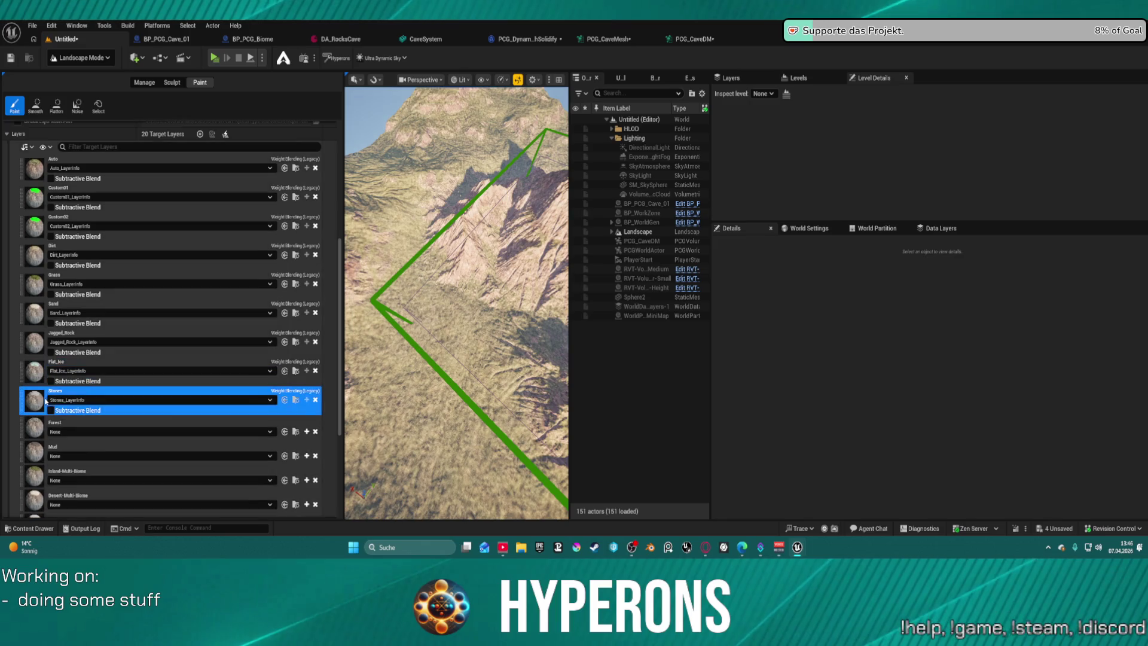
{"action": "left_click", "coordinate": [60, 431]}
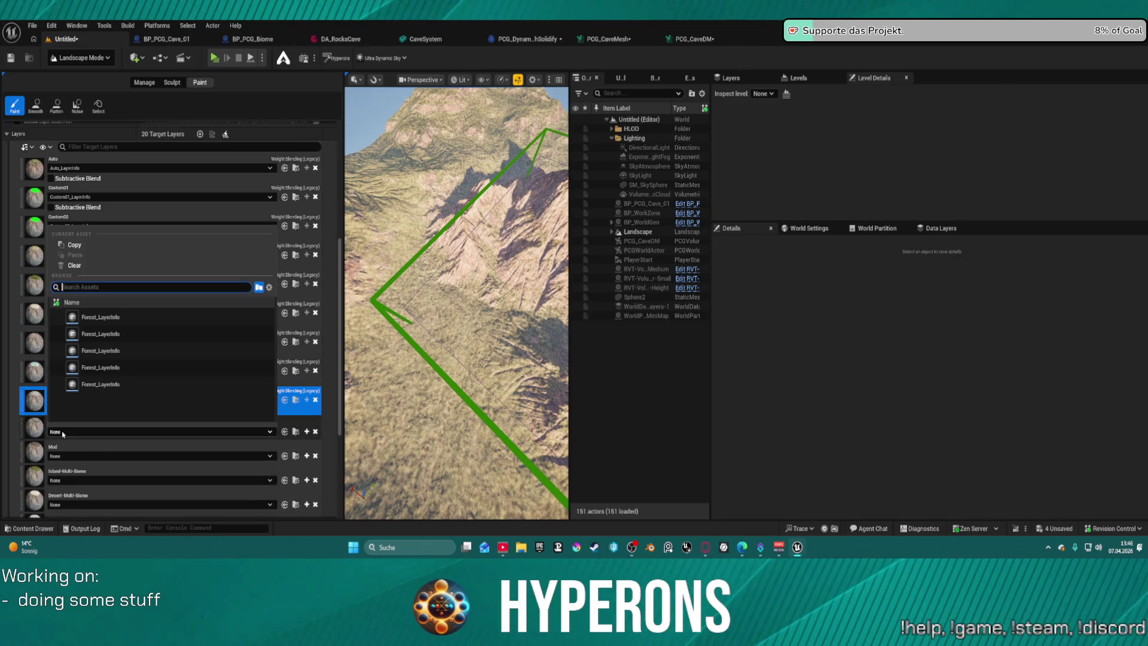
{"action": "left_click", "coordinate": [76, 384]}
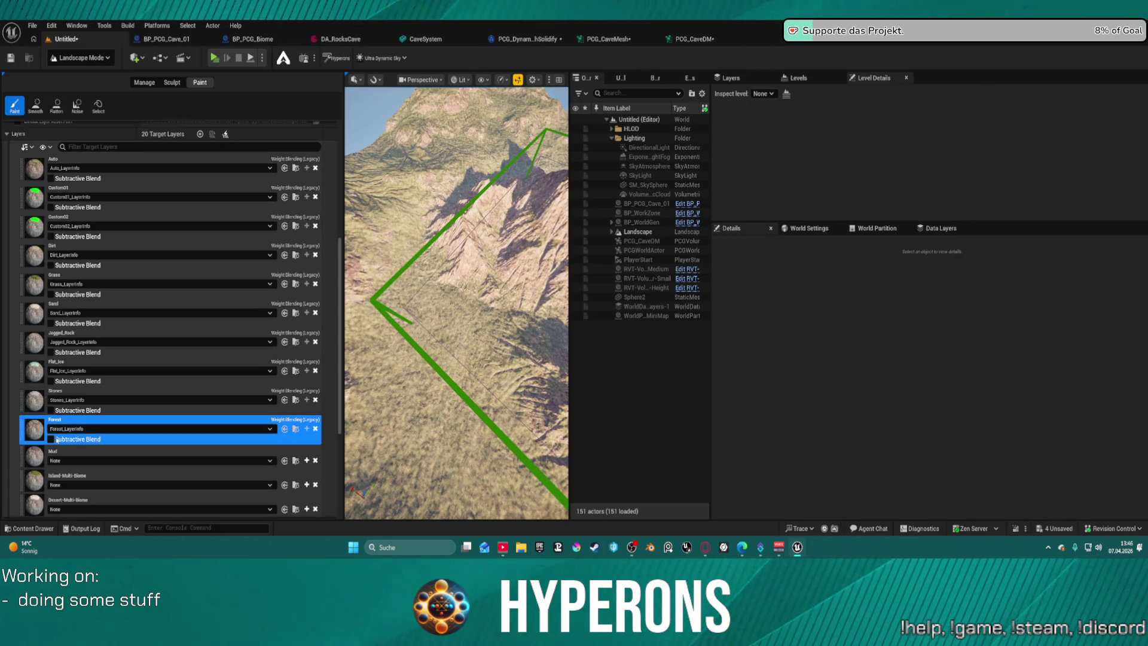
Assign Mud_LayerInfo and Island-Multi-Biome_LayerInfo to their matching layers.
{"action": "left_click", "coordinate": [62, 456]}
{"action": "left_click", "coordinate": [61, 459]}
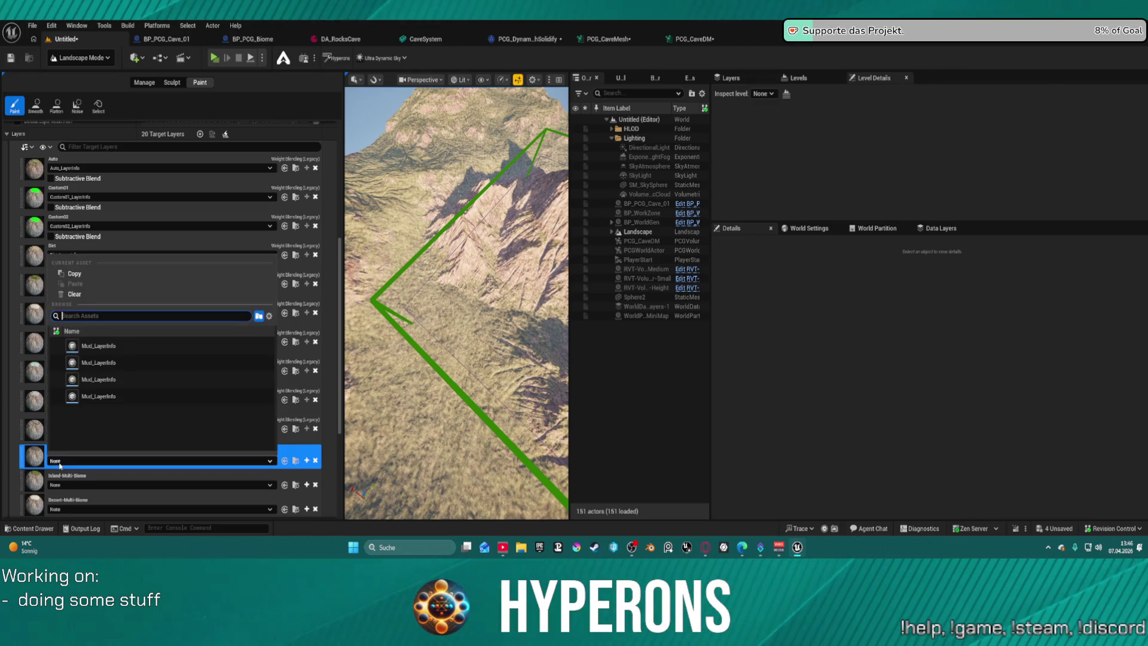
{"action": "left_click", "coordinate": [70, 398]}
{"action": "left_click", "coordinate": [62, 489]}
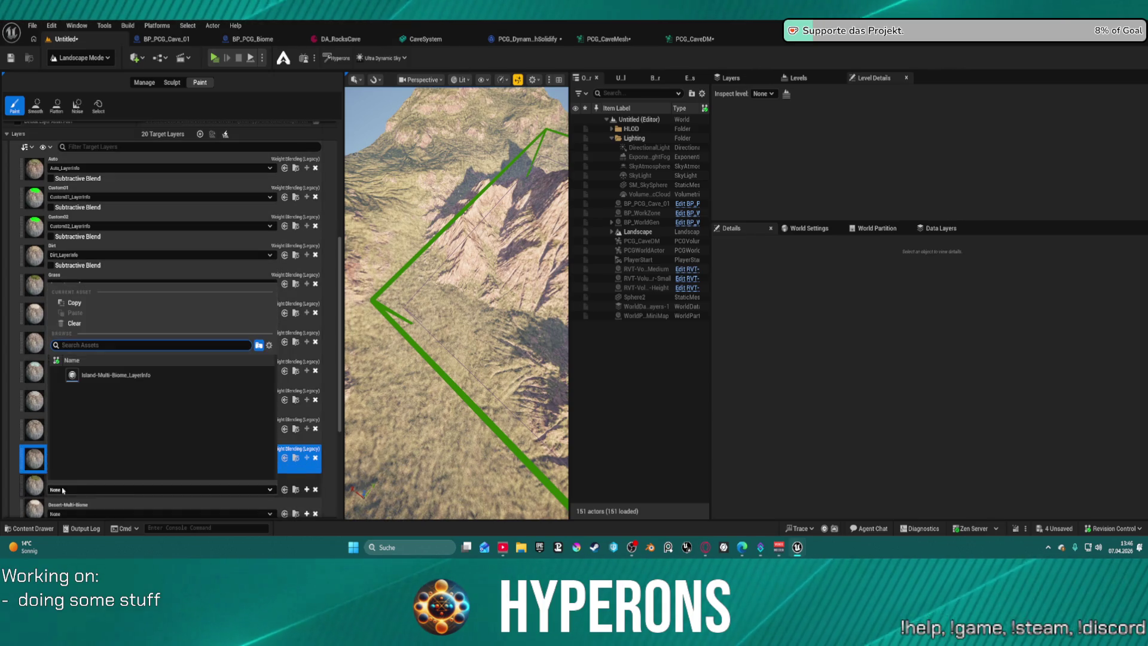
{"action": "left_click", "coordinate": [70, 377]}
{"action": "left_click", "coordinate": [69, 490]}
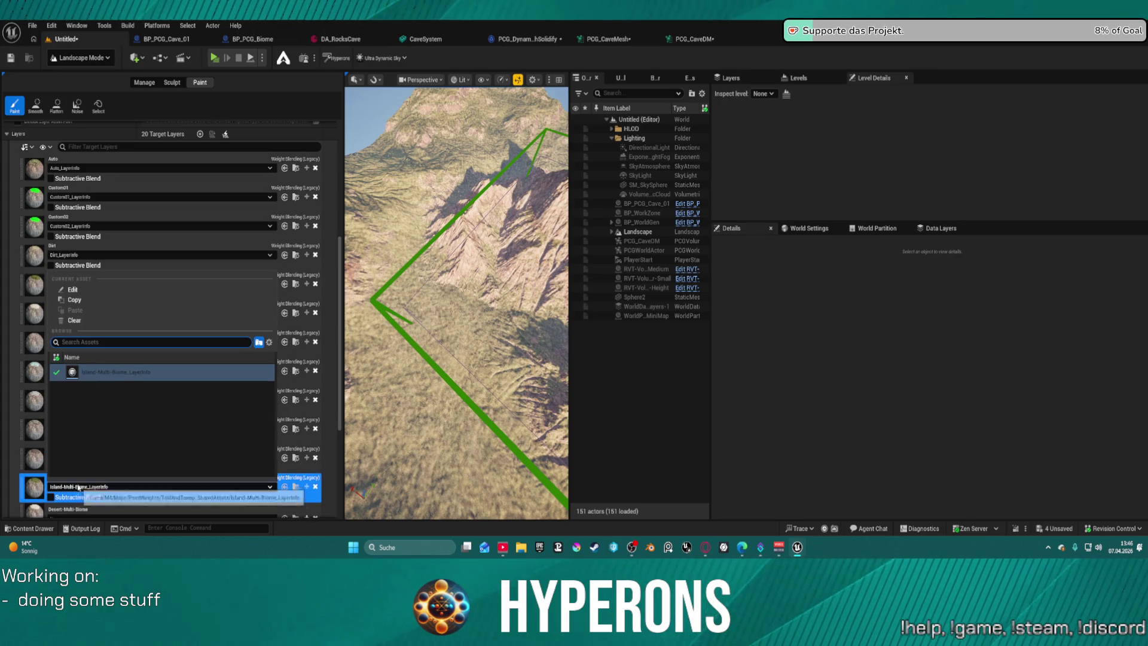
{"action": "left_click", "coordinate": [70, 374]}
{"action": "scroll", "coordinate": [87, 482], "scroll_direction": "down", "scroll_amount": 3}
{"action": "scroll", "coordinate": [88, 482], "scroll_direction": "down", "scroll_amount": 5}
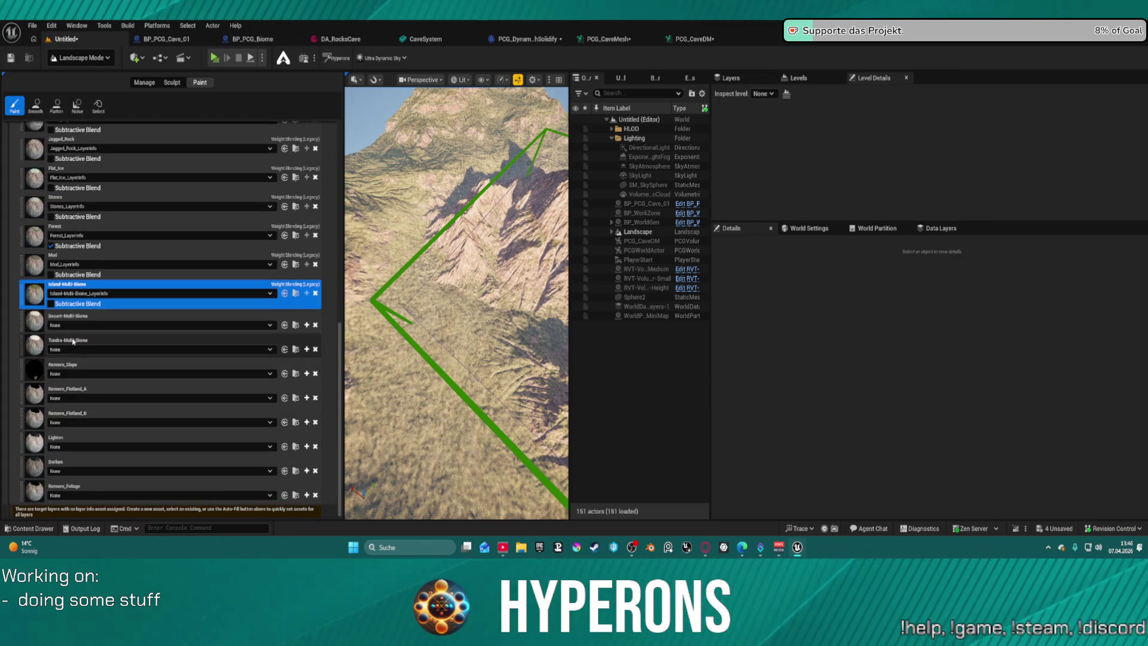
Assign Desert-Multi-Biome_LayerInfo and Tundra-Multi-Biome_LayerInfo to their matching layers.
{"action": "left_click", "coordinate": [99, 324]}
{"action": "left_click", "coordinate": [128, 425]}
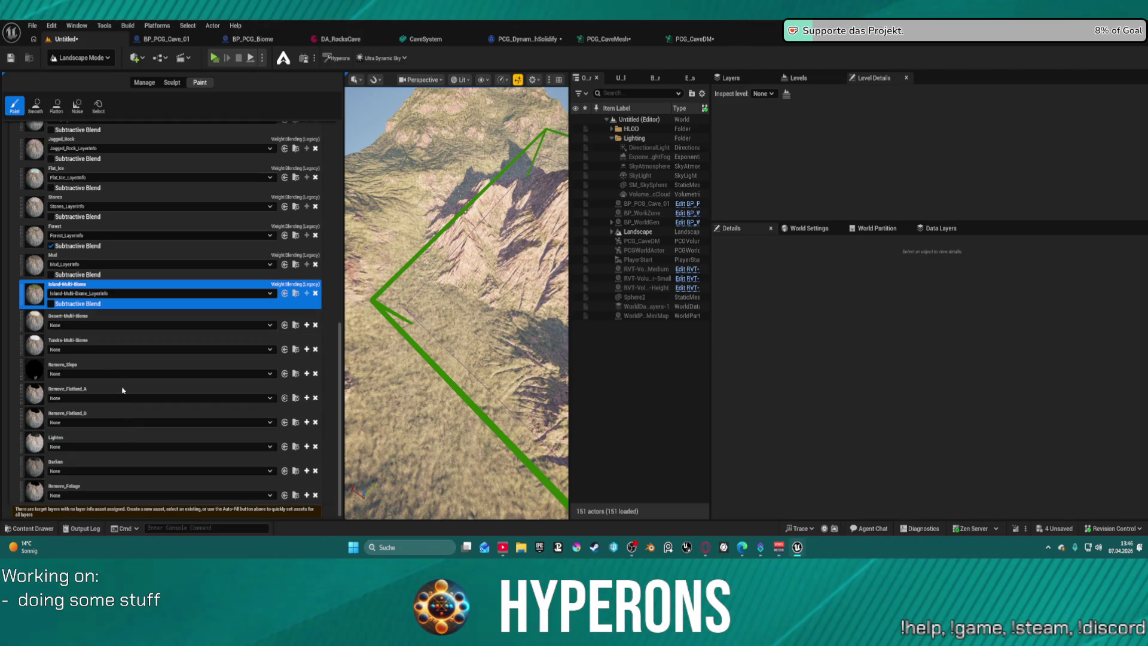
{"action": "left_click", "coordinate": [100, 325]}
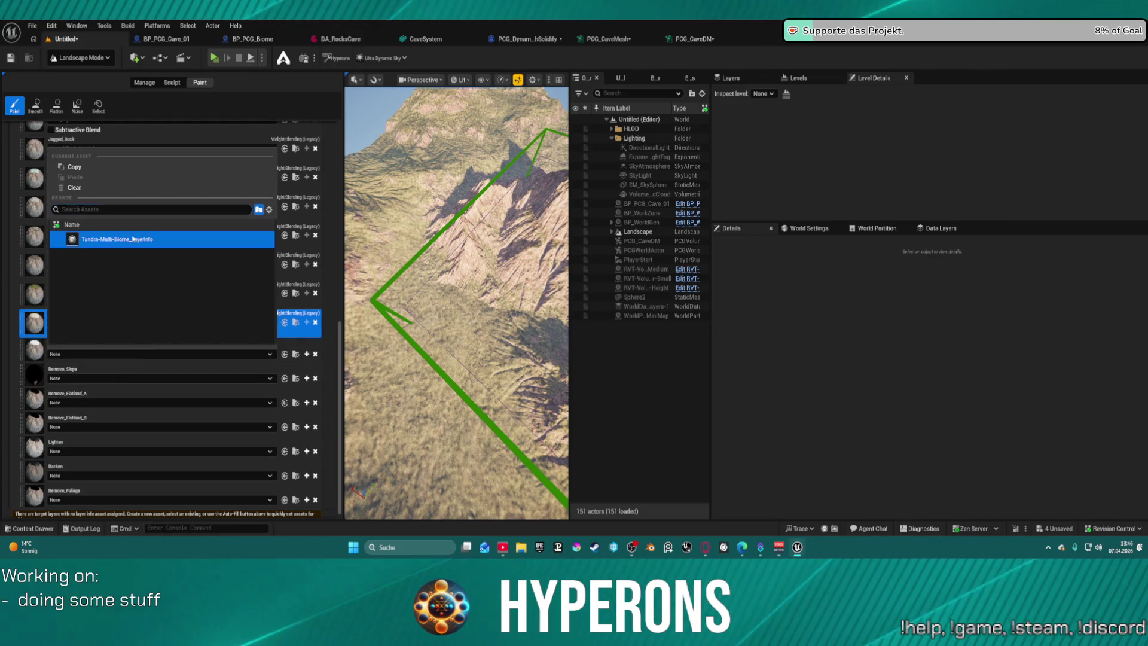
{"action": "left_click", "coordinate": [120, 236]}
{"action": "left_click", "coordinate": [119, 351]}
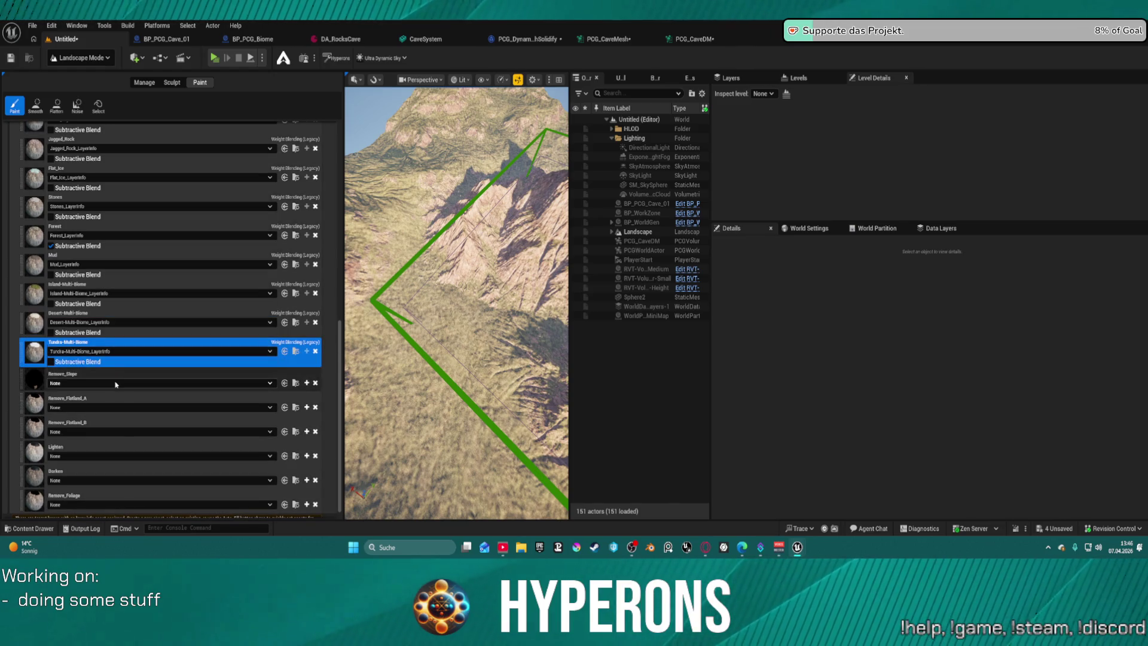
{"action": "left_click", "coordinate": [120, 354]}
{"action": "left_click", "coordinate": [126, 269]}
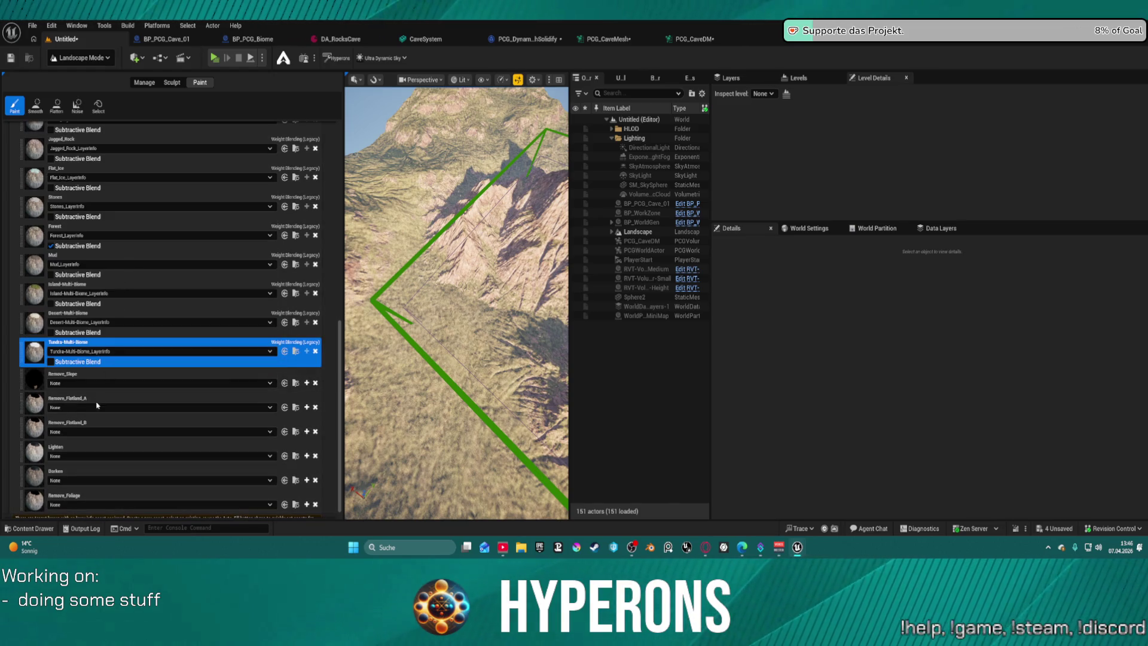
Assign Remove_Slope, Remove_Flatland_A and Remove_Flatland_B their matching LayerInfo assets.
{"action": "left_click", "coordinate": [95, 383]}
{"action": "left_click", "coordinate": [99, 383]}
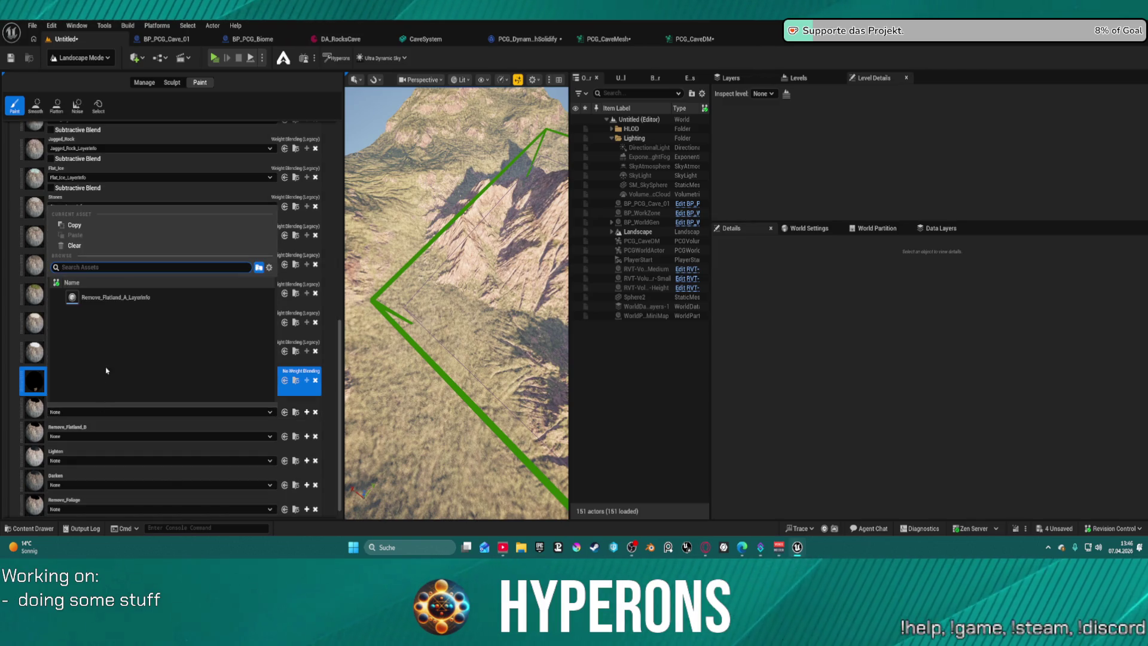
{"action": "left_click", "coordinate": [108, 299]}
{"action": "left_click", "coordinate": [117, 414]}
{"action": "left_click", "coordinate": [116, 414]}
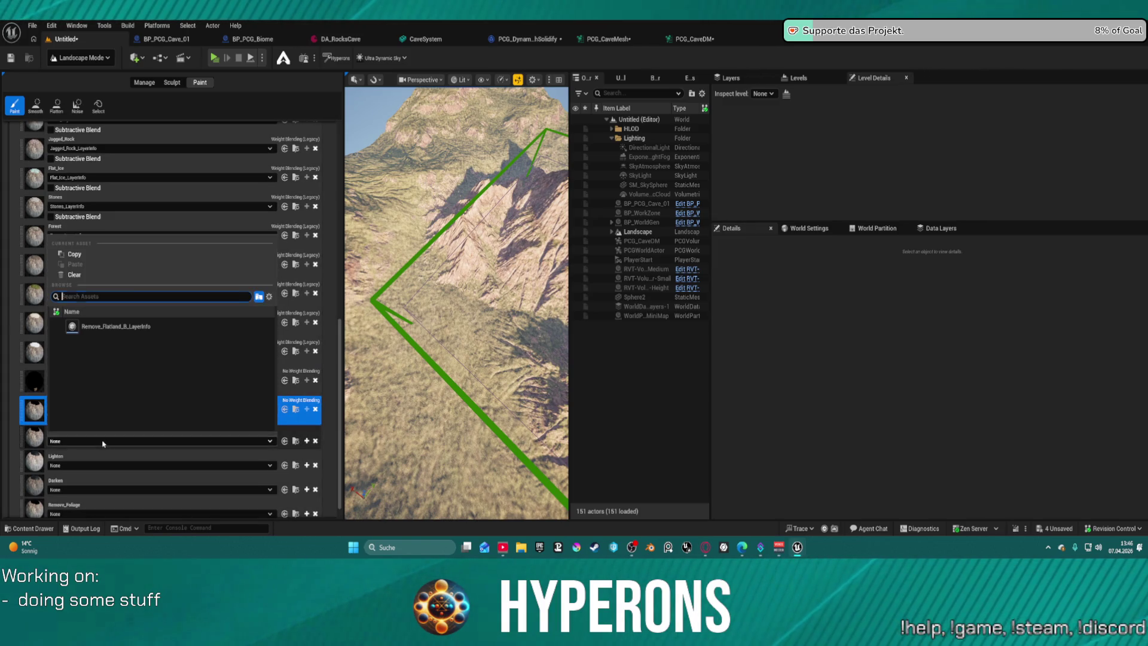
{"action": "key", "text": "Return"}
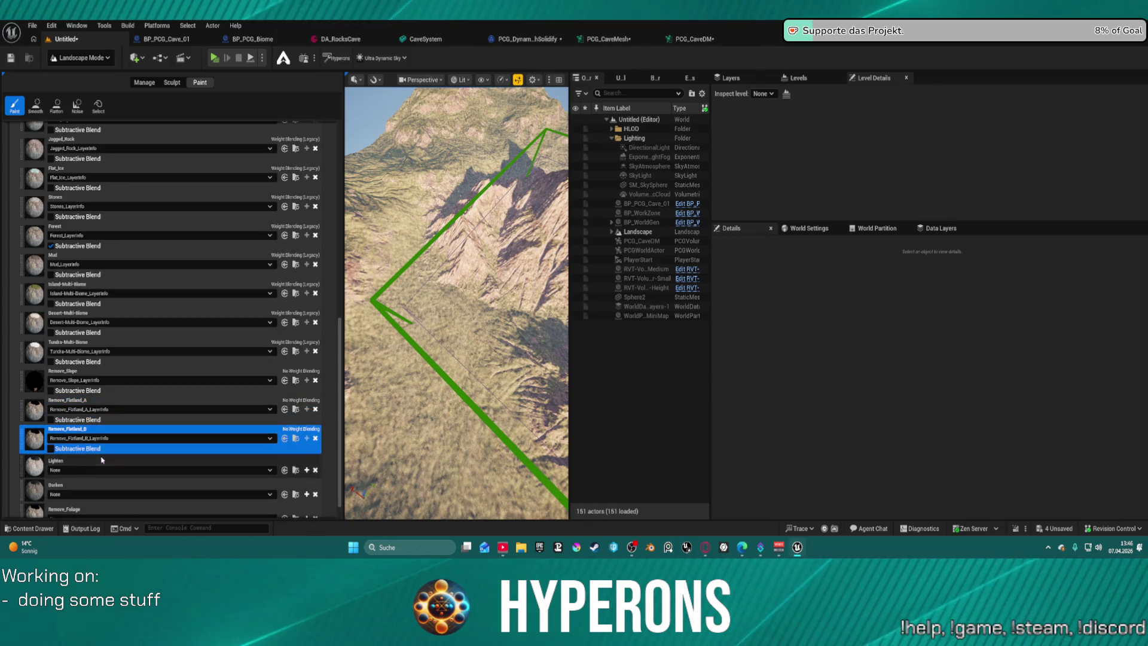
Assign Lighten_LayerInfo and Darken_LayerInfo to the Lighten and Darken layers.
{"action": "left_click", "coordinate": [102, 459]}
{"action": "left_click", "coordinate": [103, 354]}
{"action": "left_click", "coordinate": [103, 472]}
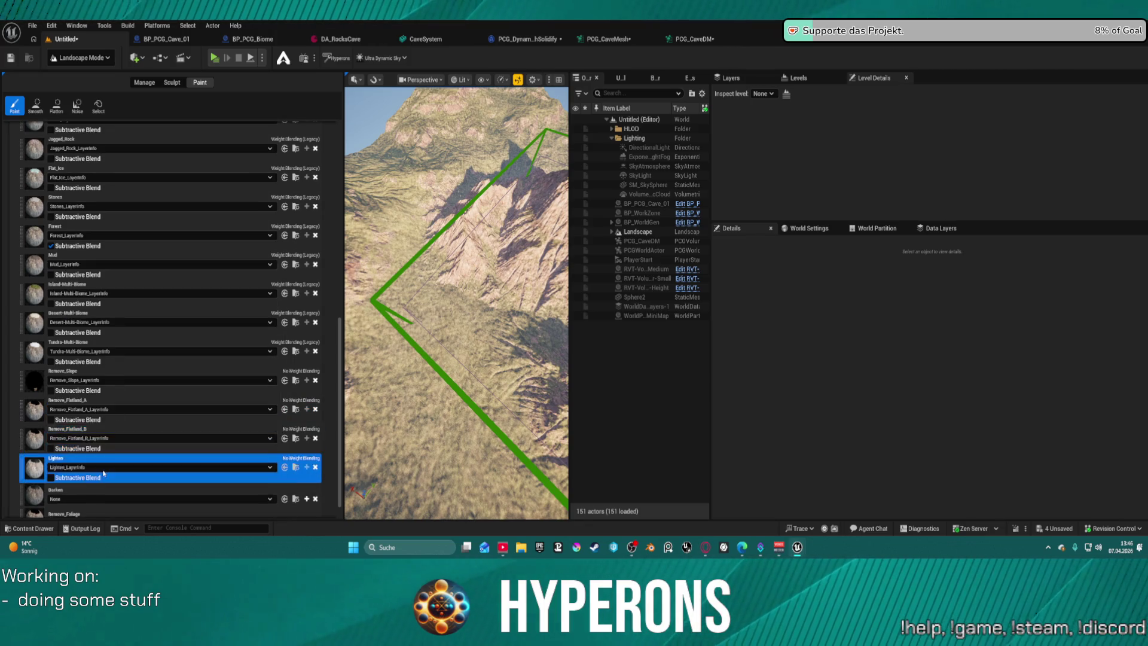
{"action": "left_click", "coordinate": [103, 470]}
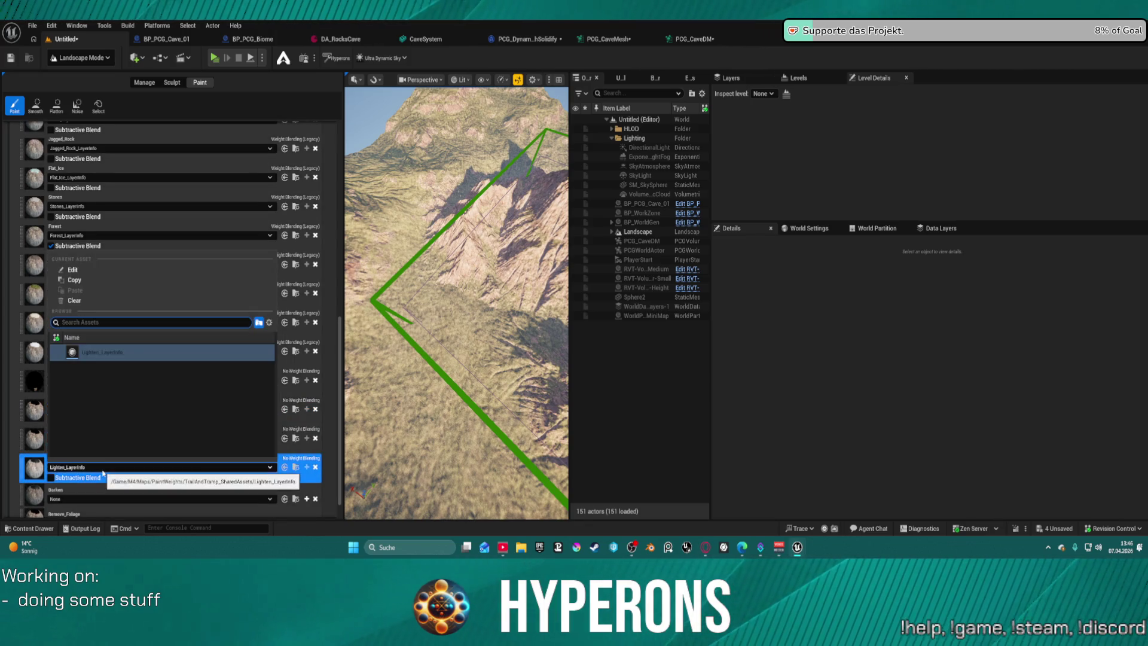
{"action": "left_click", "coordinate": [100, 352]}
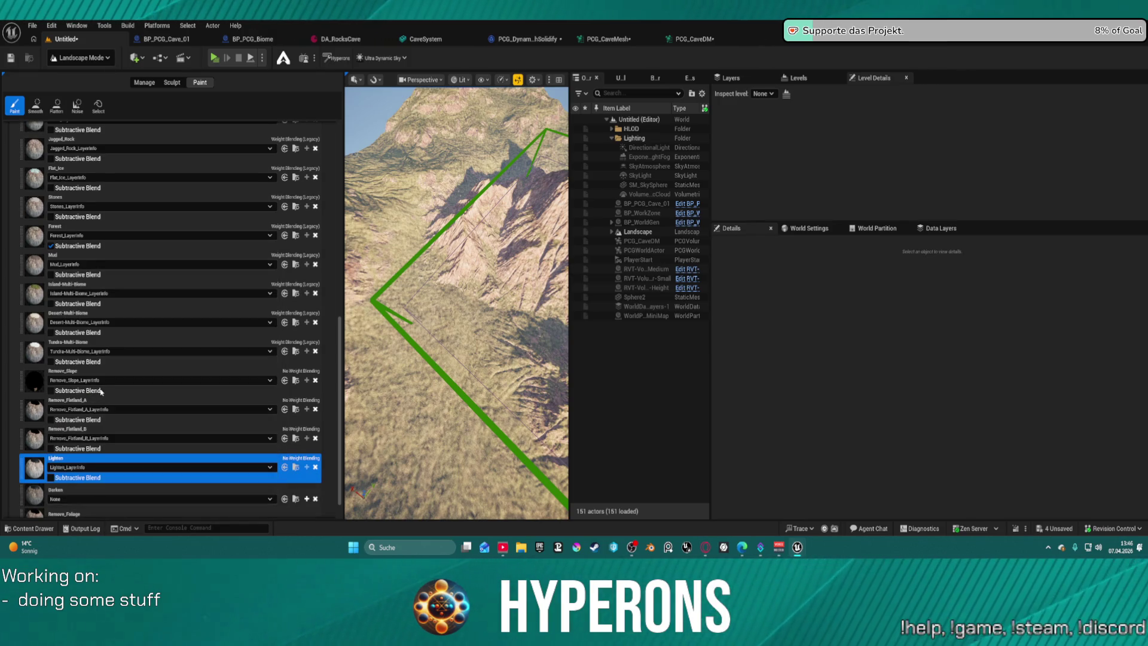
{"action": "left_click", "coordinate": [114, 498]}
{"action": "left_click", "coordinate": [102, 353]}
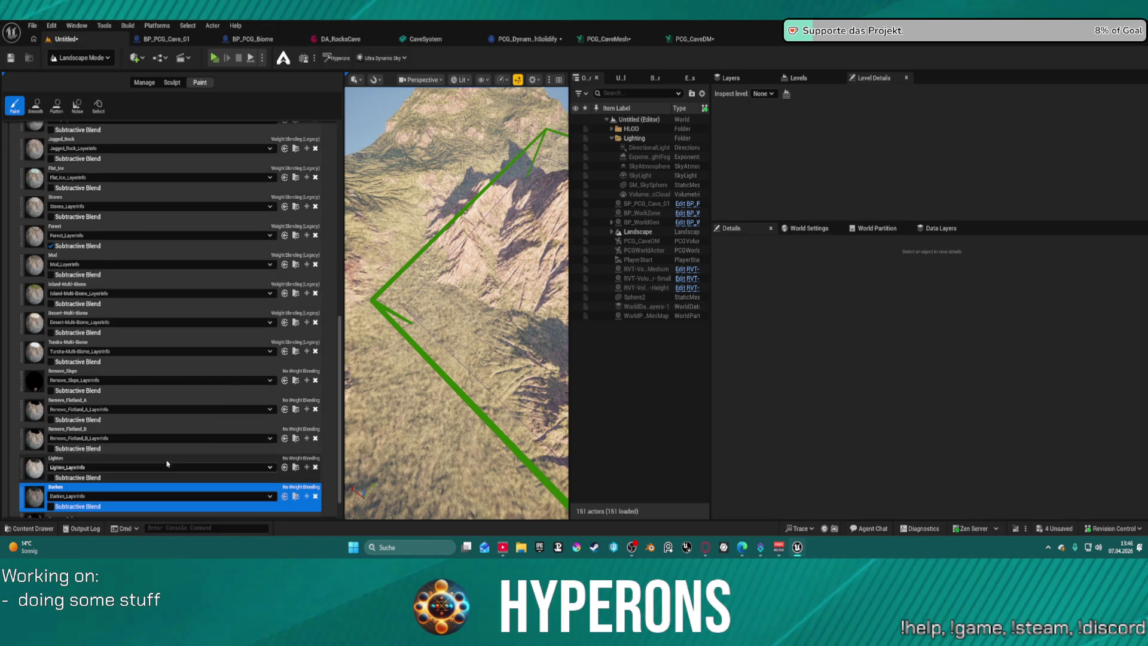
Give the Remove_Foliage layer its matching LayerInfo asset, keeping its name unchanged.
{"action": "left_click", "coordinate": [97, 483]}
{"action": "left_click", "coordinate": [97, 484]}
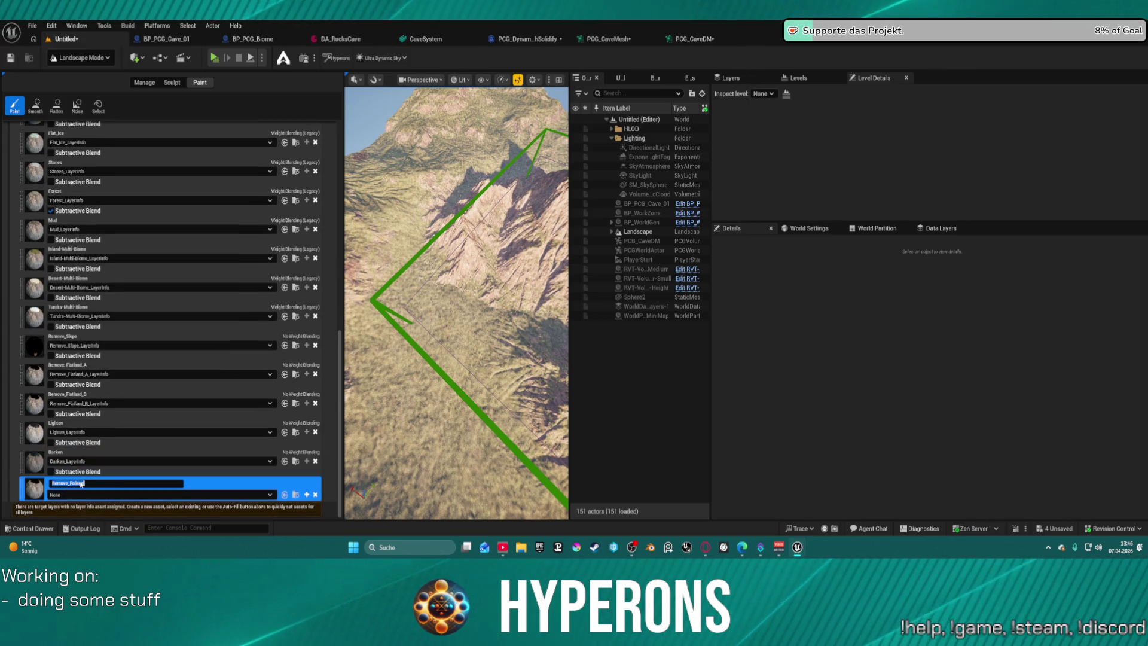
{"action": "key", "text": "Return"}
{"action": "left_click", "coordinate": [154, 496]}
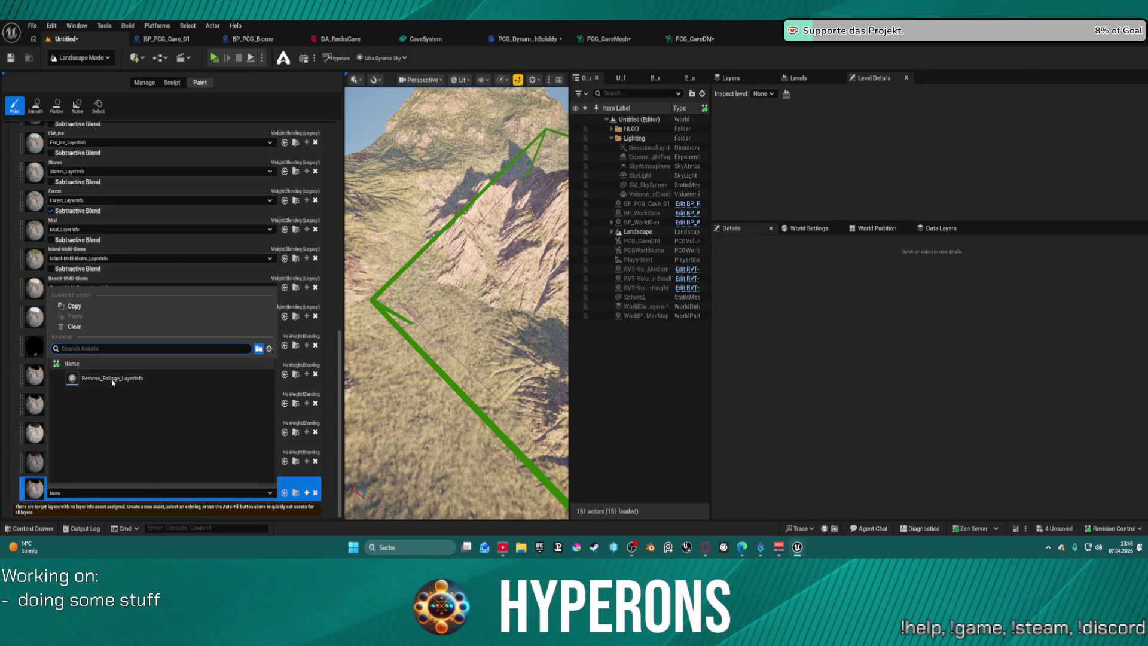
{"action": "key", "text": "Escape"}
{"action": "scroll", "coordinate": [175, 311], "scroll_direction": "up", "scroll_amount": 10}
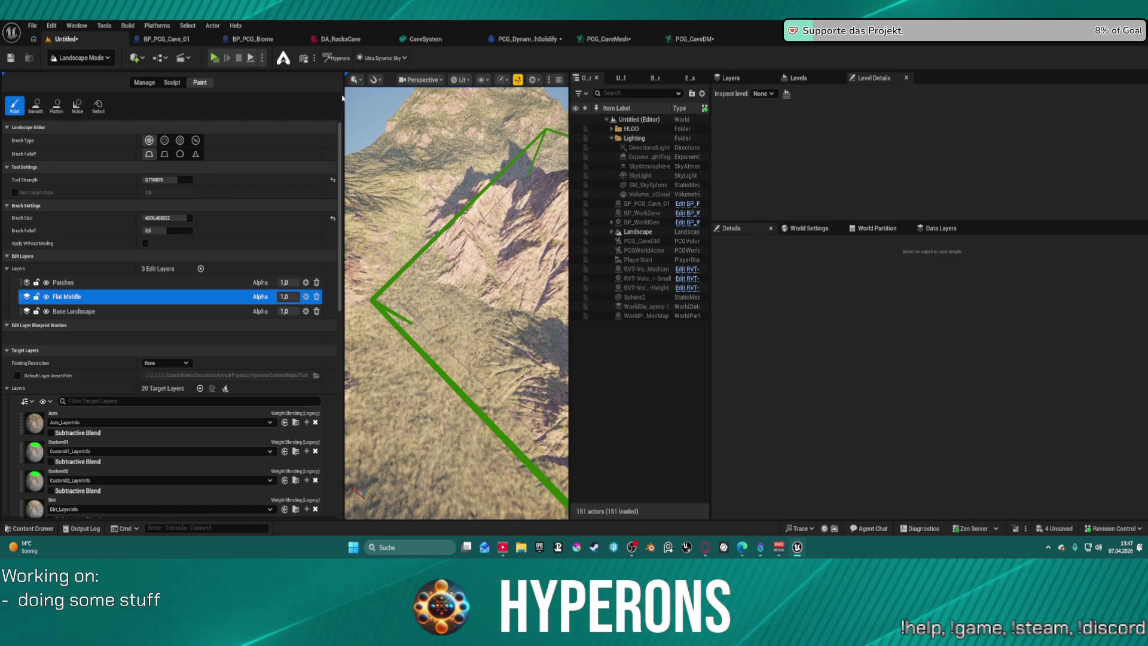
Widen the level viewport with the panel splitters, select the Patches edit layer, and switch to sculpting.
{"action": "left_click_drag", "start_coordinate": [335, 98], "coordinate": [247, 98]}
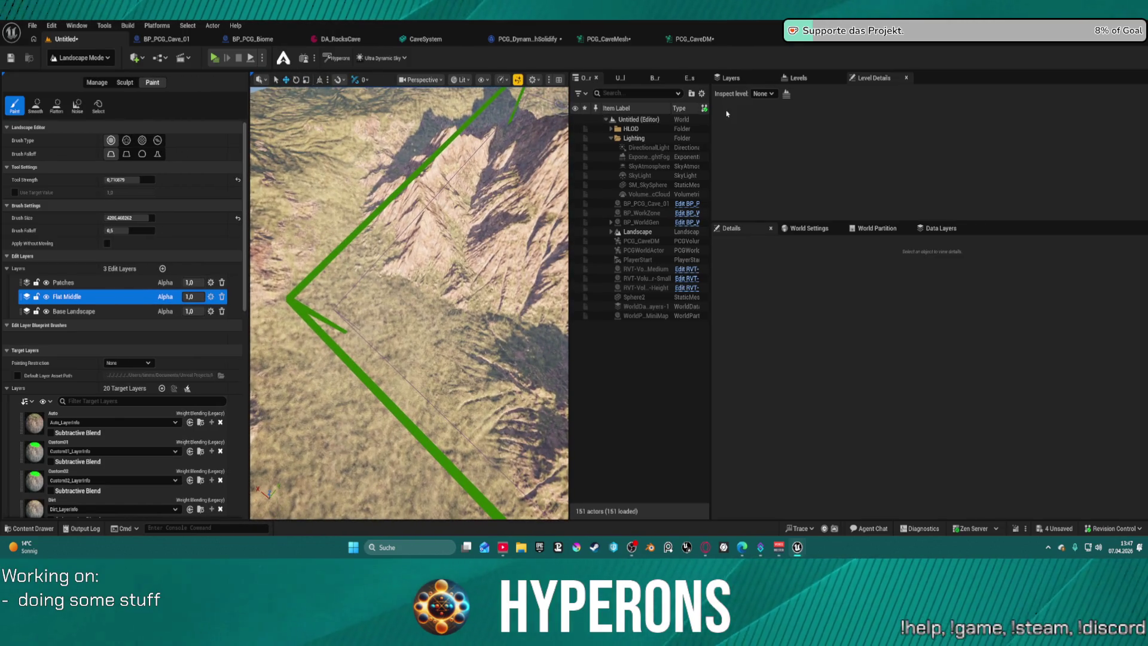
{"action": "left_click_drag", "start_coordinate": [714, 120], "coordinate": [1033, 120]}
{"action": "left_click_drag", "start_coordinate": [360, 117], "coordinate": [183, 117]}
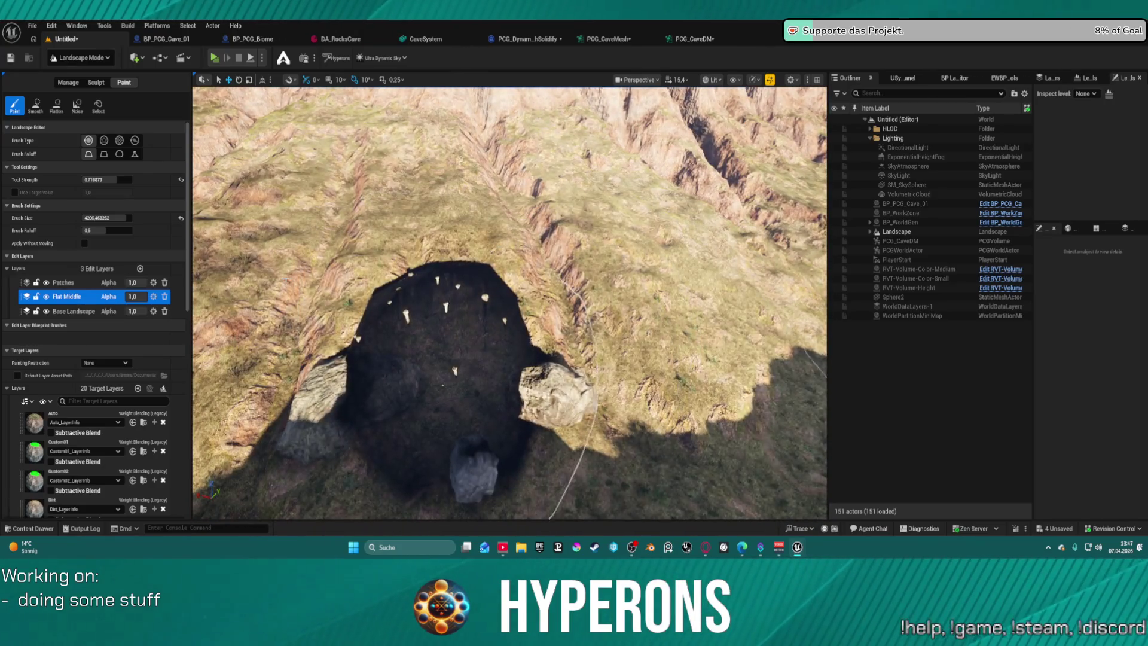
{"action": "left_click", "coordinate": [64, 282]}
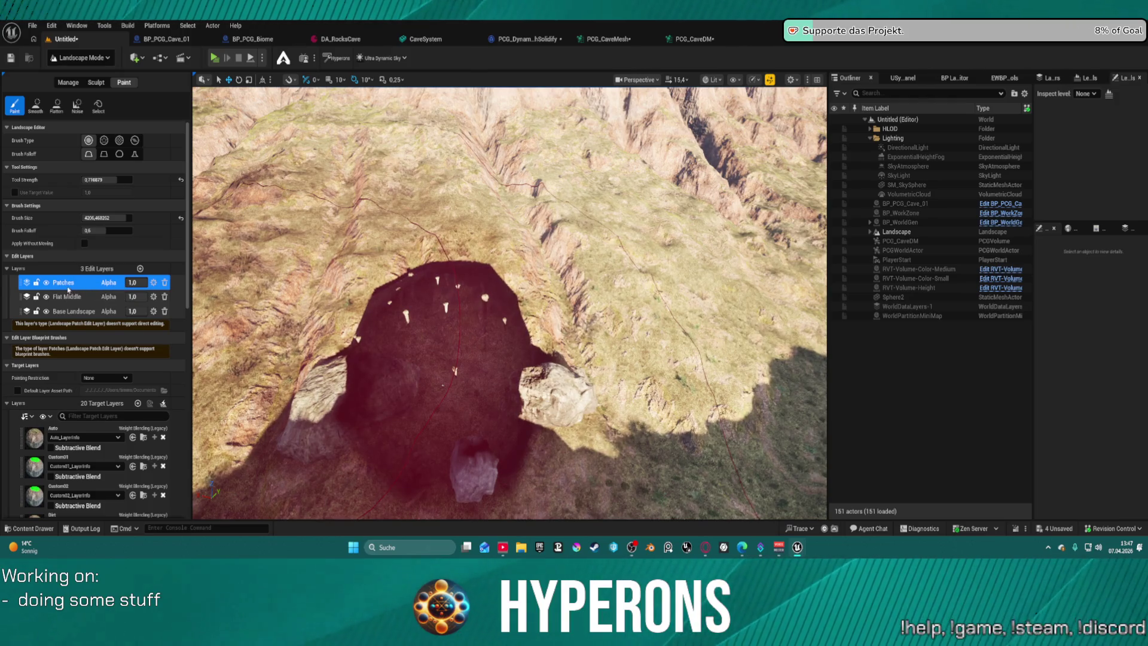
{"action": "left_click", "coordinate": [95, 82]}
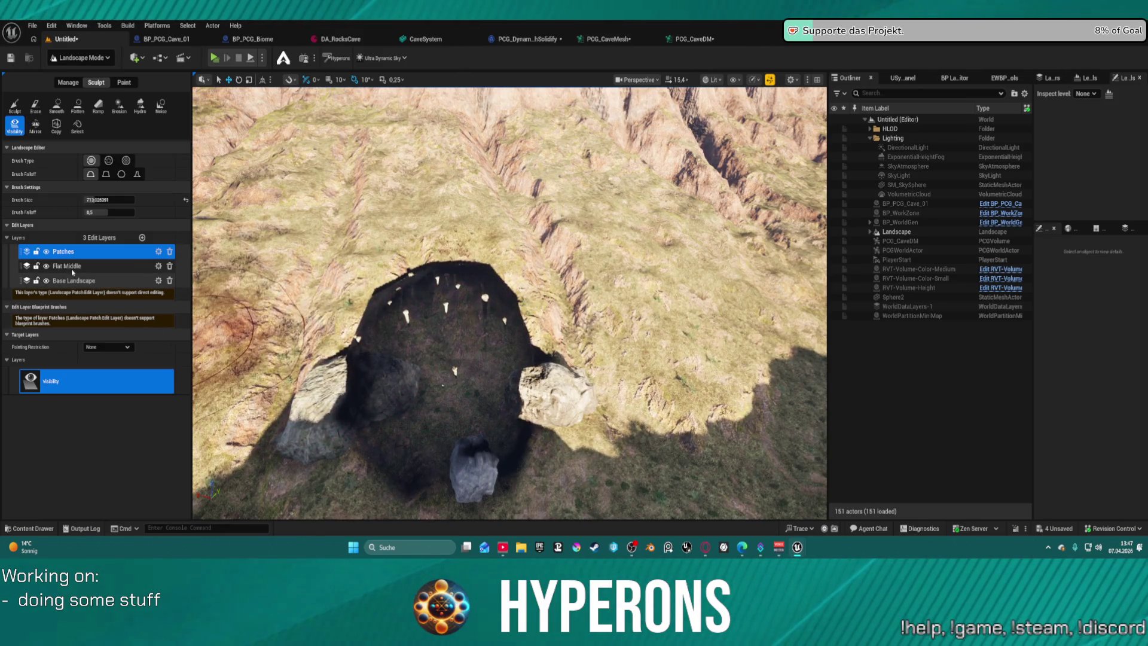
Select the Flat Middle edit layer and zoom the viewport in on the cave entrance.
{"action": "left_click", "coordinate": [72, 268]}
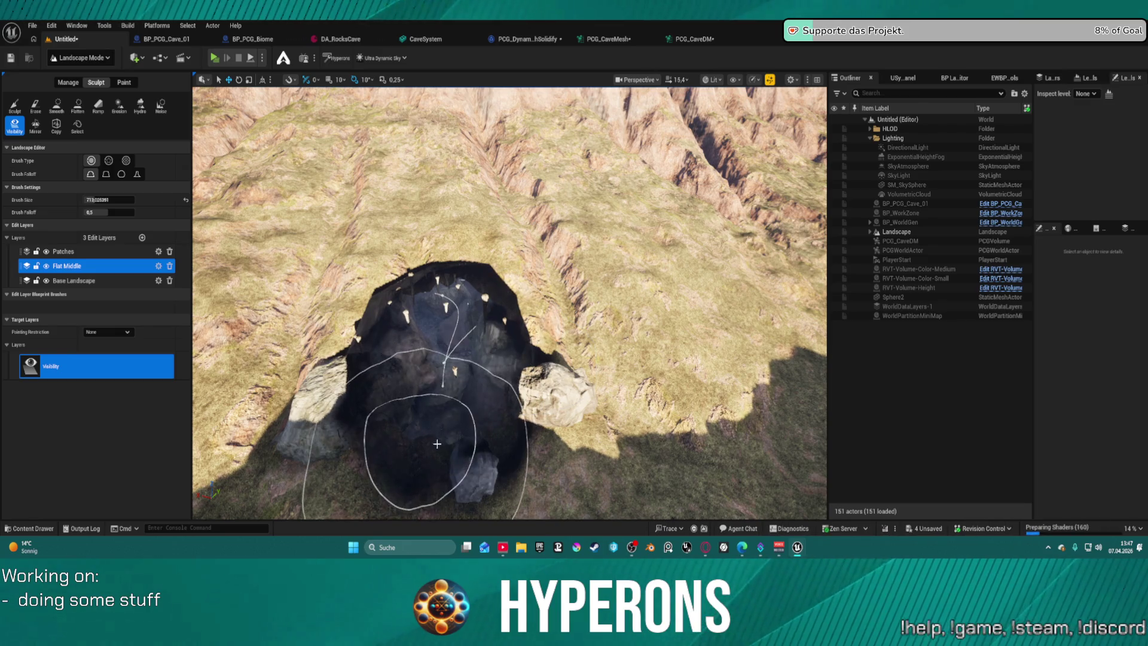
{"action": "scroll", "coordinate": [437, 444], "scroll_direction": "up", "scroll_amount": 5}
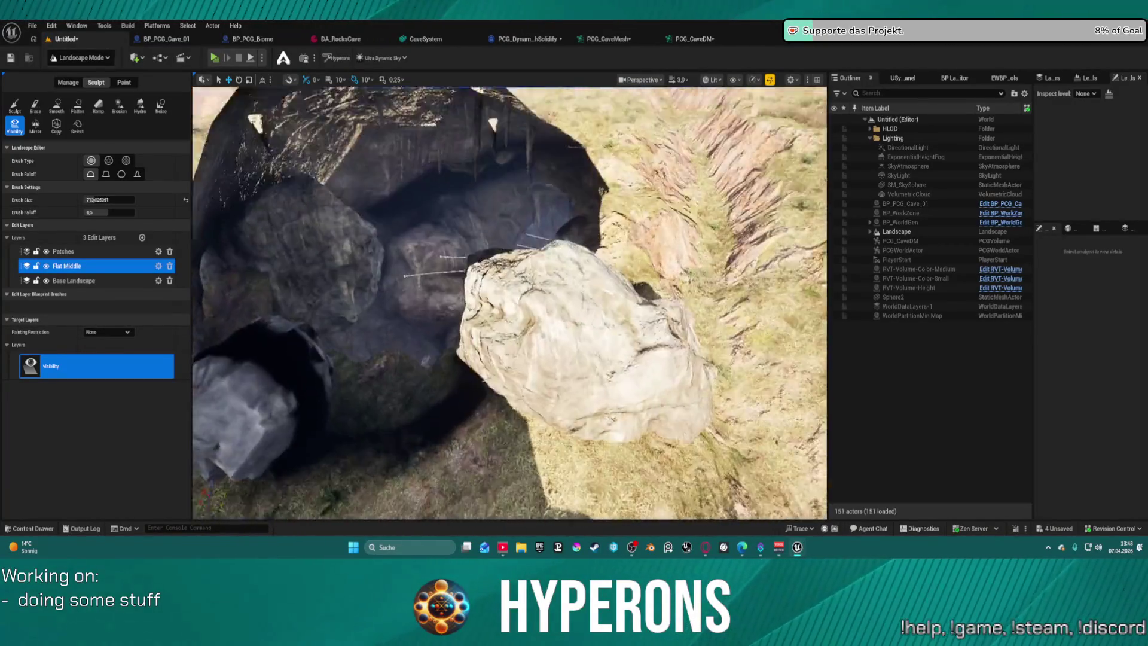
Set the Visibility brush to a size of about 125 with 0.0 falloff.
{"action": "scroll", "coordinate": [498, 284], "scroll_direction": "up", "scroll_amount": 5}
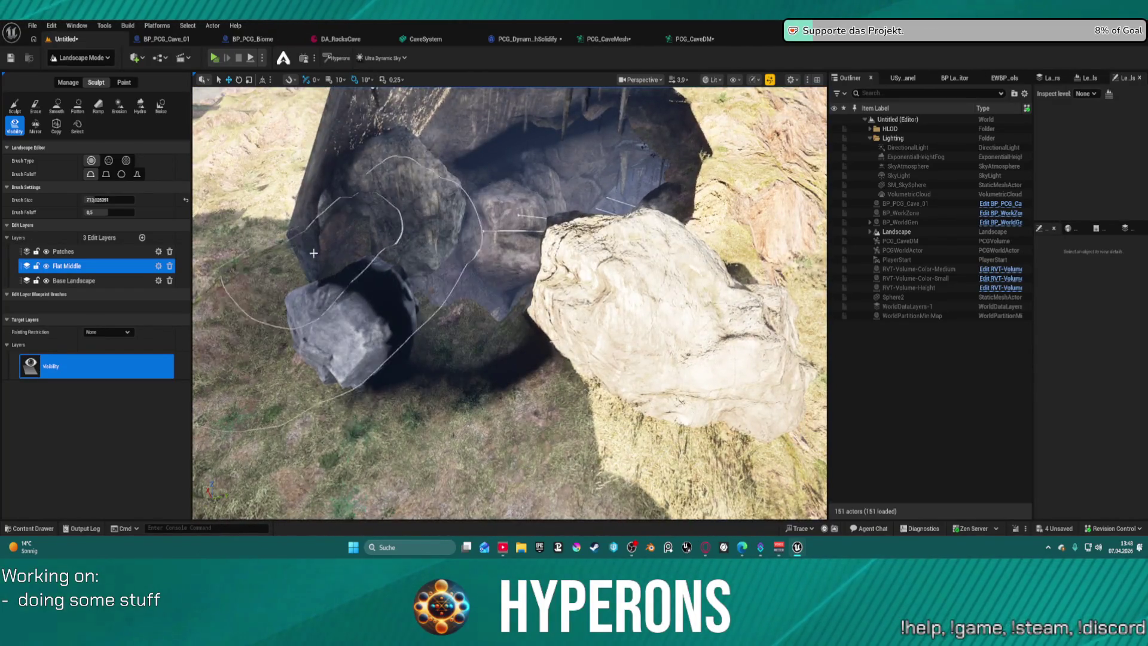
{"action": "left_click", "coordinate": [89, 187]}
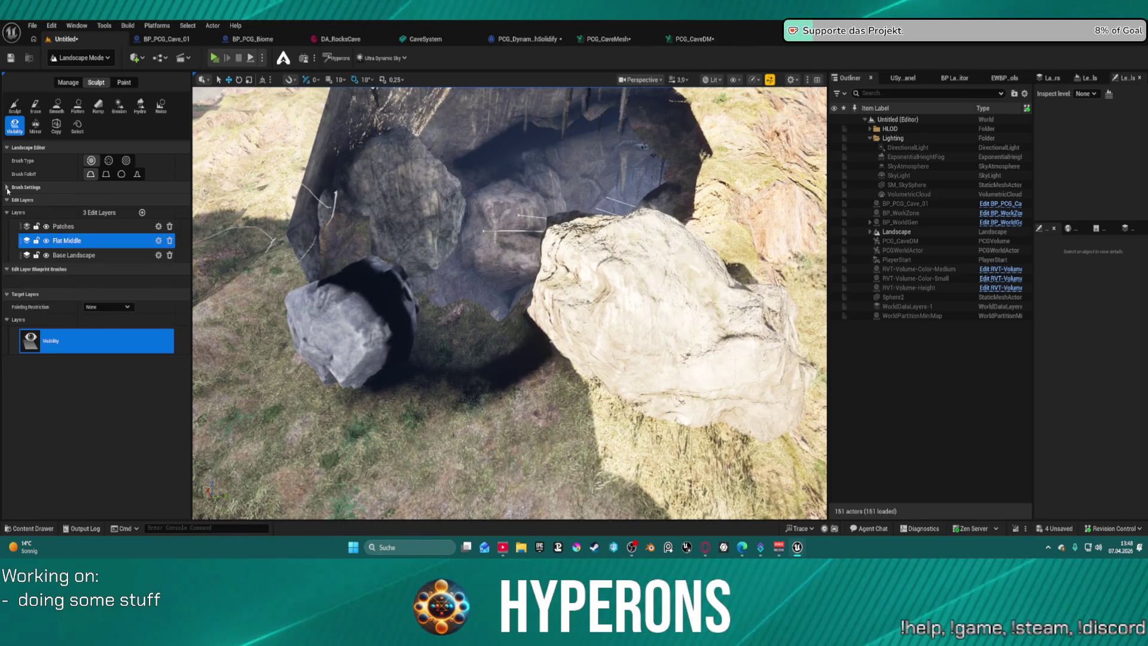
{"action": "left_click", "coordinate": [83, 187]}
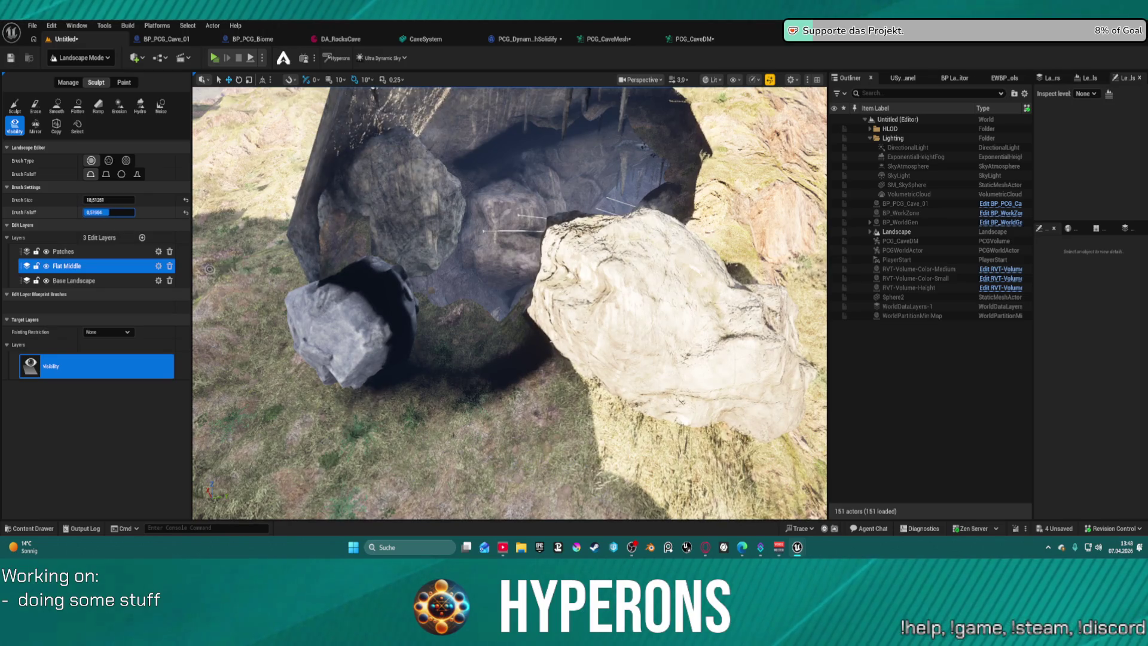
{"action": "key", "text": "bracketright"}
{"action": "key", "text": "bracketright"}
{"action": "key", "text": "bracketright"}
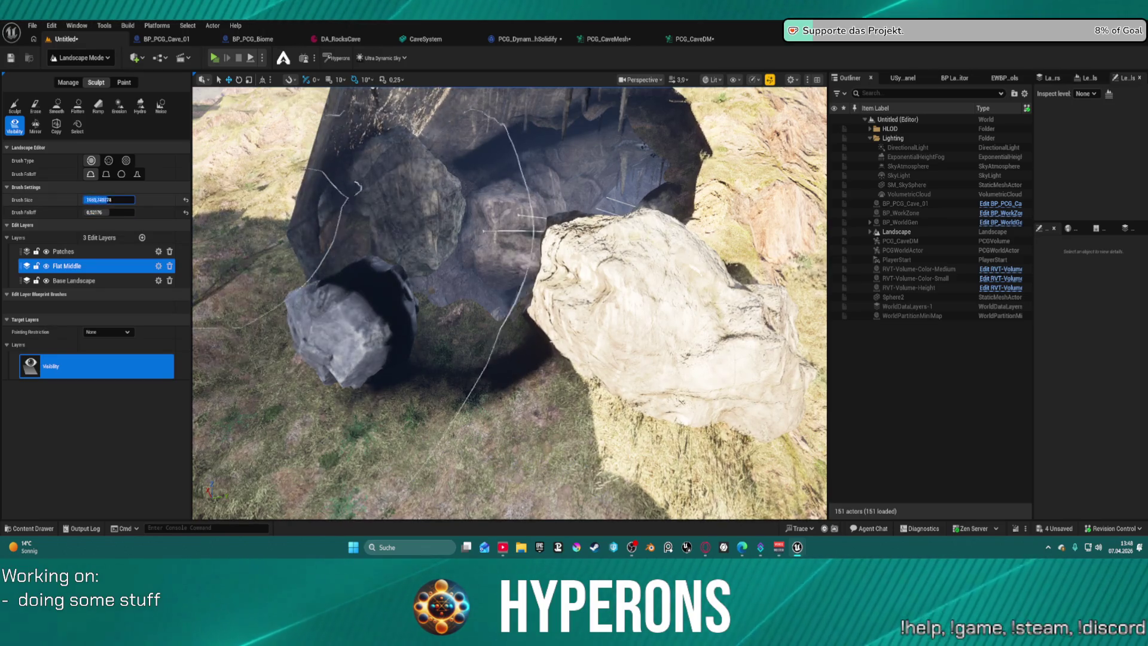
{"action": "key", "text": "bracketleft"}
{"action": "key", "text": "bracketleft"}
{"action": "key", "text": "shift+bracketleft"}
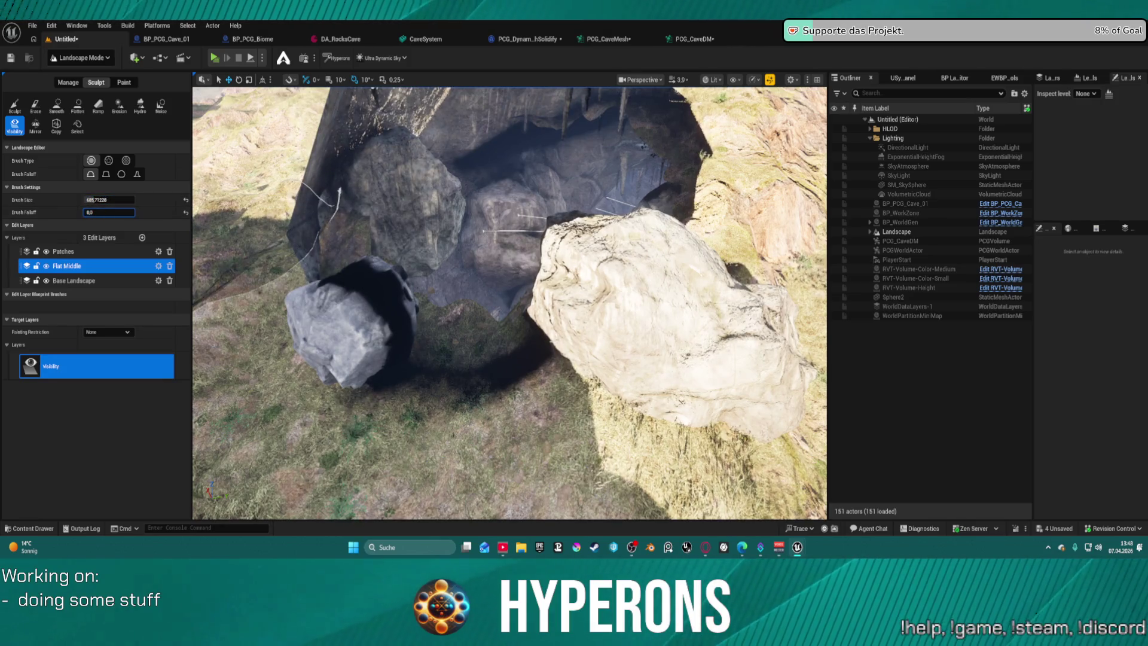
{"action": "key", "text": "bracketleft"}
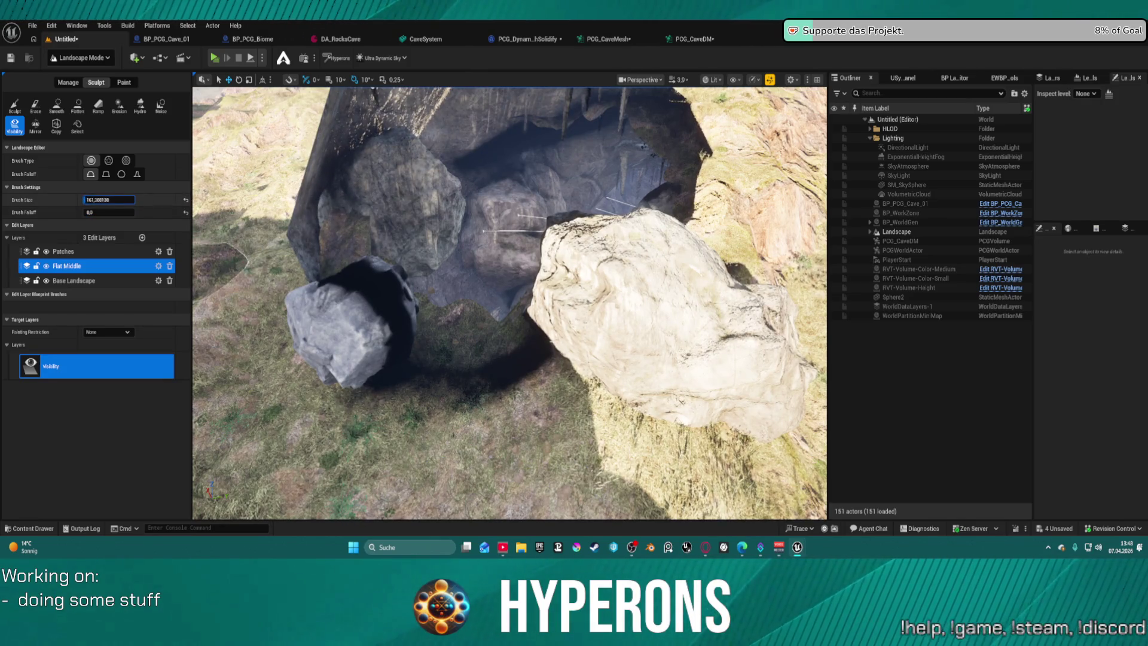
{"action": "key", "text": "bracketleft"}
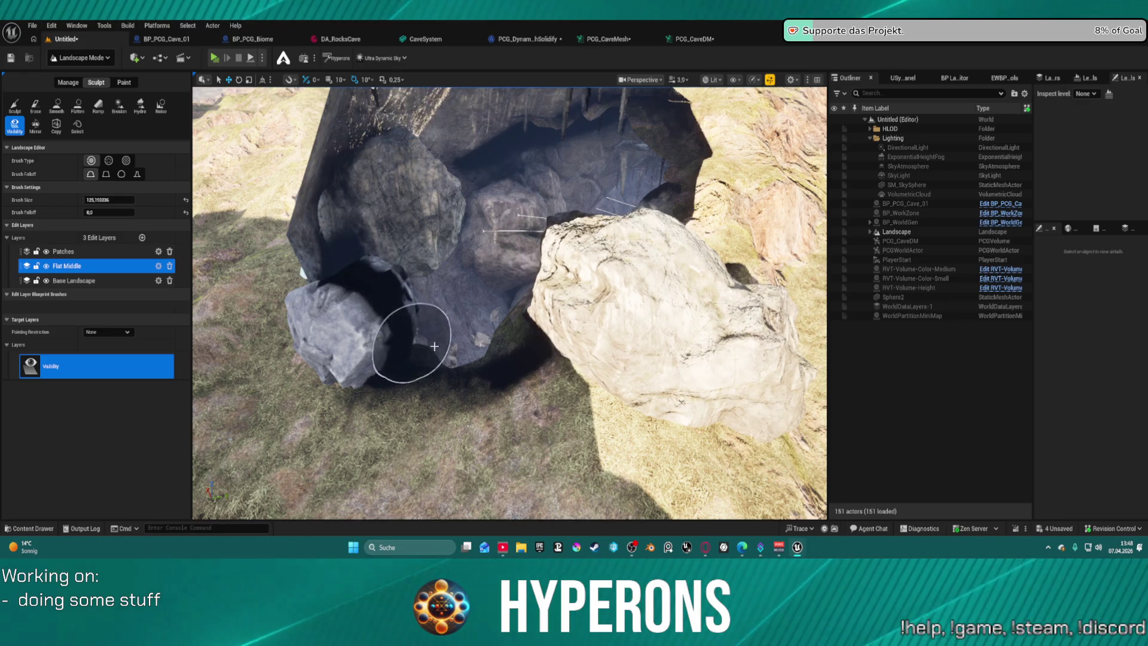
{"action": "scroll", "coordinate": [525, 313], "scroll_direction": "up", "scroll_amount": 10}
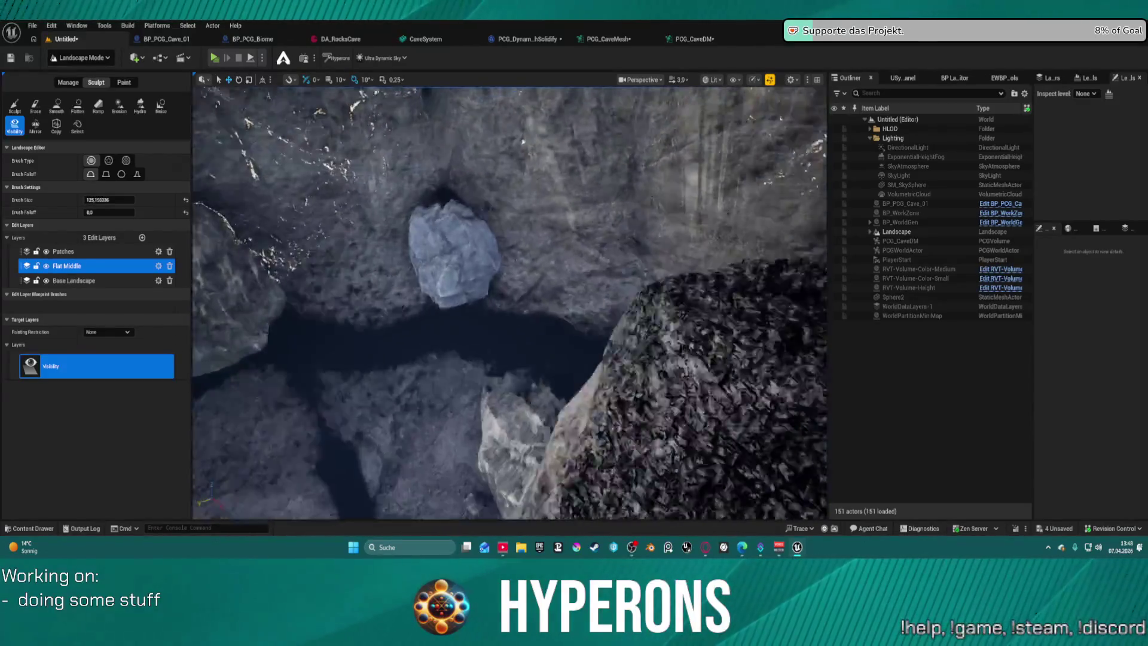
Look over the exposed cave mesh, then switch from Landscape Mode to Selection mode.
{"action": "scroll", "coordinate": [509, 303], "scroll_direction": "down", "scroll_amount": 5}
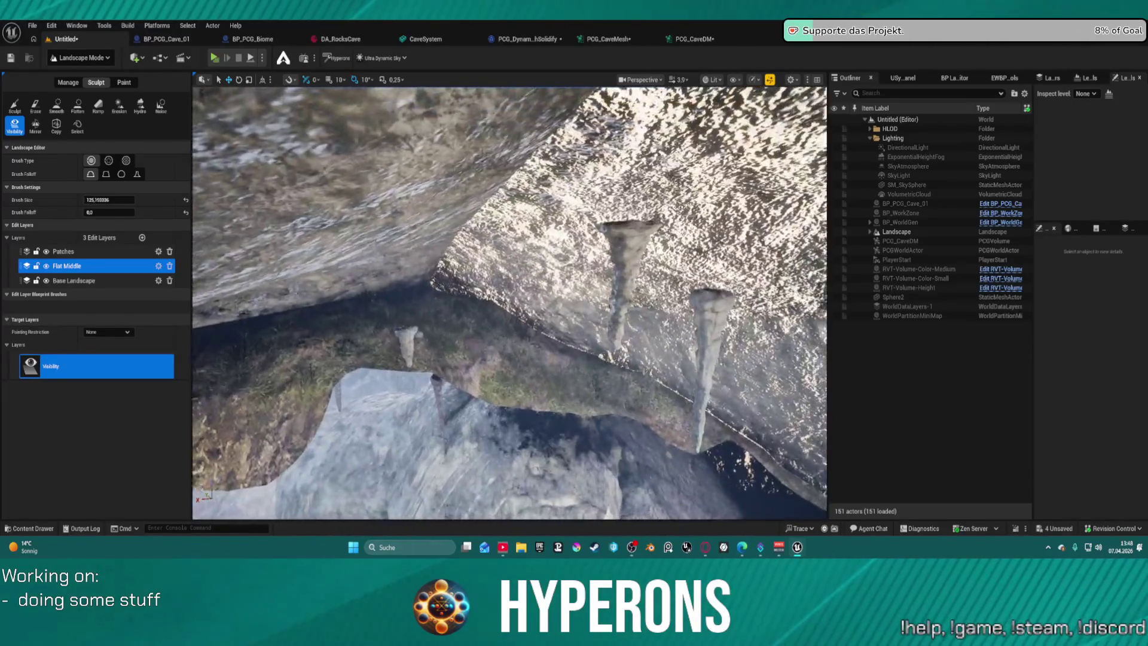
{"action": "scroll", "coordinate": [509, 303], "scroll_direction": "down", "scroll_amount": 5}
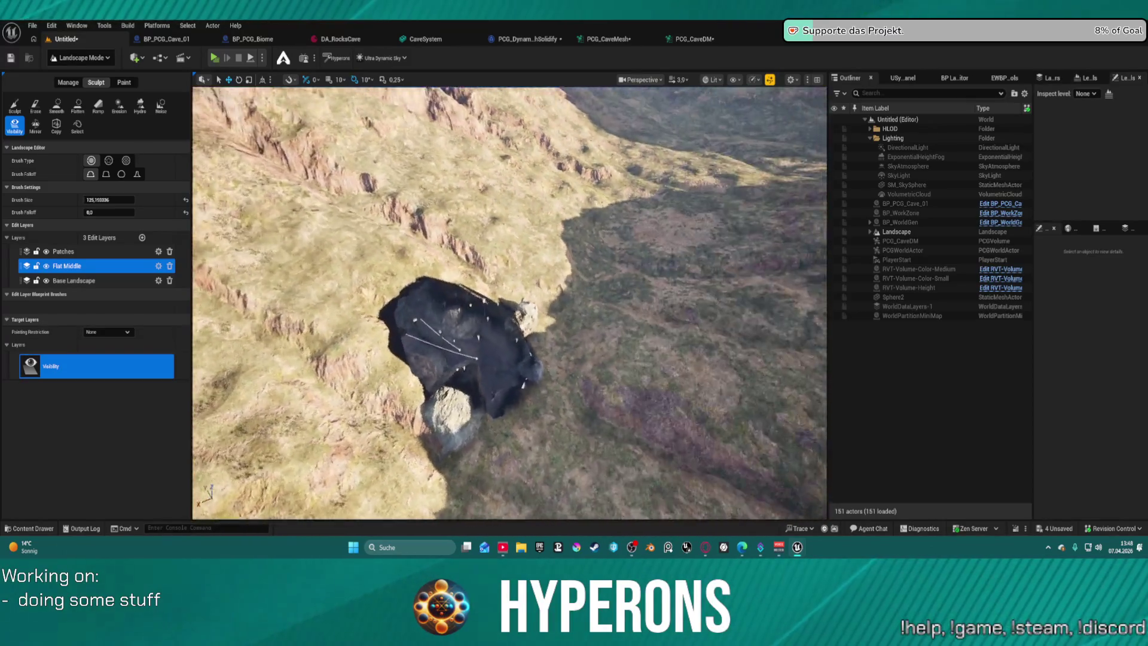
{"action": "scroll", "coordinate": [508, 299], "scroll_direction": "down", "scroll_amount": 3}
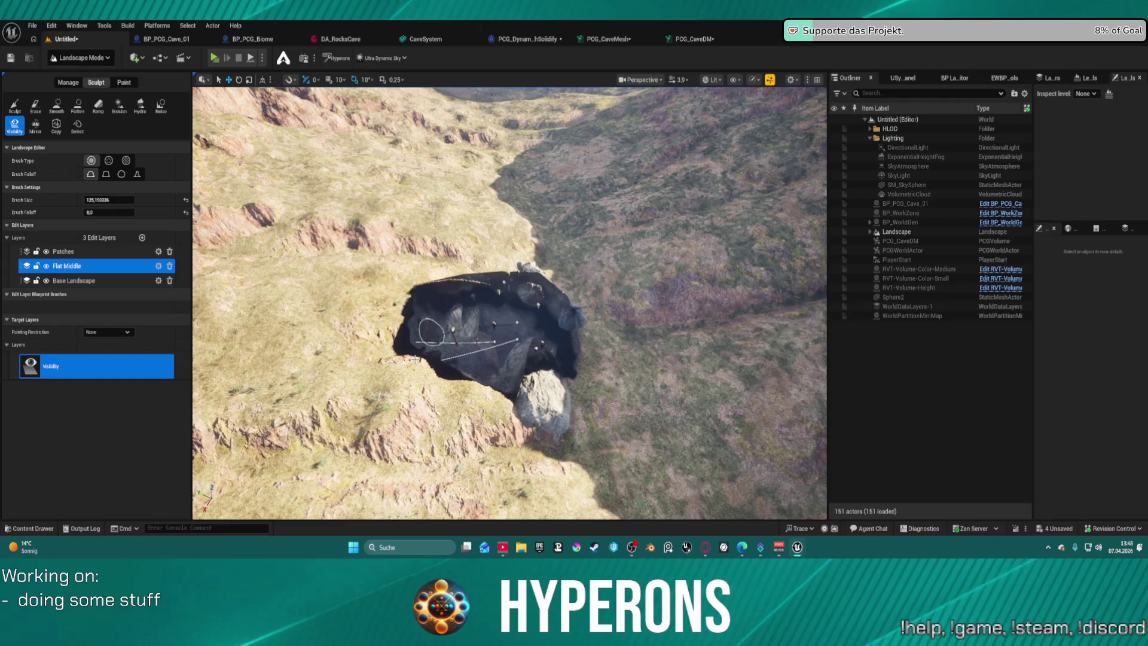
{"action": "left_click", "coordinate": [91, 59]}
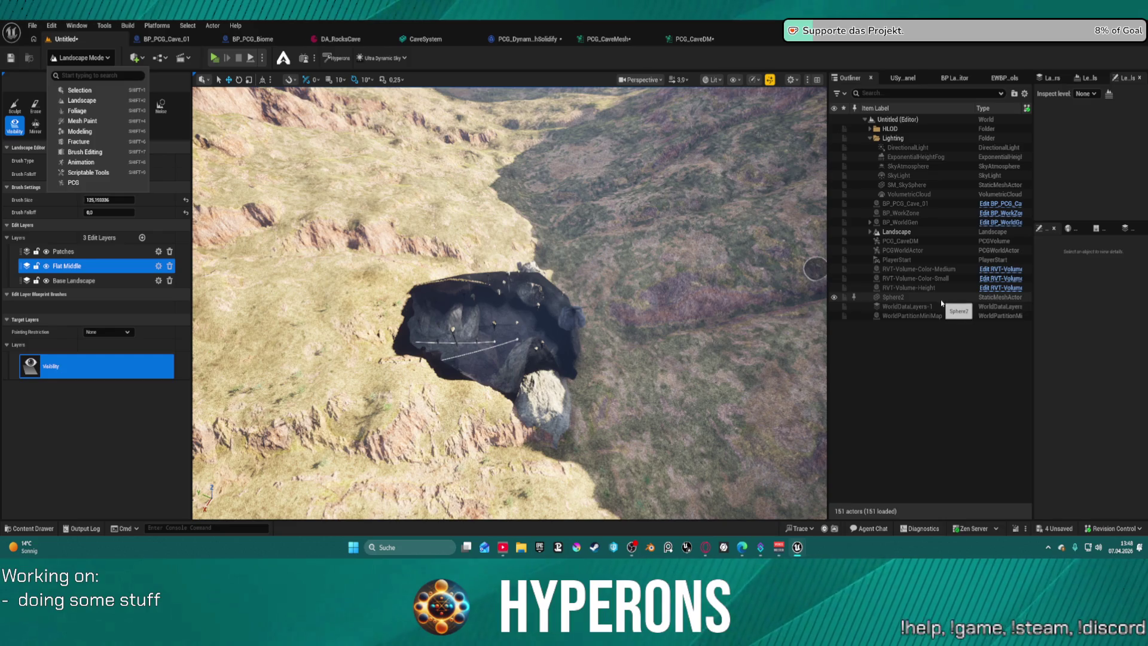
{"action": "key", "text": "Escape"}
{"action": "left_click", "coordinate": [100, 58]}
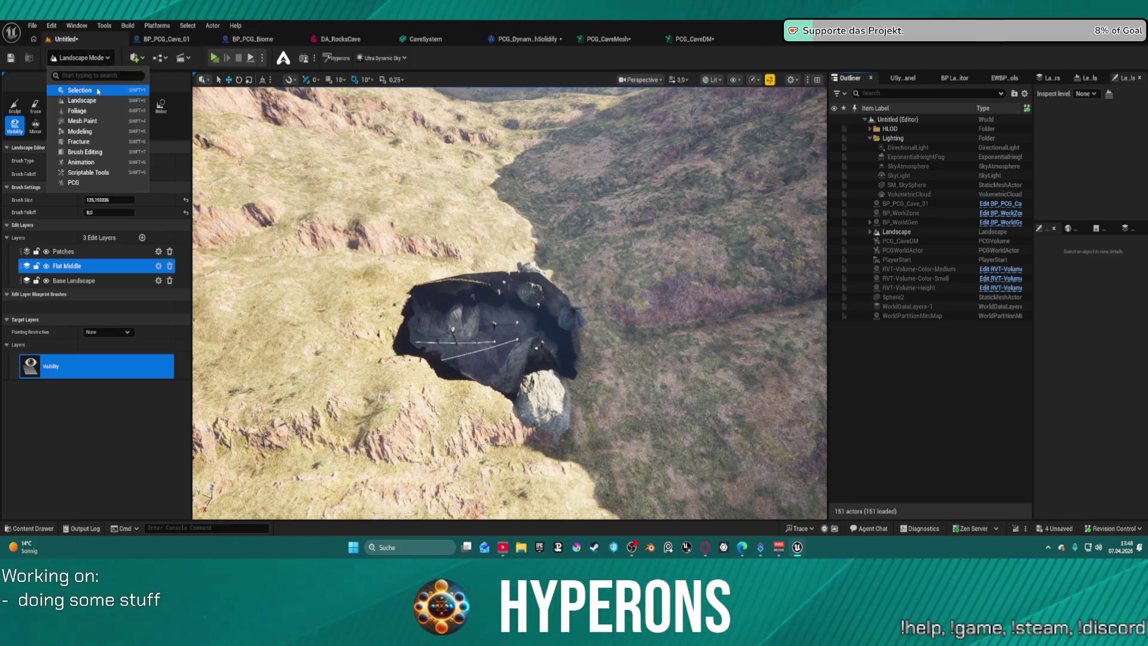
{"action": "left_click", "coordinate": [77, 90]}
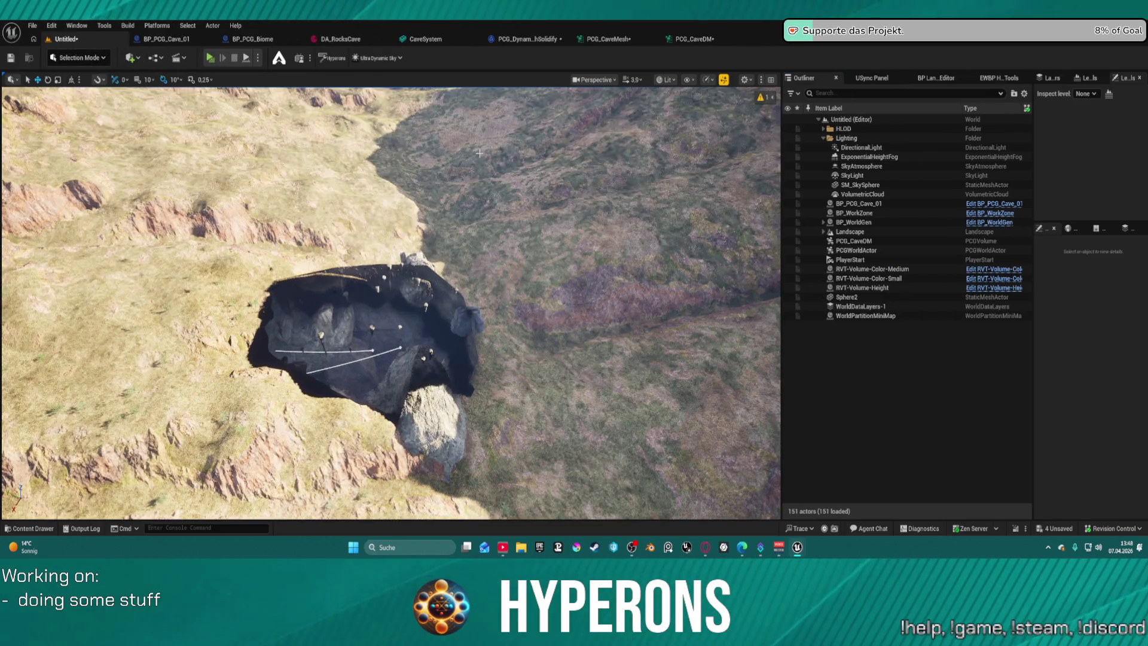
Focus on Sphere2 and drag it down beside the cave rock.
{"action": "left_click", "coordinate": [879, 297]}
{"action": "key", "text": "f"}
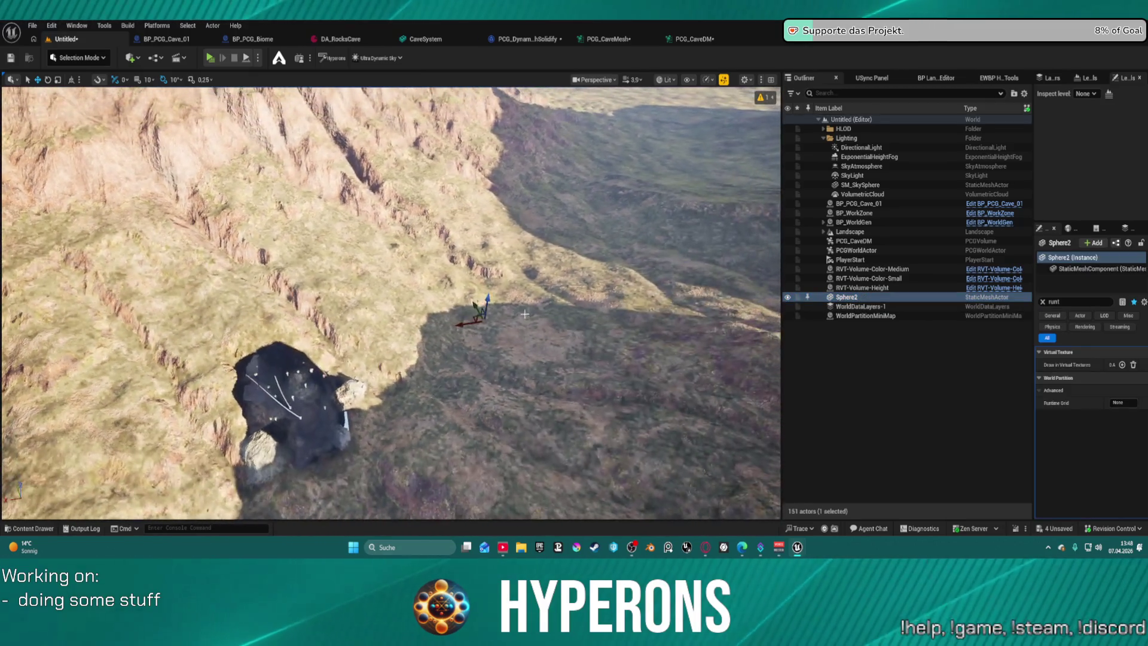
{"action": "mouse_move", "coordinate": [472, 317]}
{"action": "left_mouse_down"}
{"action": "mouse_move", "coordinate": [439, 323]}
{"action": "mouse_move", "coordinate": [299, 440]}
{"action": "mouse_move", "coordinate": [310, 434]}
{"action": "left_mouse_up"}
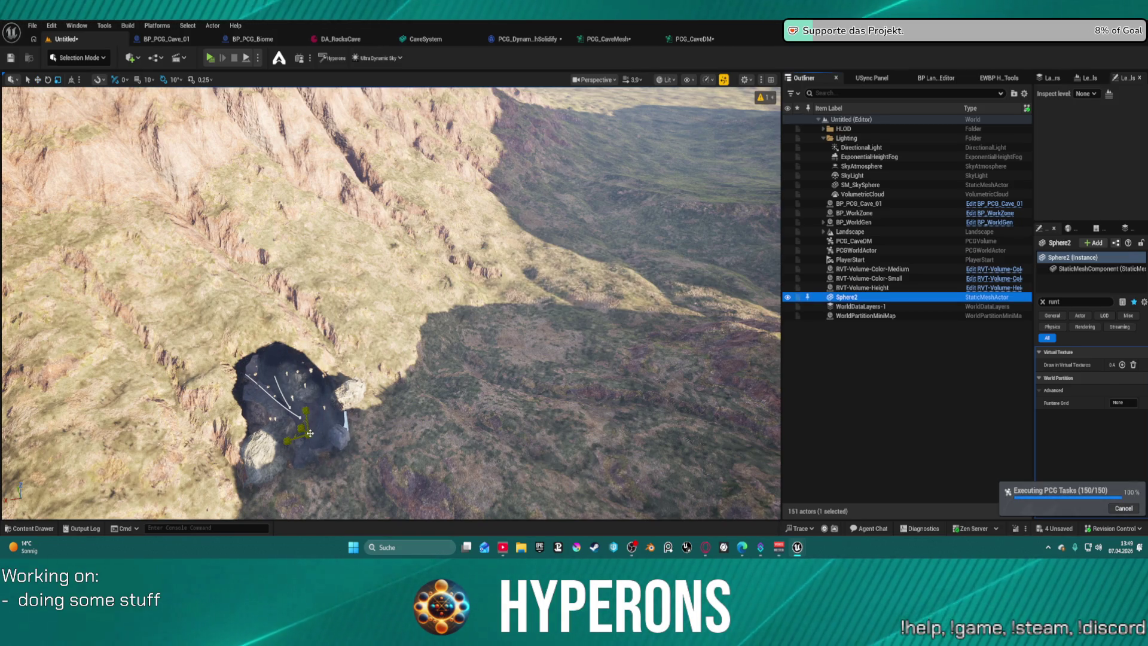
{"action": "mouse_move", "coordinate": [324, 455]}
{"action": "left_mouse_down"}
{"action": "mouse_move", "coordinate": [383, 443]}
{"action": "mouse_move", "coordinate": [359, 418]}
{"action": "left_mouse_up"}
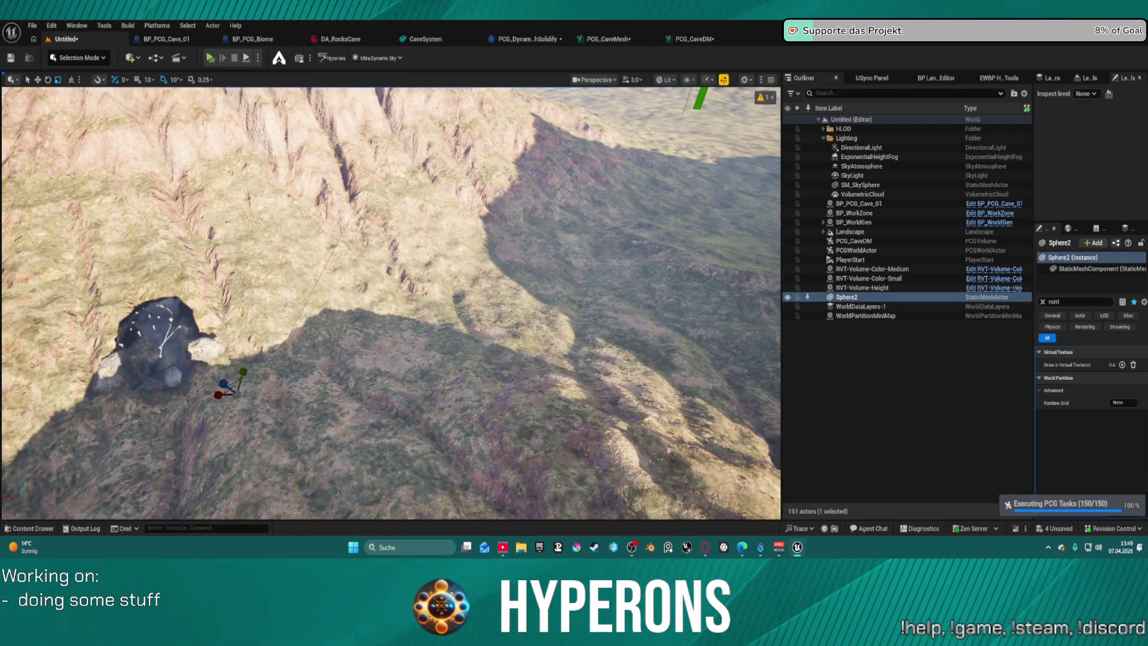
Save the level with Ctrl+S and check the PCG_CaveMesh and PCG_CaveDM graphs.
{"action": "key", "text": "ctrl+s"}
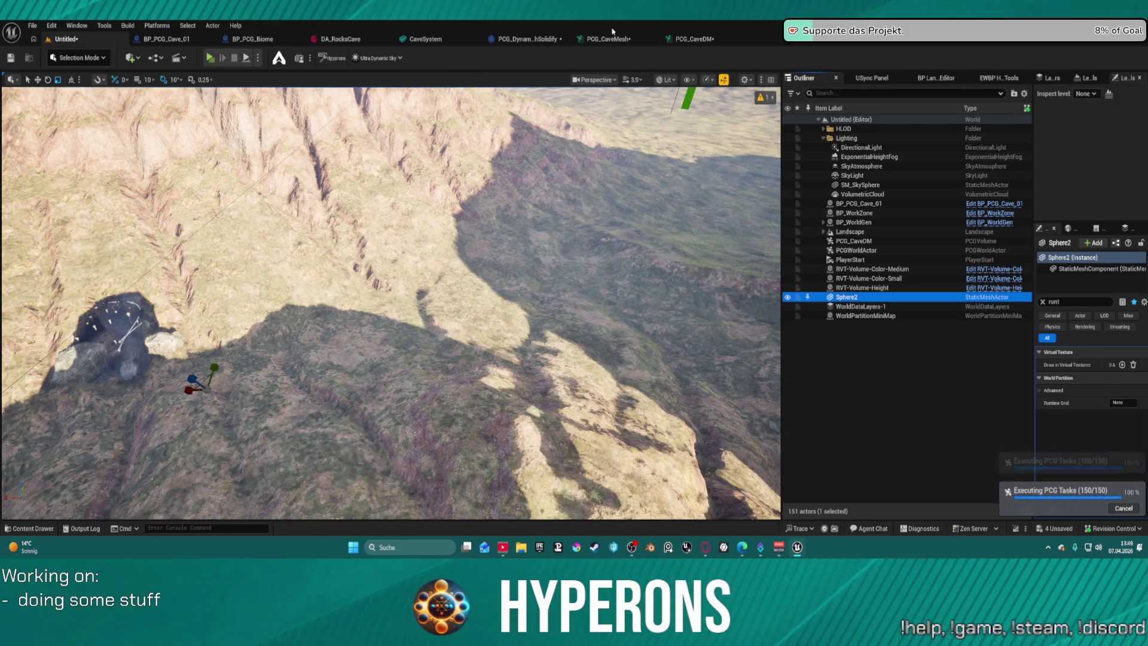
{"action": "left_click", "coordinate": [606, 39]}
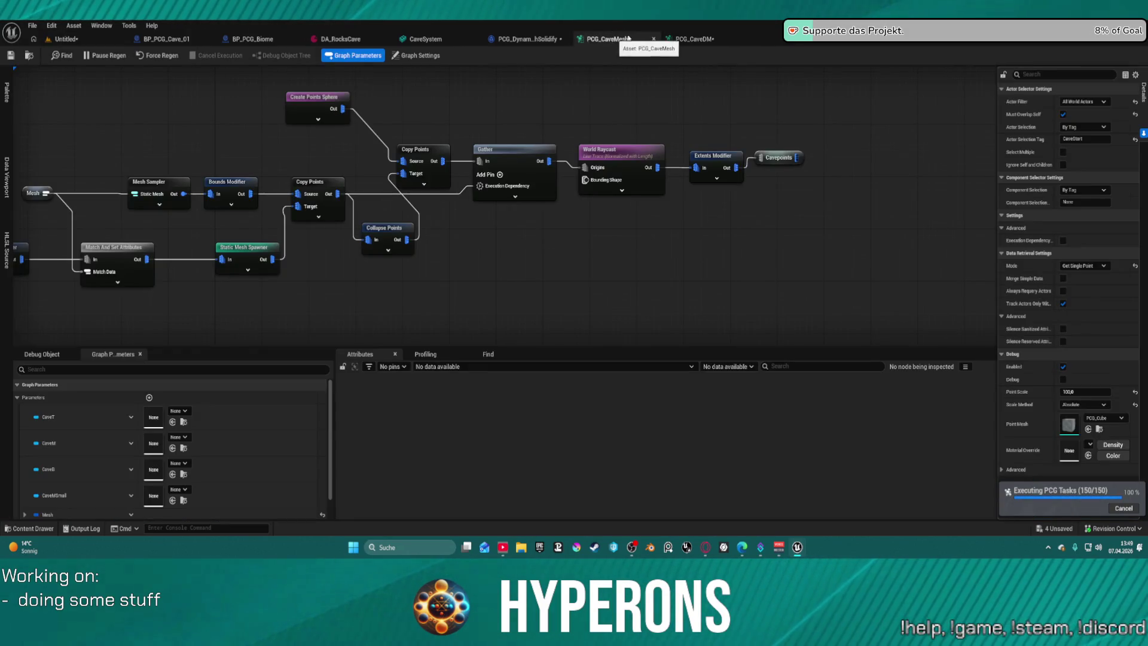
{"action": "key", "text": "ctrl+Tab"}
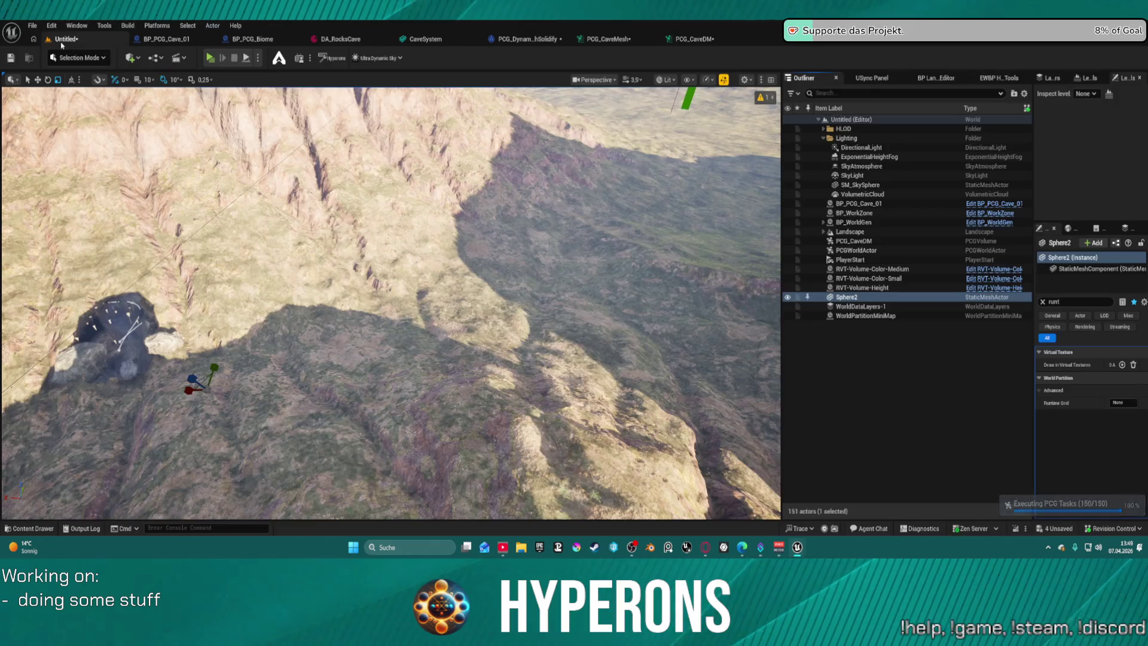
{"action": "left_click", "coordinate": [63, 39]}
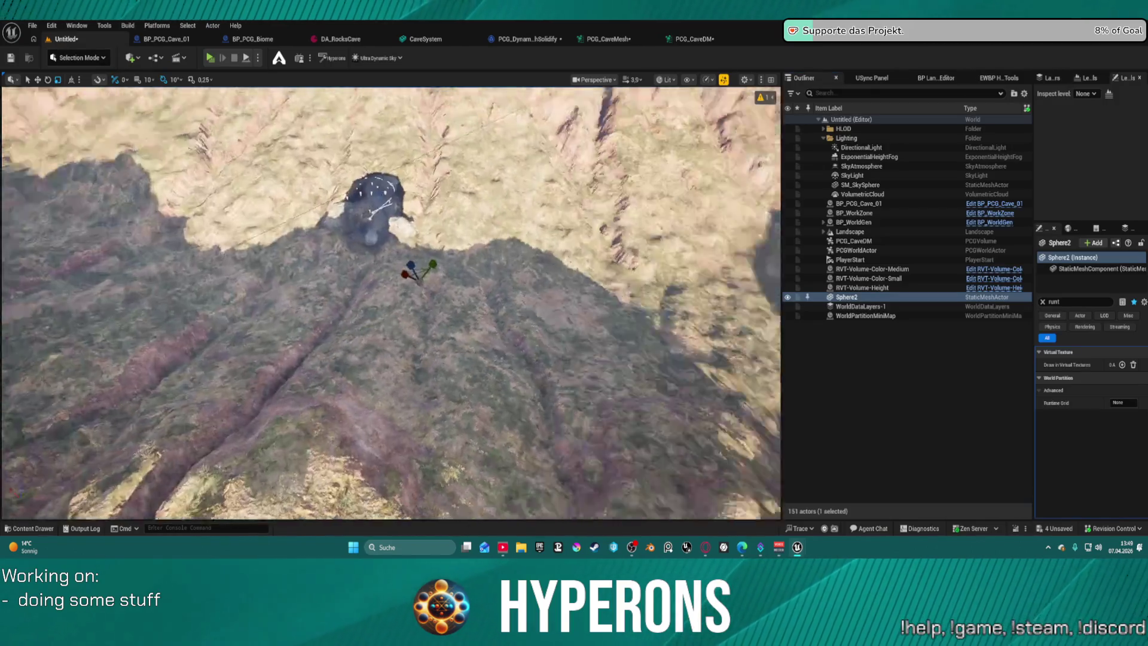
Move Sphere2 right of the cave, save, and scale it up into a large sphere.
{"action": "key", "text": "w"}
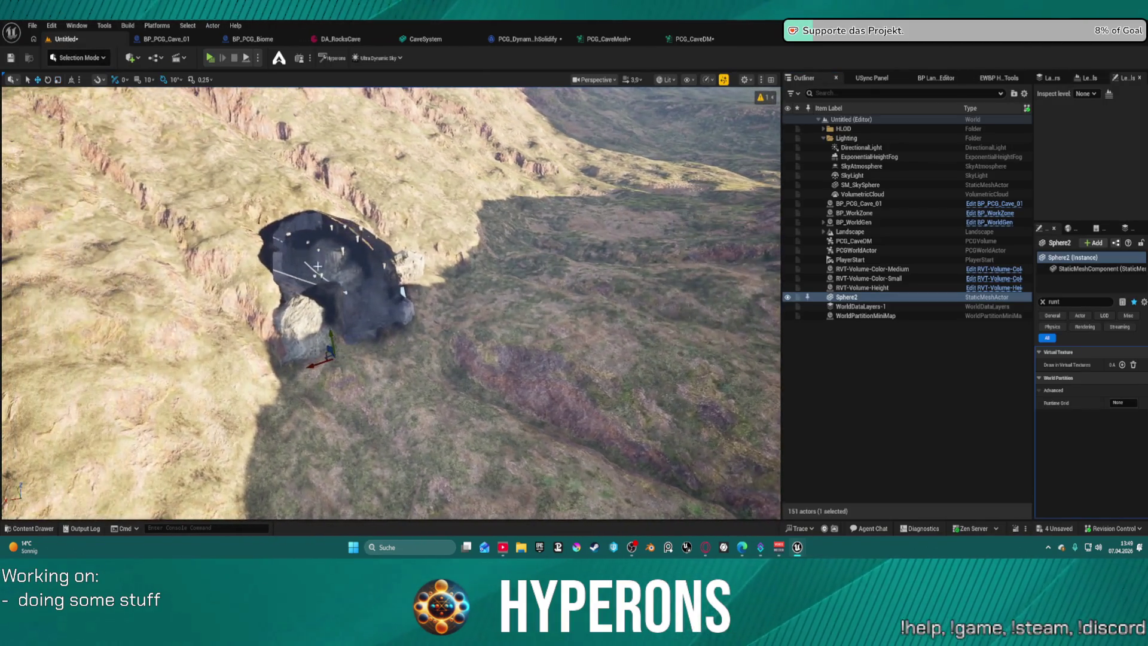
{"action": "mouse_move", "coordinate": [336, 361]}
{"action": "left_mouse_down"}
{"action": "mouse_move", "coordinate": [468, 293]}
{"action": "mouse_move", "coordinate": [393, 365]}
{"action": "left_mouse_up"}
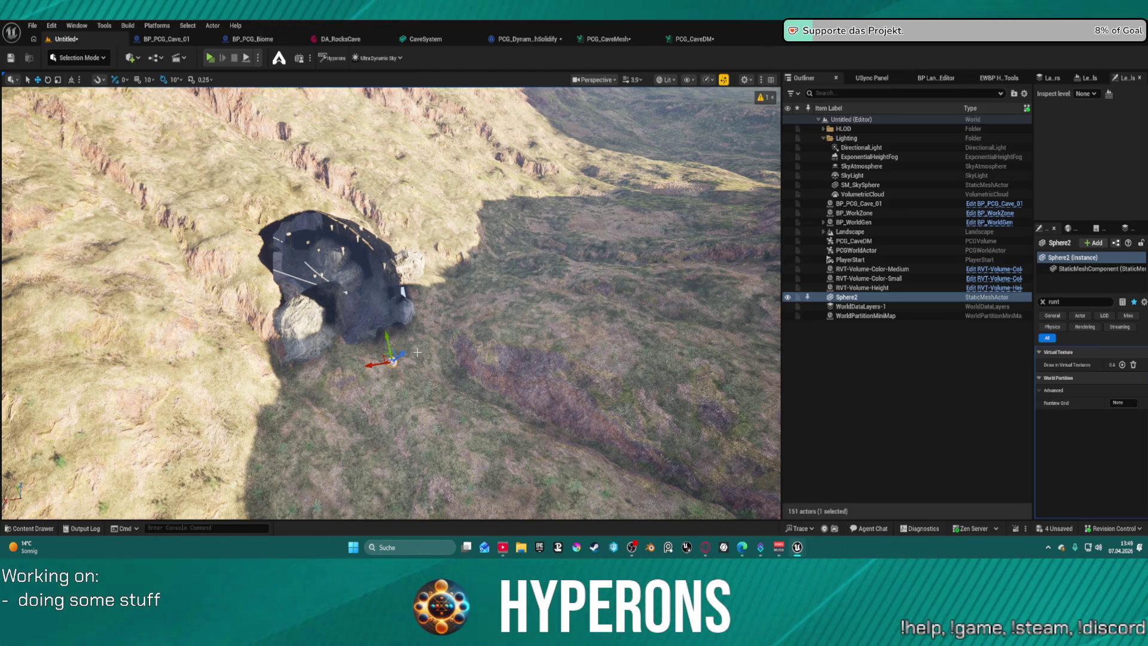
{"action": "key", "text": "ctrl+s"}
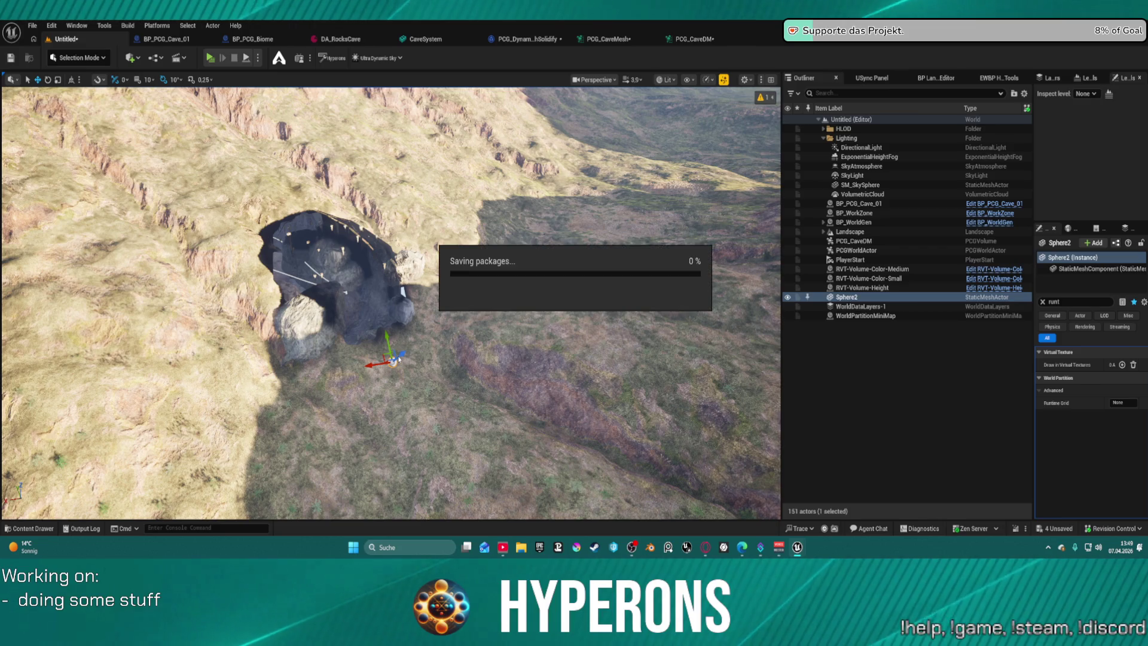
{"action": "key", "text": "e"}
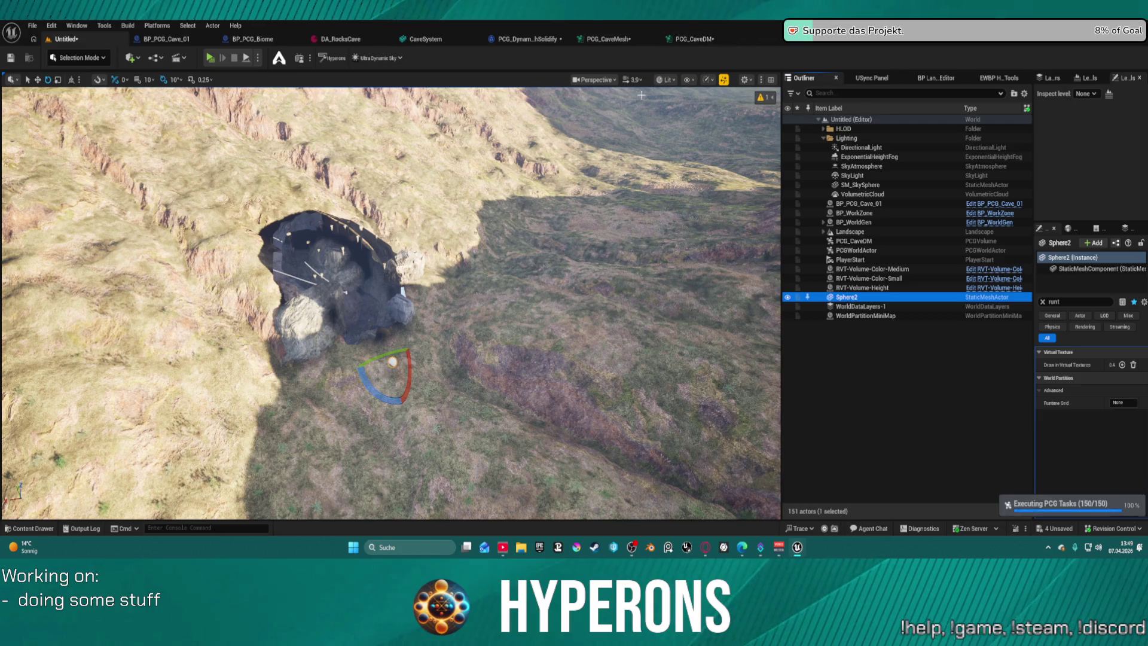
{"action": "key", "text": "w"}
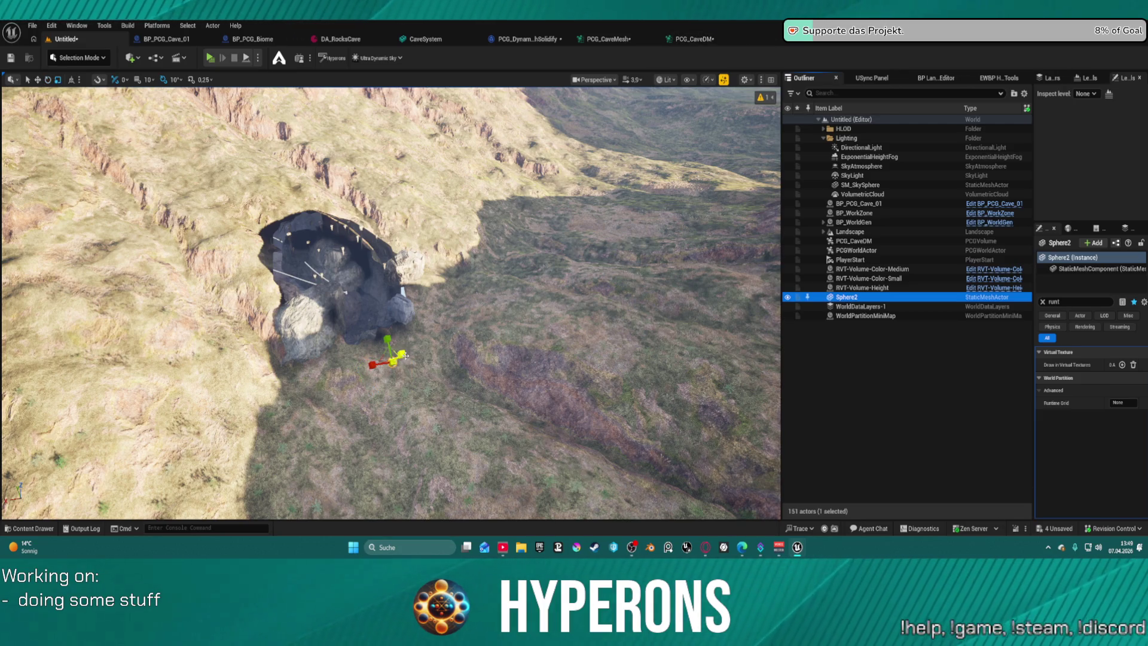
{"action": "left_click", "coordinate": [396, 360]}
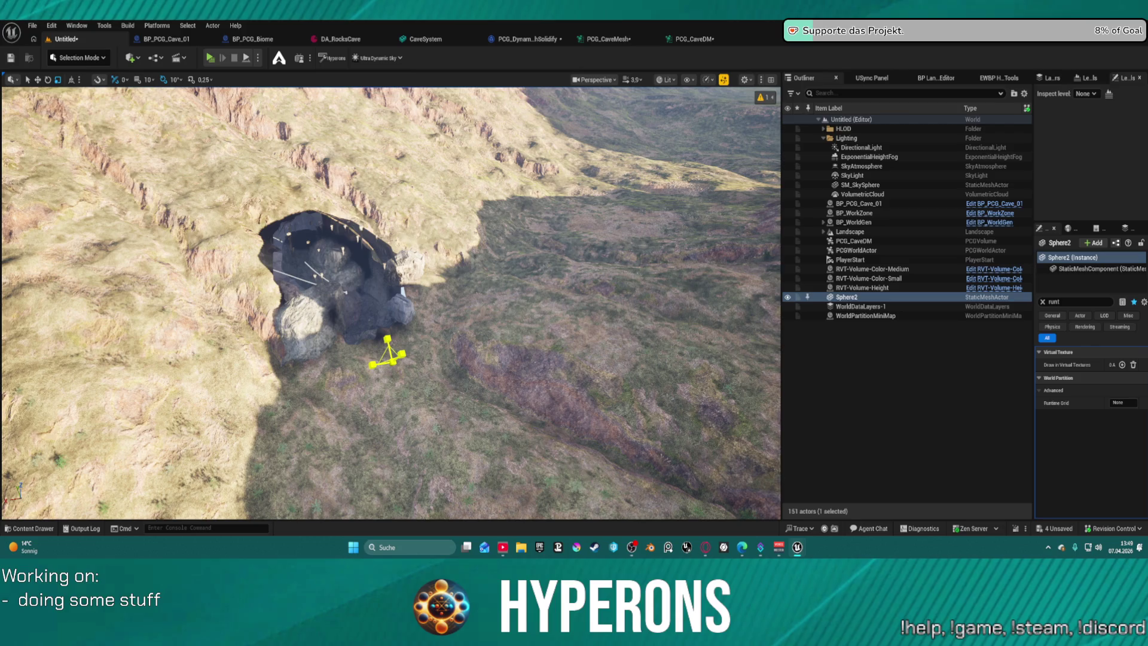
{"action": "mouse_move", "coordinate": [392, 361]}
{"action": "left_mouse_down"}
{"action": "mouse_move", "coordinate": [415, 302]}
{"action": "mouse_move", "coordinate": [407, 321]}
{"action": "left_mouse_up"}
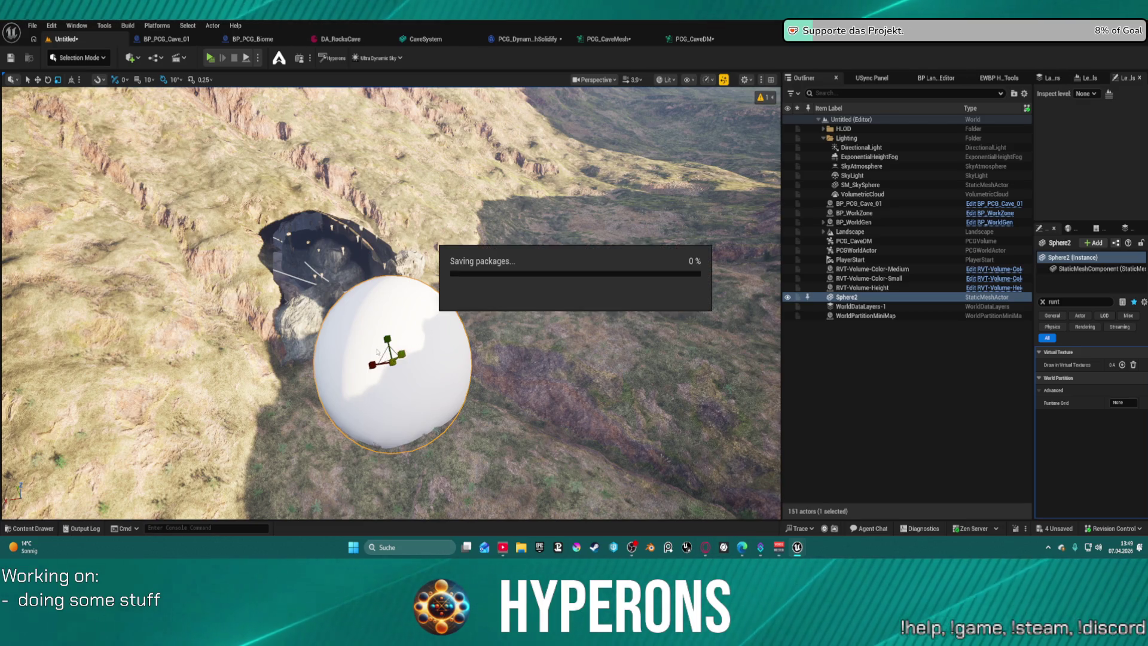
Reset Sphere2's rotation in Details, save, and drag it up-left over the cave.
{"action": "key", "text": "w"}
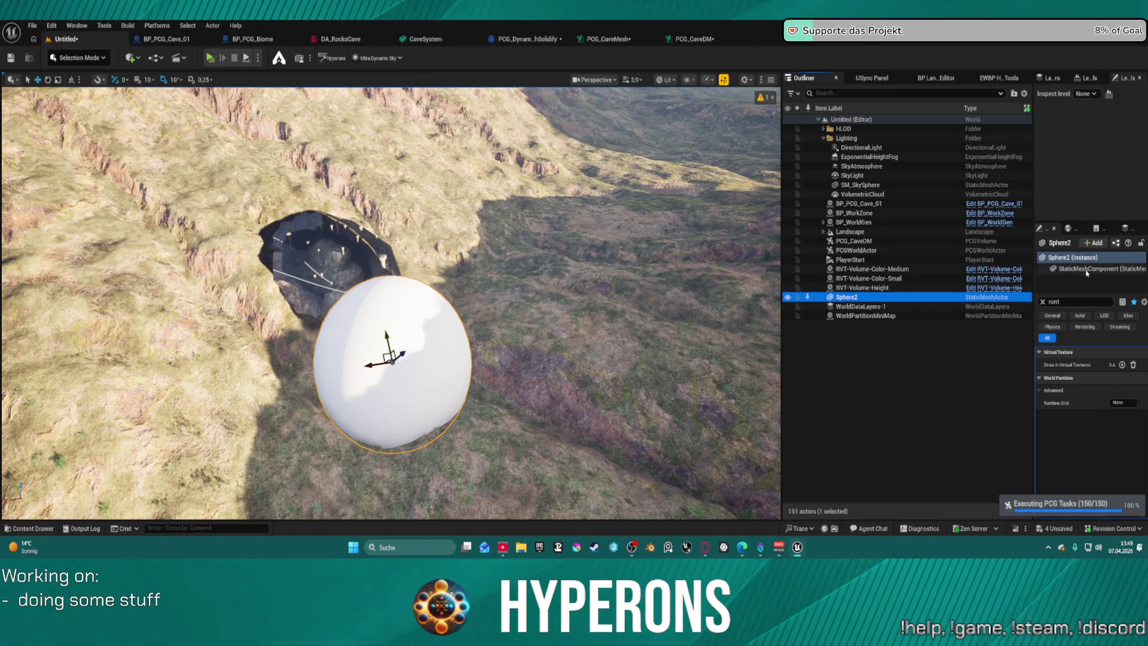
{"action": "left_click", "coordinate": [1048, 338]}
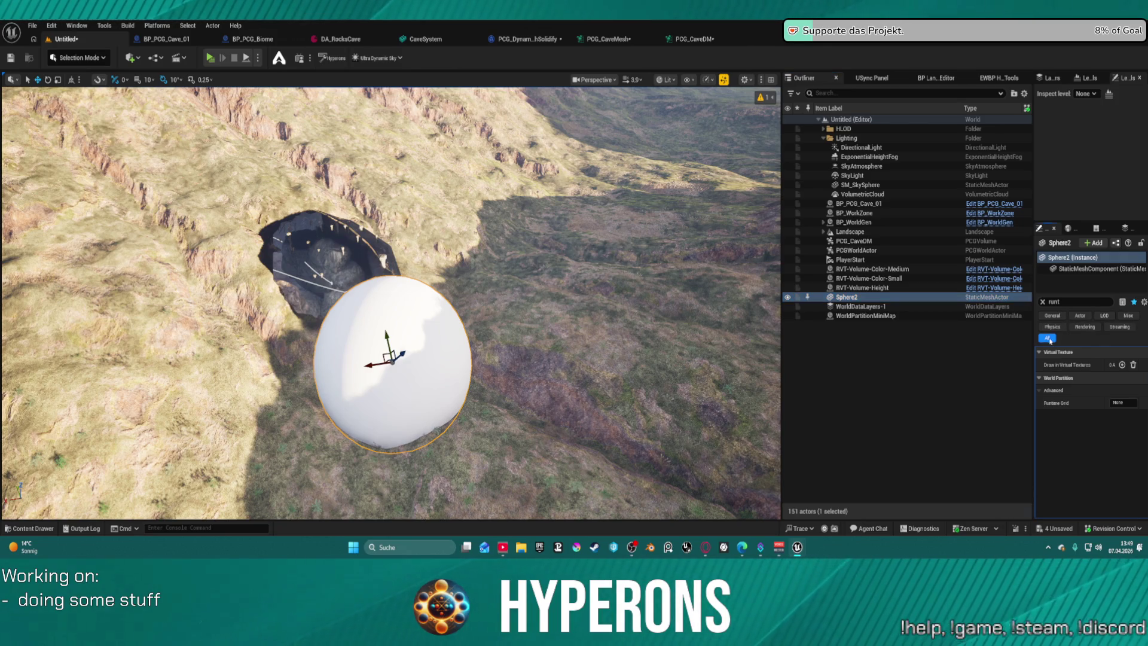
{"action": "left_click", "coordinate": [1042, 302]}
{"action": "left_click", "coordinate": [1135, 428]}
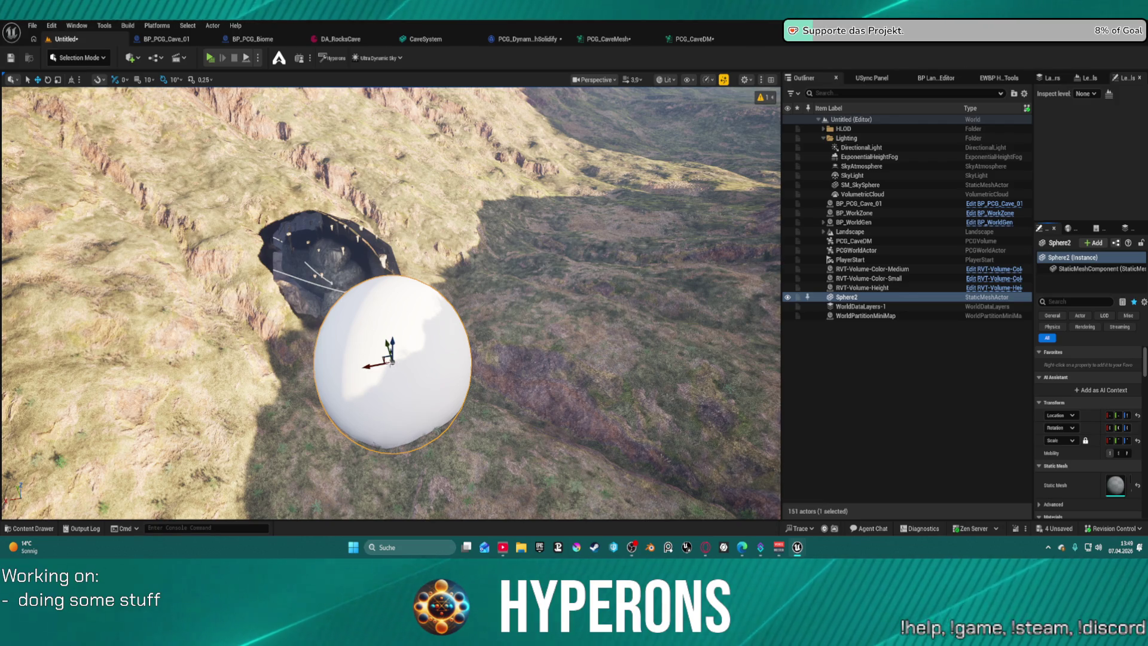
{"action": "key", "text": "ctrl+s"}
{"action": "mouse_move", "coordinate": [393, 360]}
{"action": "left_mouse_down"}
{"action": "mouse_move", "coordinate": [309, 246]}
{"action": "mouse_move", "coordinate": [337, 261]}
{"action": "left_mouse_up"}
{"action": "right_click", "coordinate": [349, 250]}
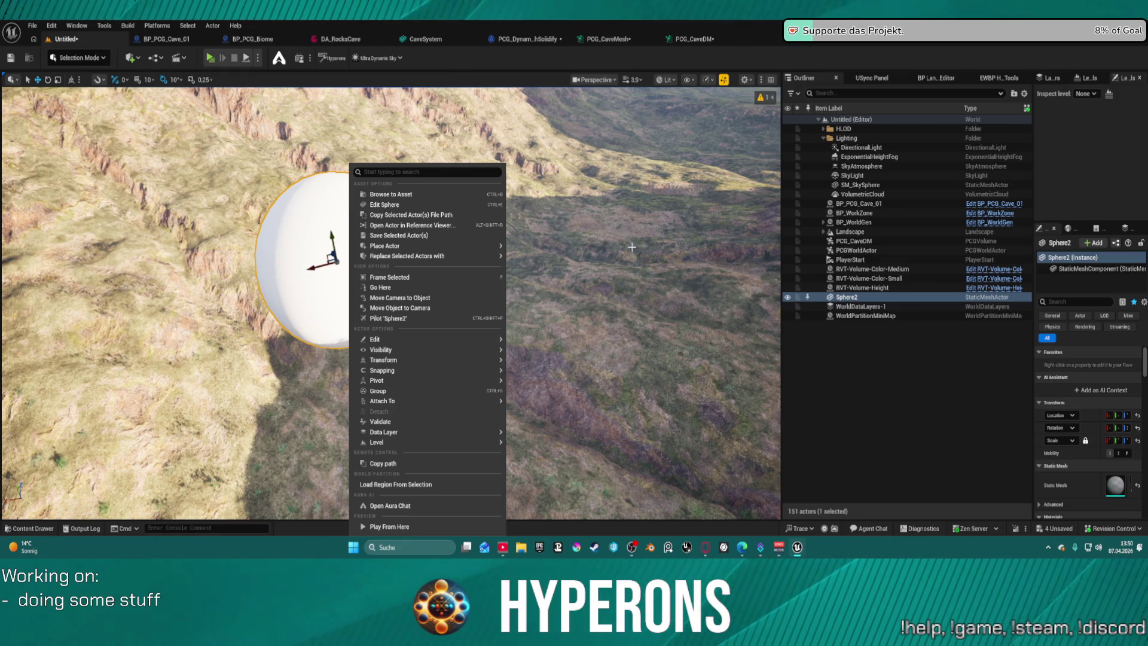
Focus the view on Sphere2 beside the cave, orbit around it, and switch to the PCG_CaveDM graph.
{"action": "key", "text": "Escape"}
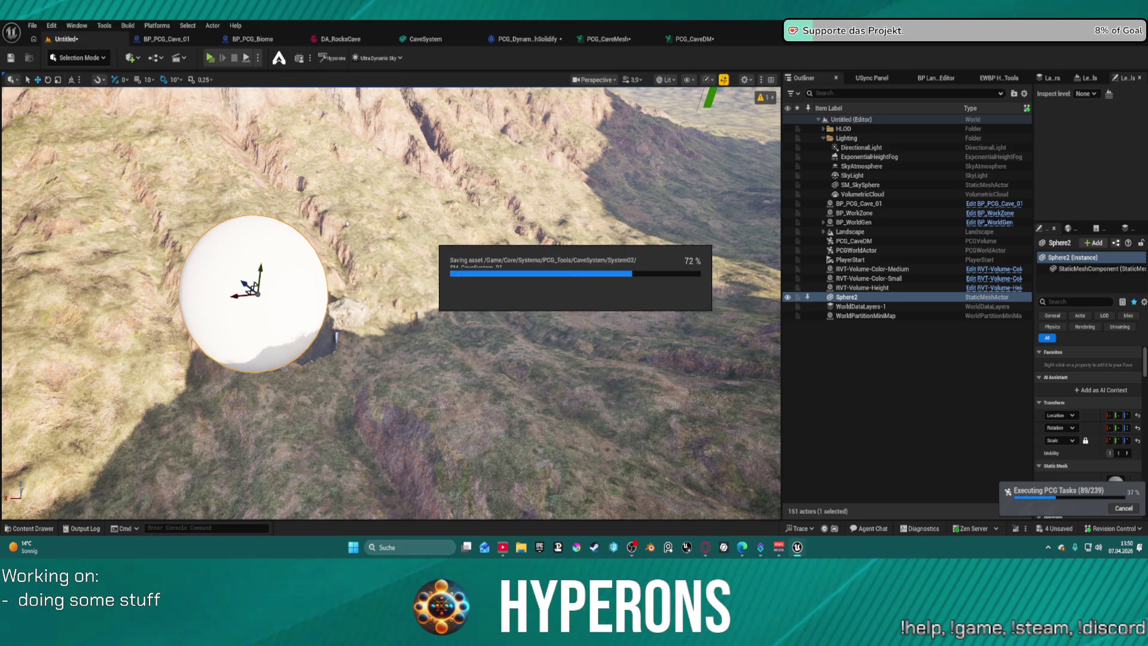
{"action": "key", "text": "f"}
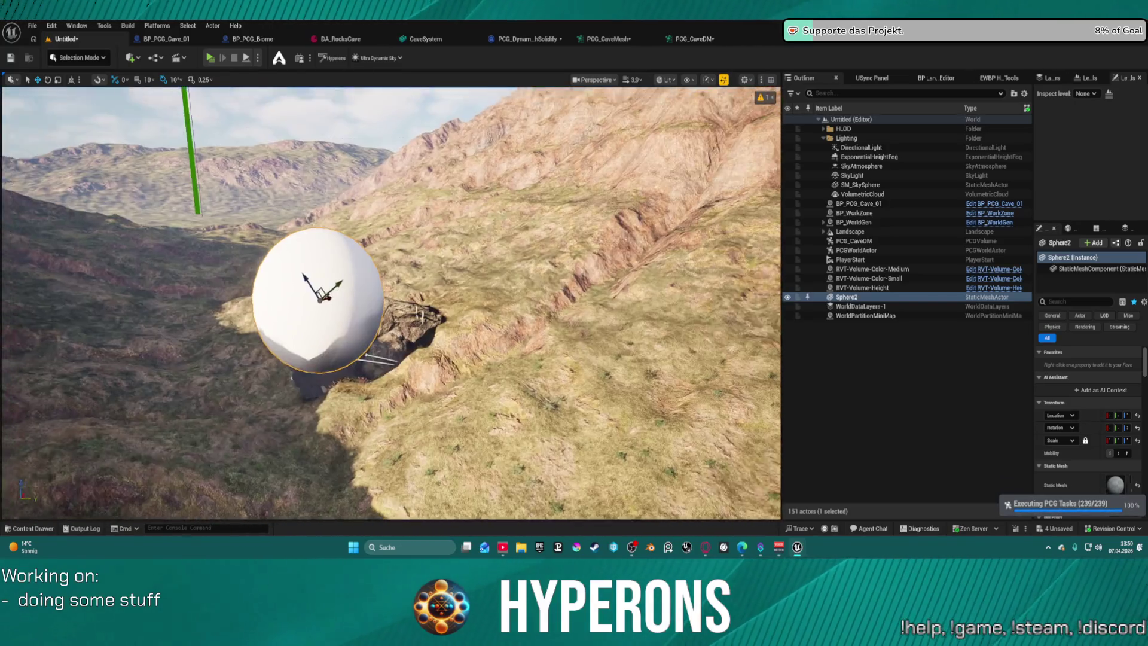
{"action": "left_click_drag", "start_coordinate": [442, 136], "coordinate": [441, 135]}
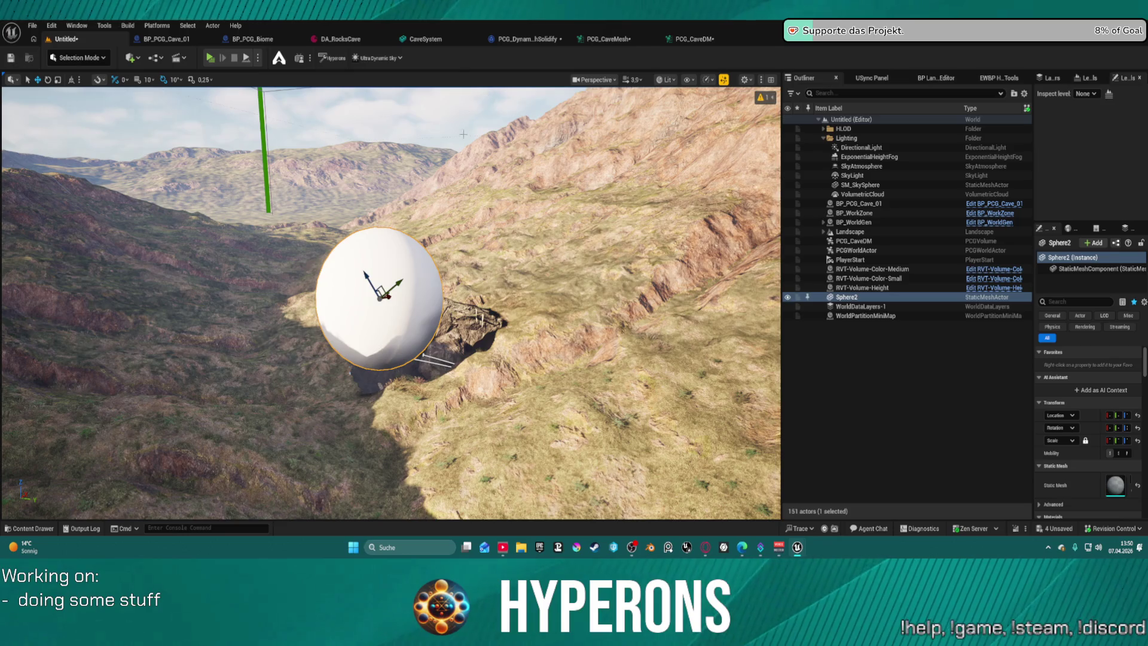
{"action": "left_click", "coordinate": [688, 39]}
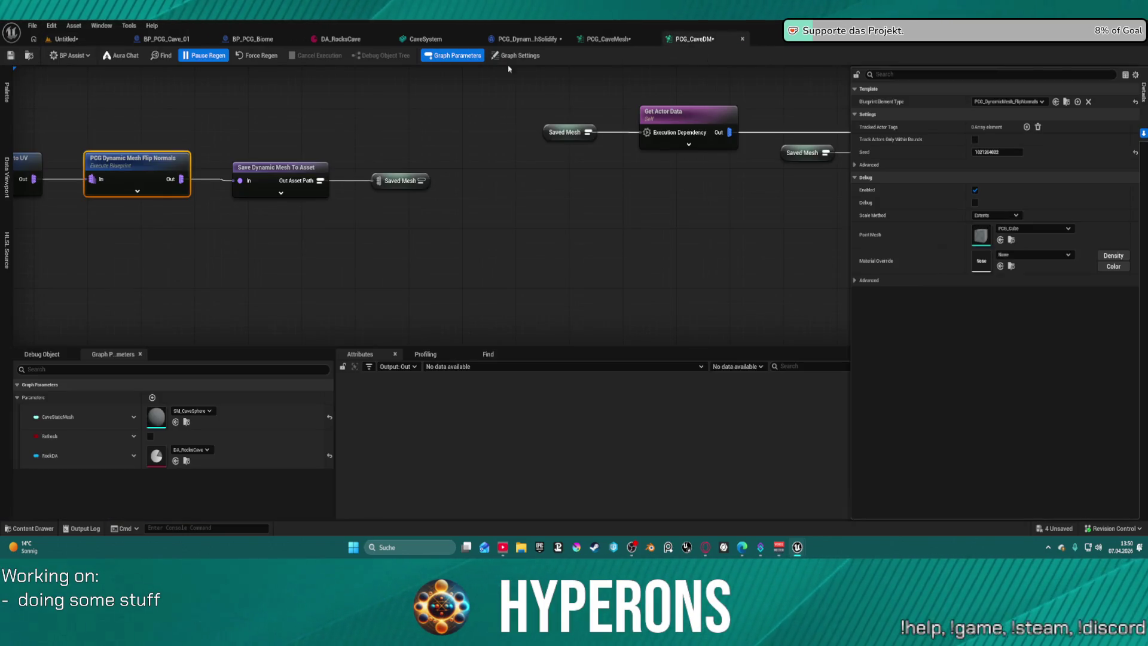
Move Sphere2 down-right against the cave, save, and drag the PlayerStart onto the left slope.
{"action": "left_click", "coordinate": [66, 39]}
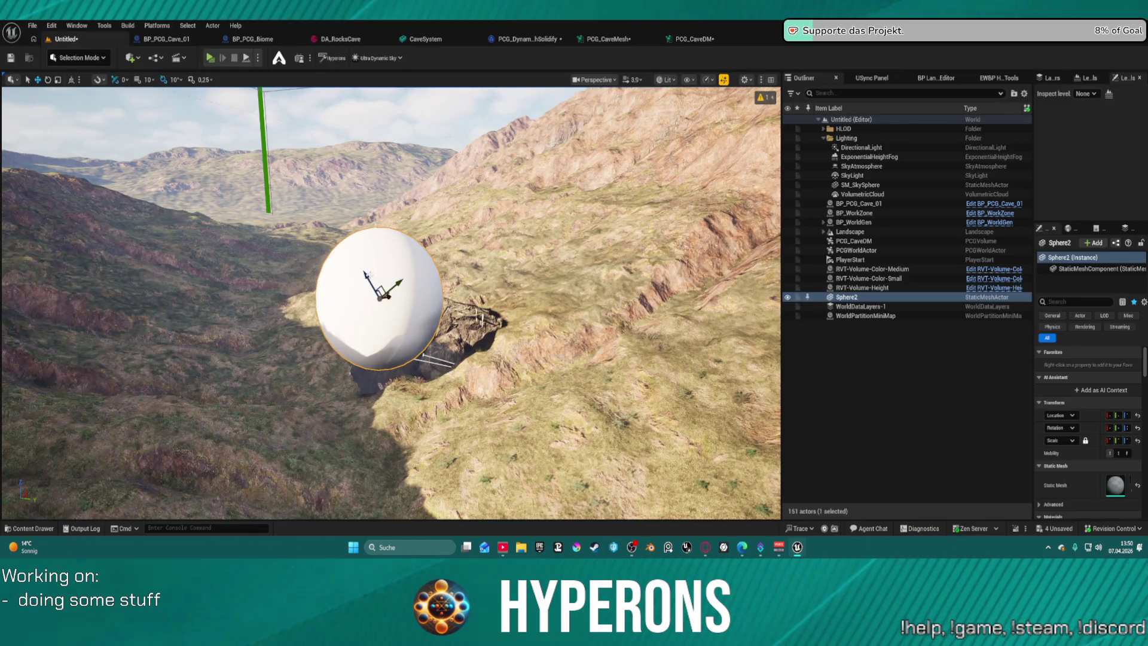
{"action": "left_click_drag", "start_coordinate": [384, 294], "coordinate": [399, 321]}
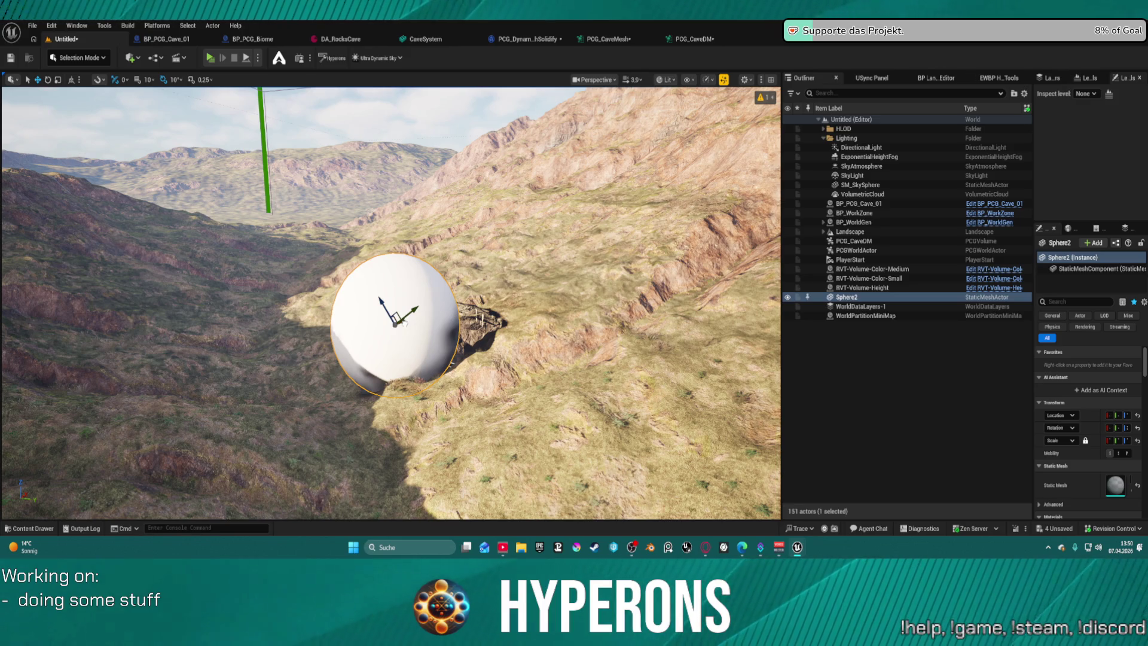
{"action": "key", "text": "ctrl+s"}
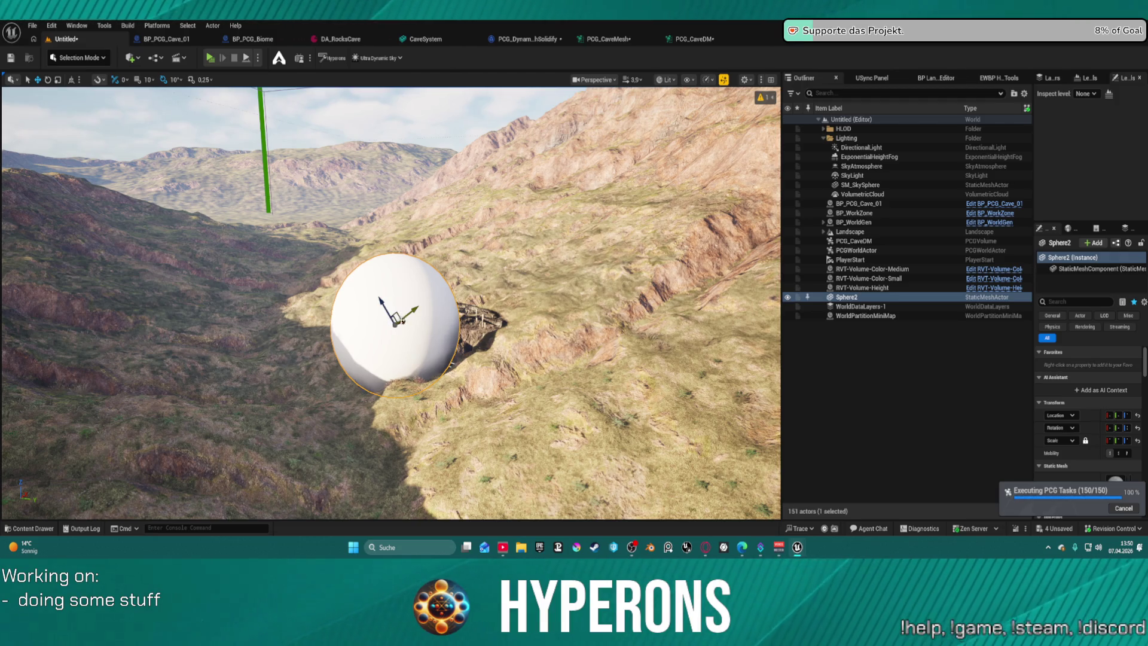
{"action": "left_click_drag", "start_coordinate": [410, 327], "coordinate": [414, 323]}
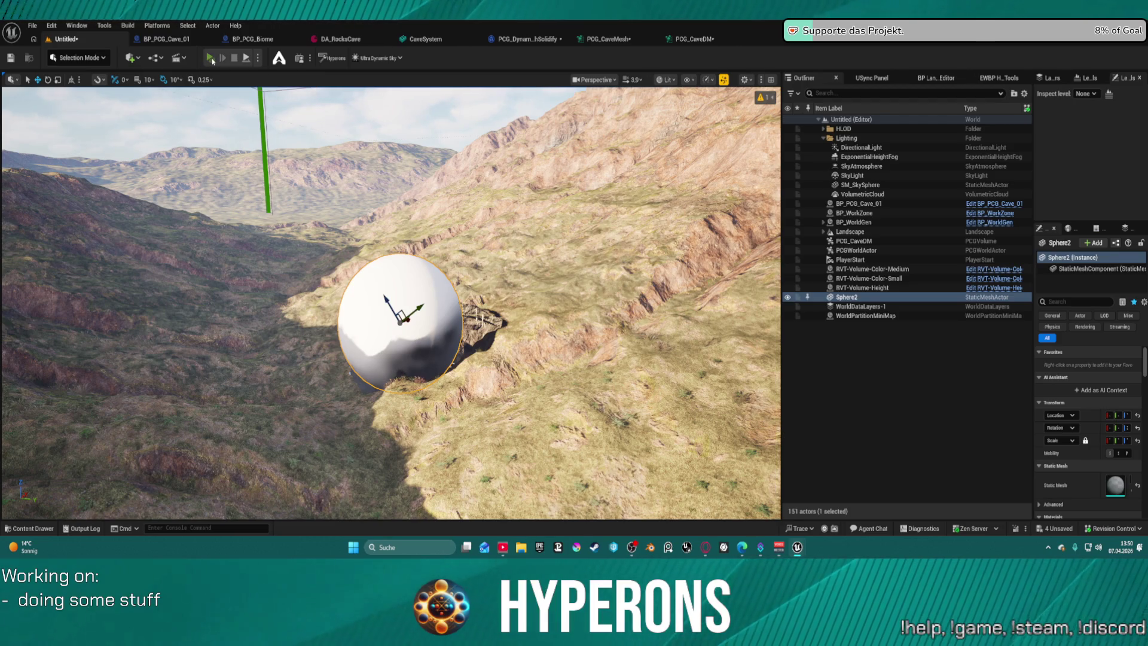
{"action": "left_click", "coordinate": [849, 260]}
{"action": "mouse_move", "coordinate": [601, 405]}
{"action": "left_mouse_down"}
{"action": "mouse_move", "coordinate": [257, 377]}
{"action": "mouse_move", "coordinate": [270, 376]}
{"action": "left_mouse_up"}
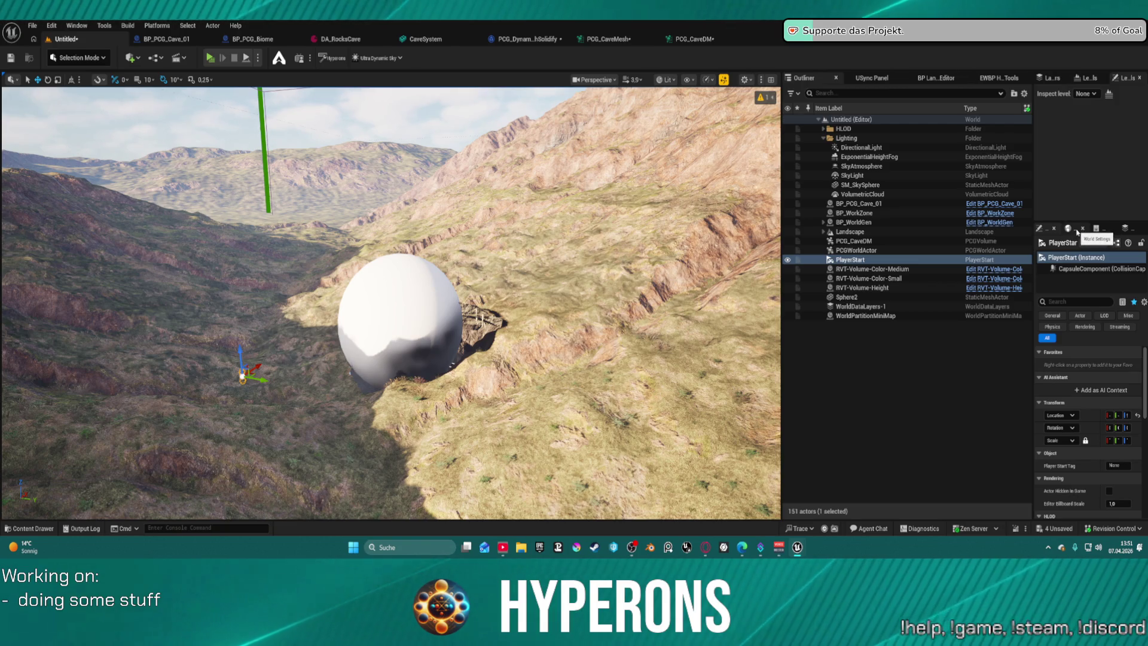
Set World Settings GameMode Override to BP_ARPG_GameMode and play in editor despite compile errors.
{"action": "left_click", "coordinate": [1078, 231]}
{"action": "left_click", "coordinate": [1095, 230]}
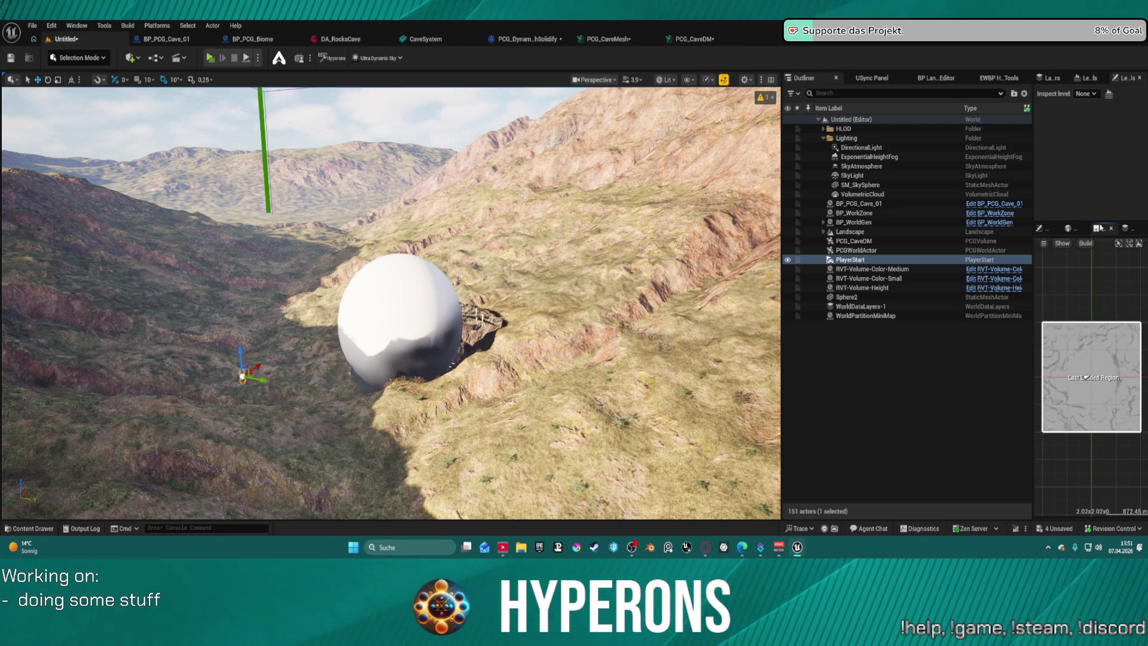
{"action": "left_click", "coordinate": [1079, 228]}
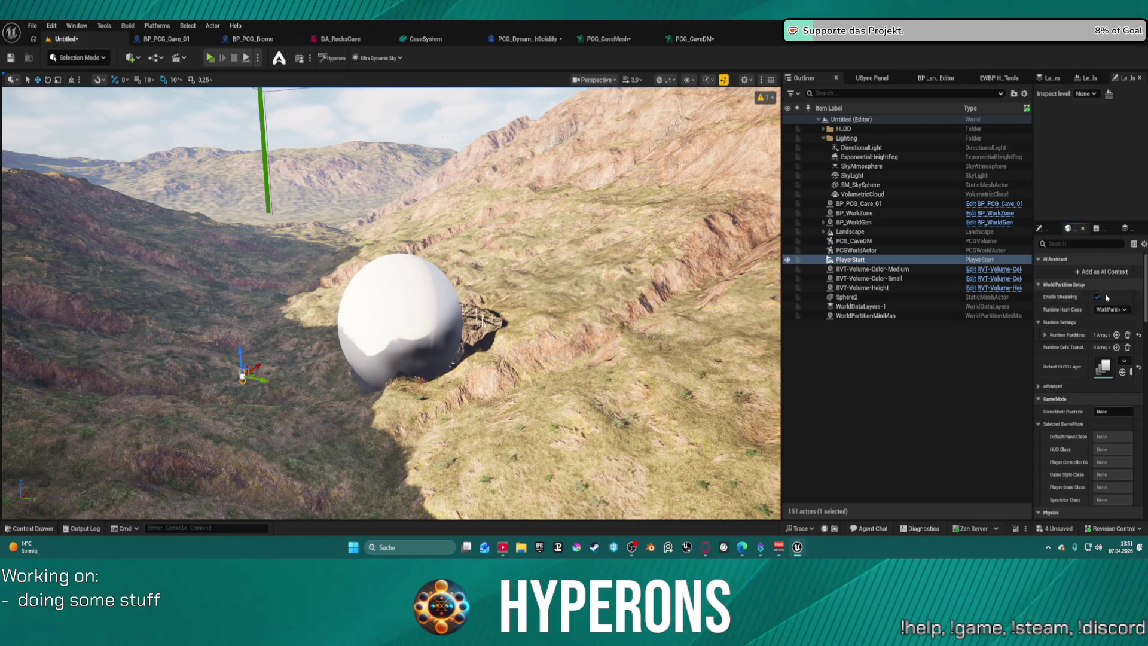
{"action": "left_click", "coordinate": [1110, 309]}
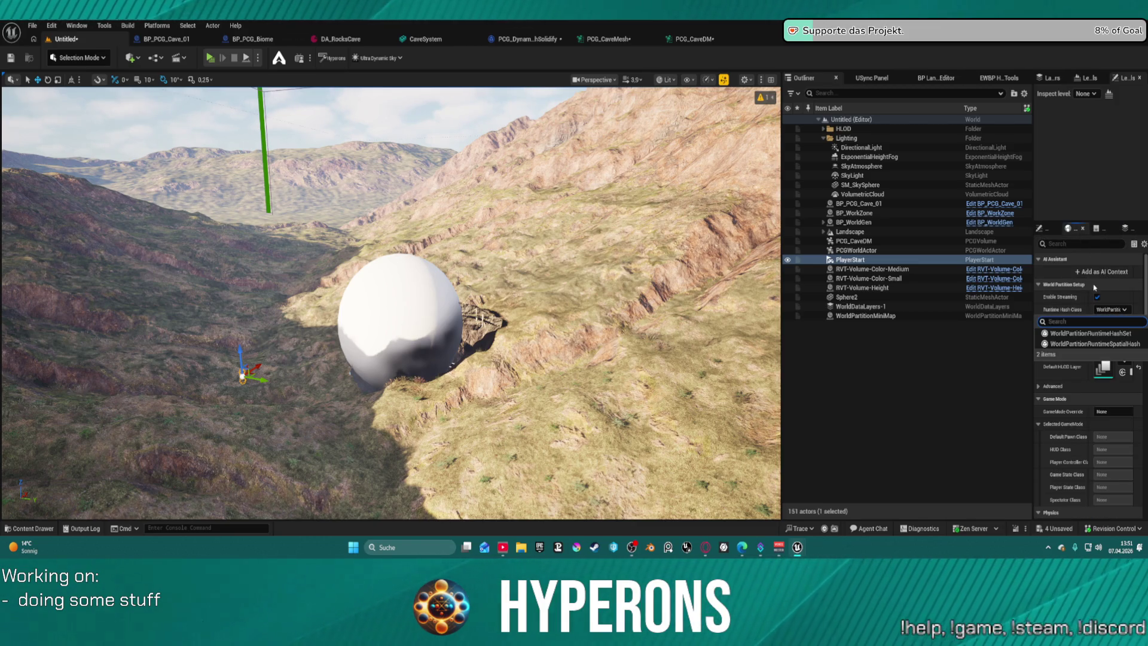
{"action": "left_click", "coordinate": [1108, 417]}
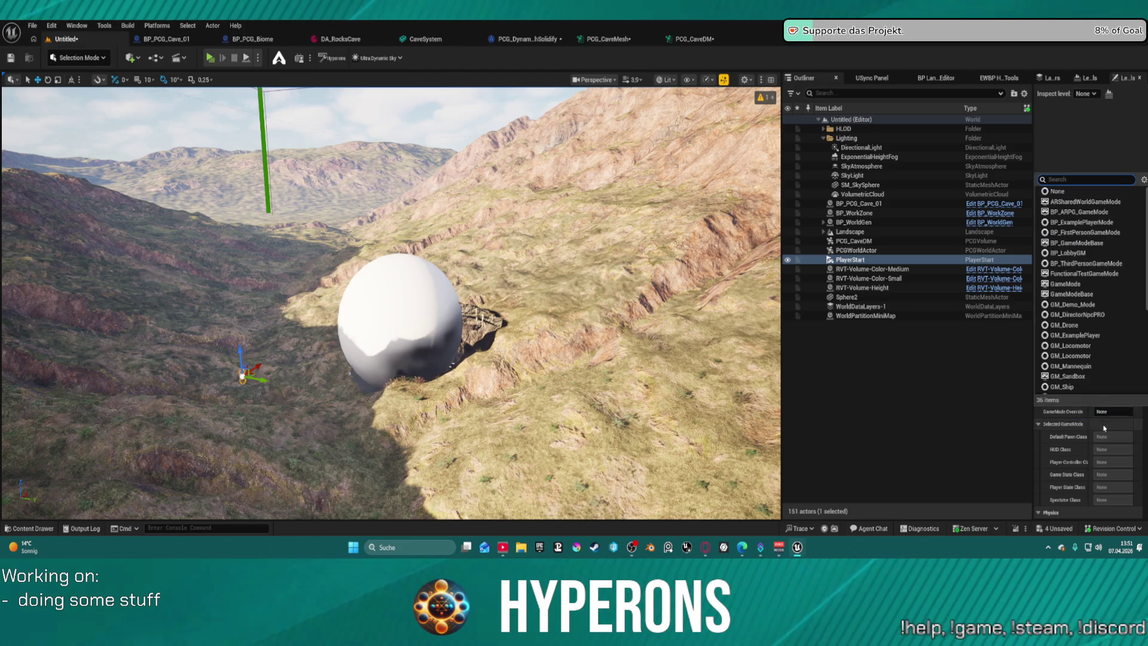
{"action": "left_click", "coordinate": [1118, 212]}
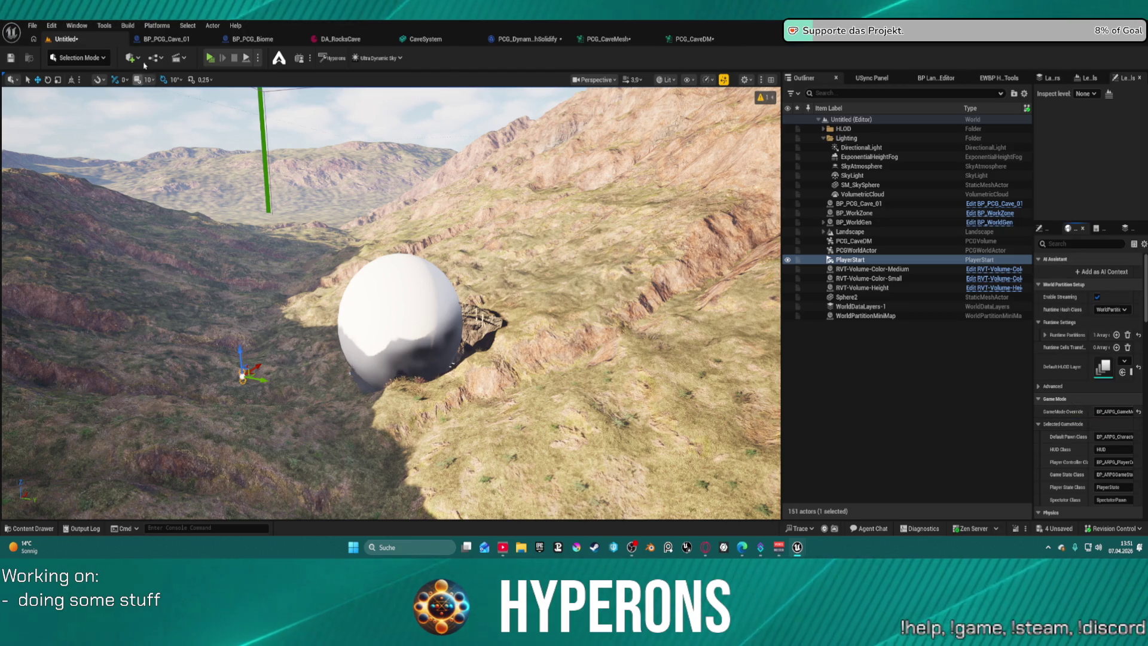
{"action": "key", "text": "alt+p"}
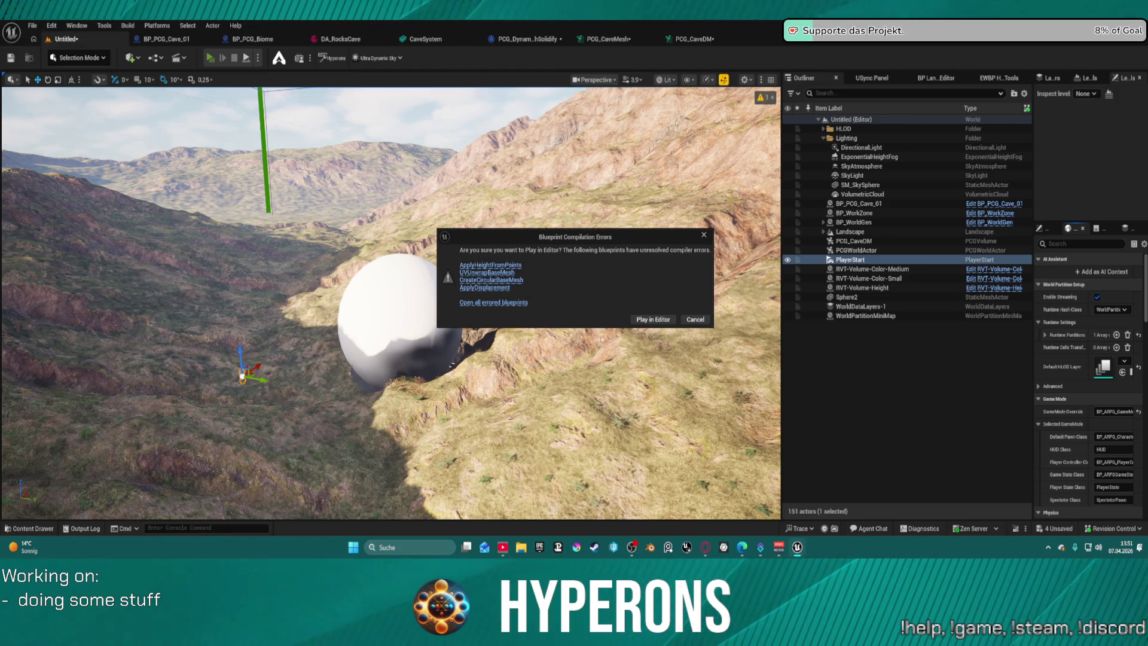
{"action": "left_click", "coordinate": [653, 319]}
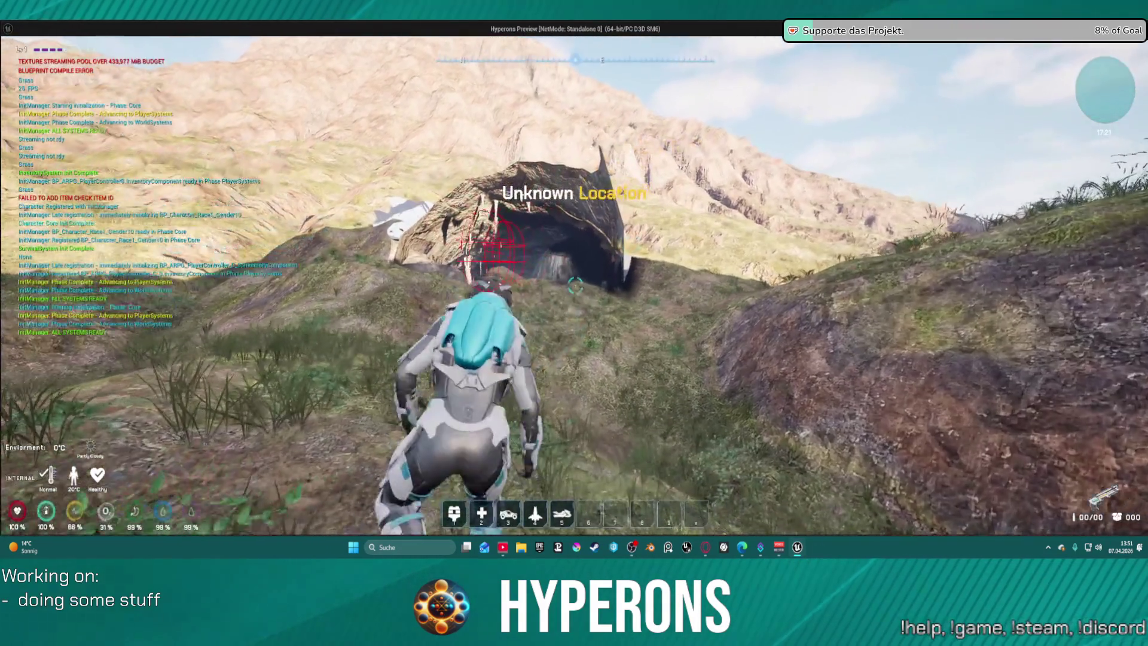
Run the character into the cave, over the boulders and through the rocky canyon.
{"action": "key", "text": "w"}
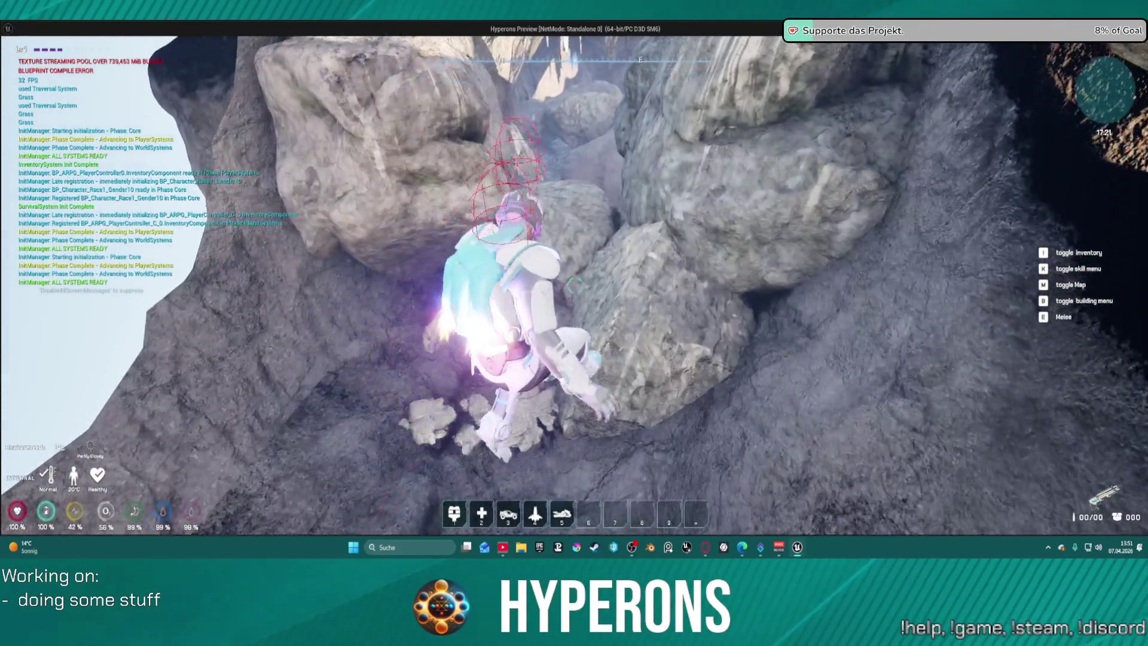
{"action": "key", "text": "w"}
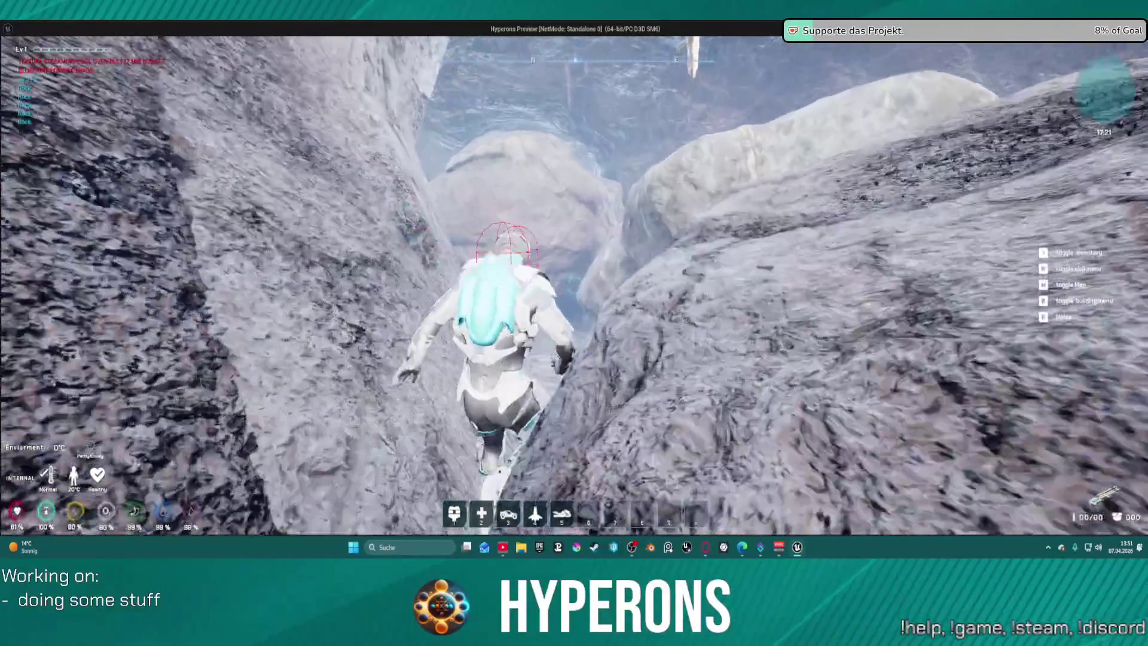
{"action": "key", "text": "w"}
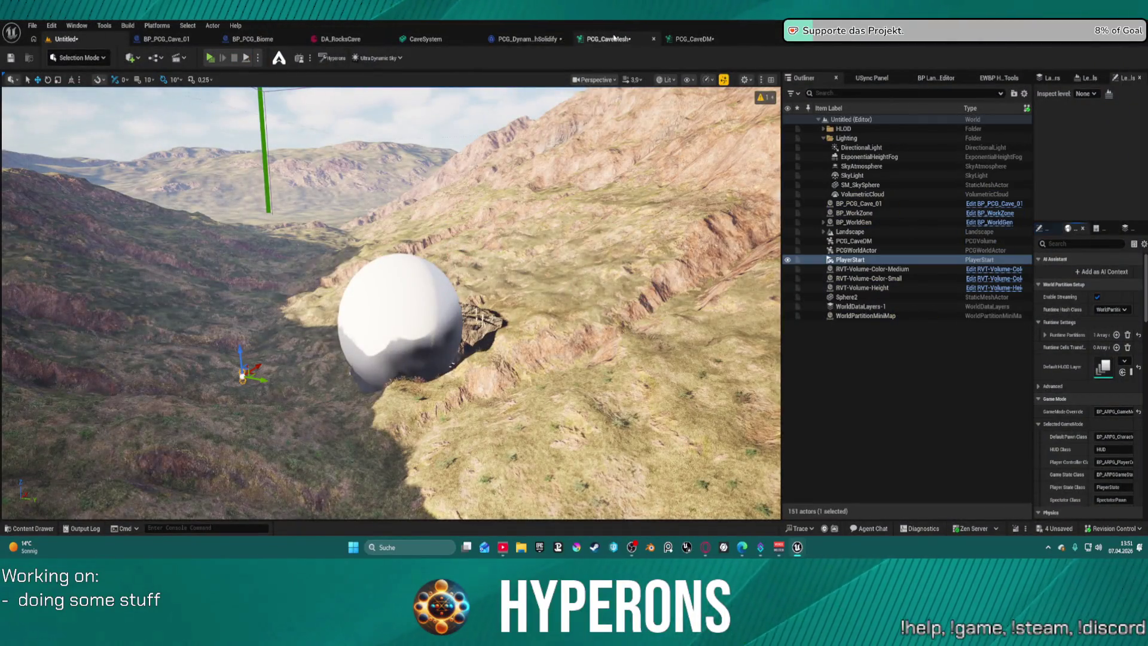
Close the PCG_CaveMesh graph, turn off Pause Regen for PCG_CaveDM, and return to the level.
{"action": "left_click", "coordinate": [614, 38]}
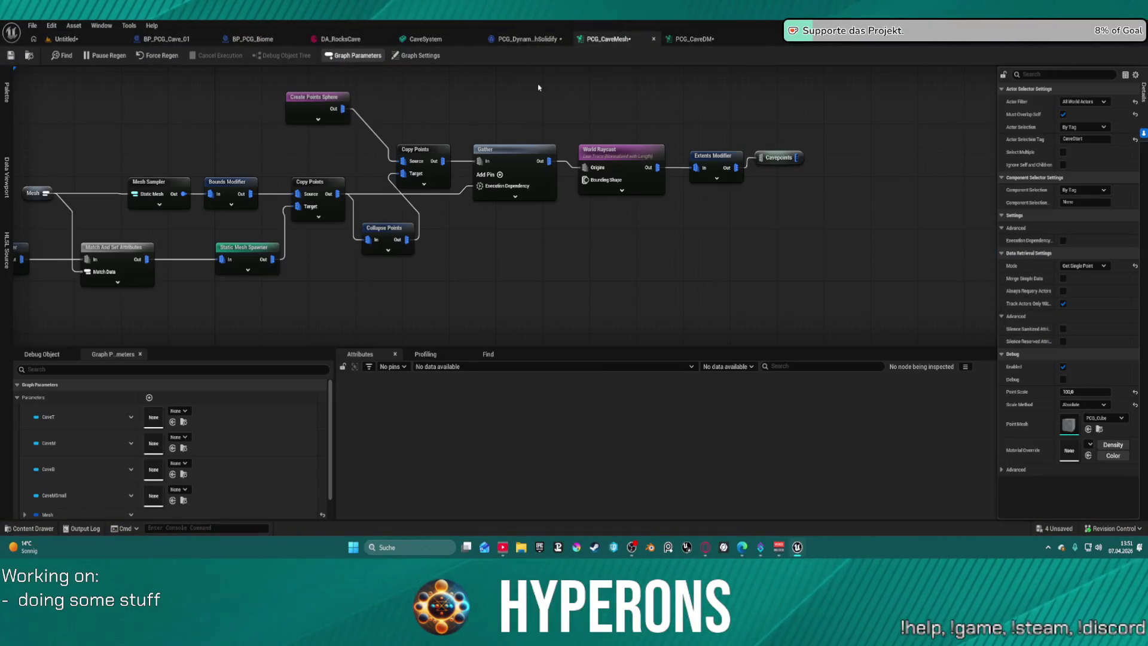
{"action": "left_click", "coordinate": [653, 39]}
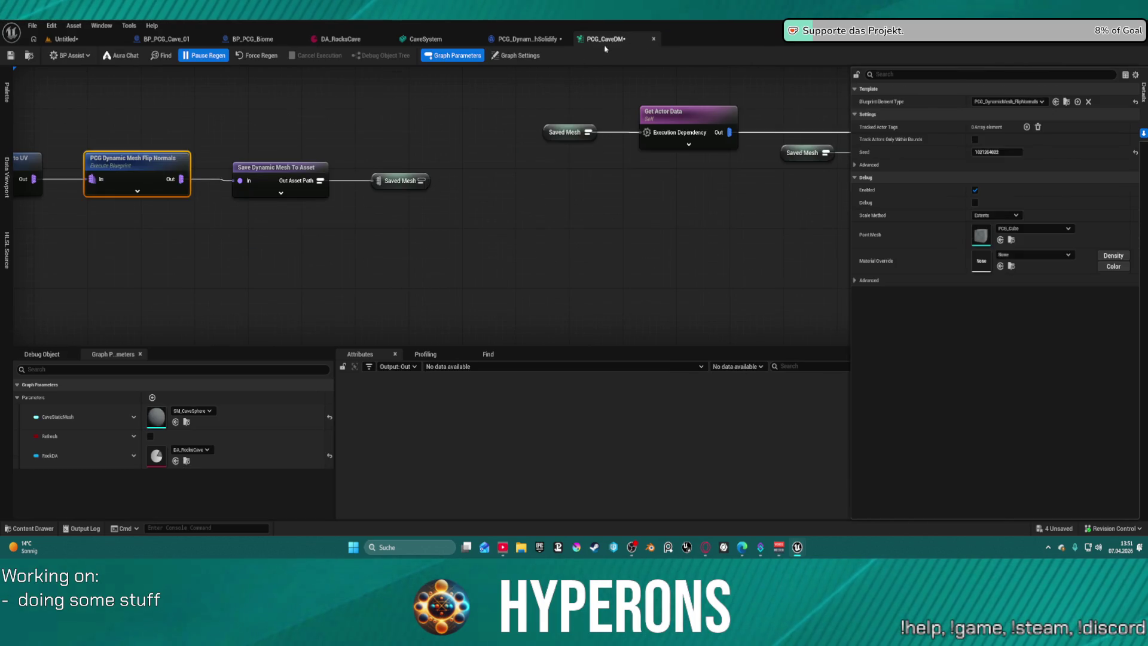
{"action": "left_click", "coordinate": [204, 55]}
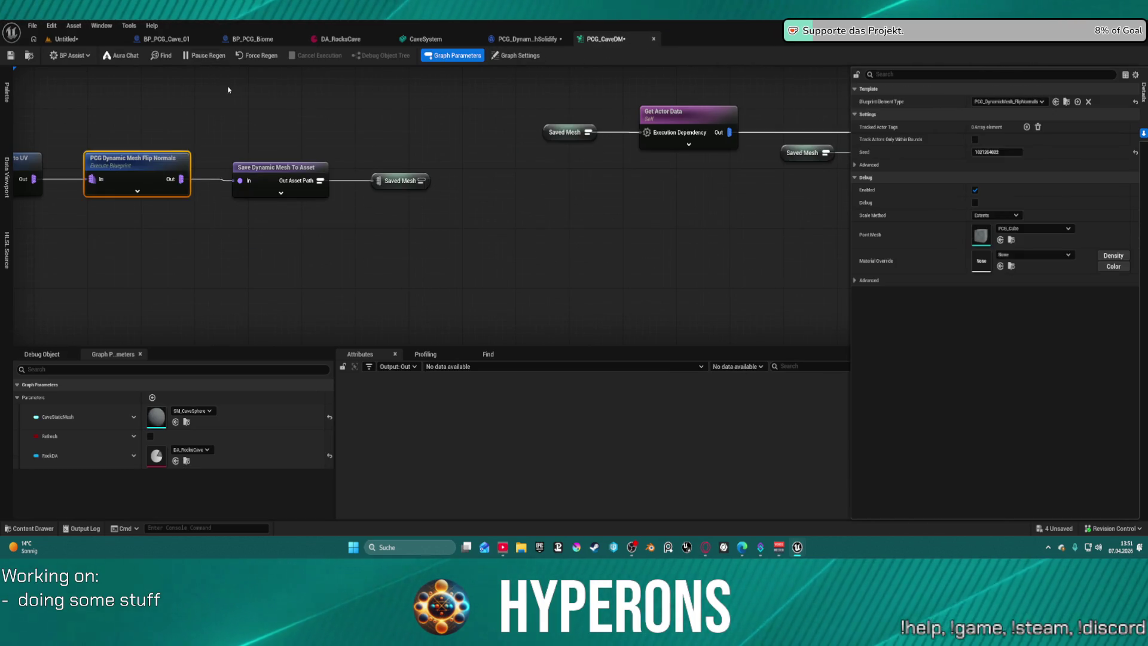
{"action": "left_click", "coordinate": [66, 38]}
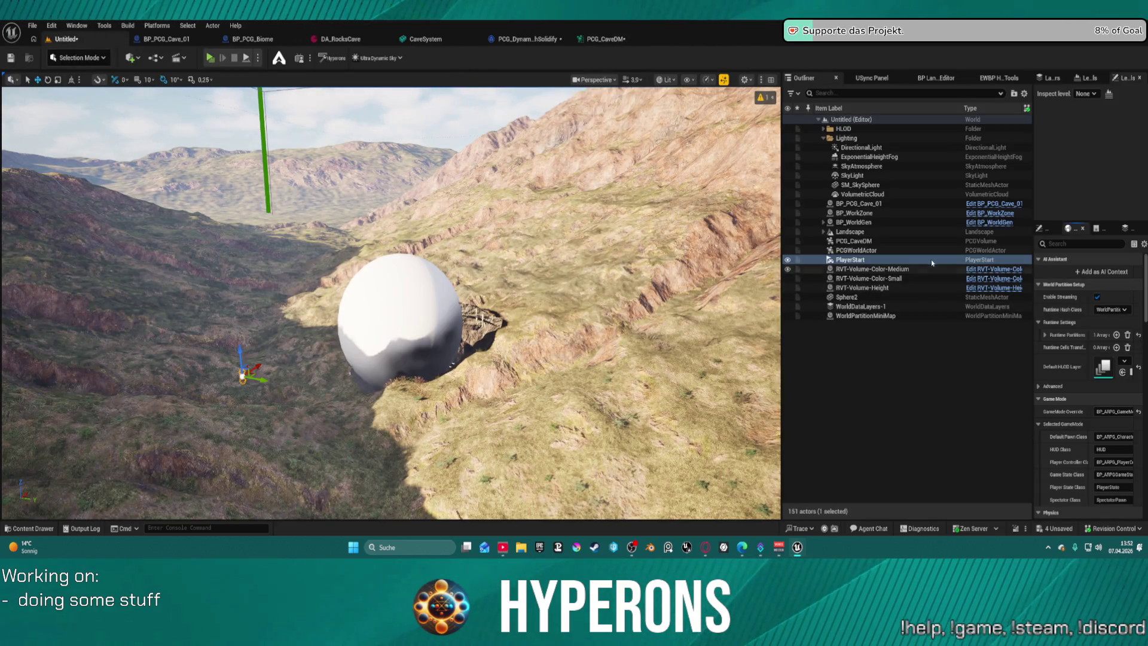
Select BP_PCG_Cave_01, fly the camera into the cave, and widen the Outliner/Details panels.
{"action": "left_click", "coordinate": [850, 207]}
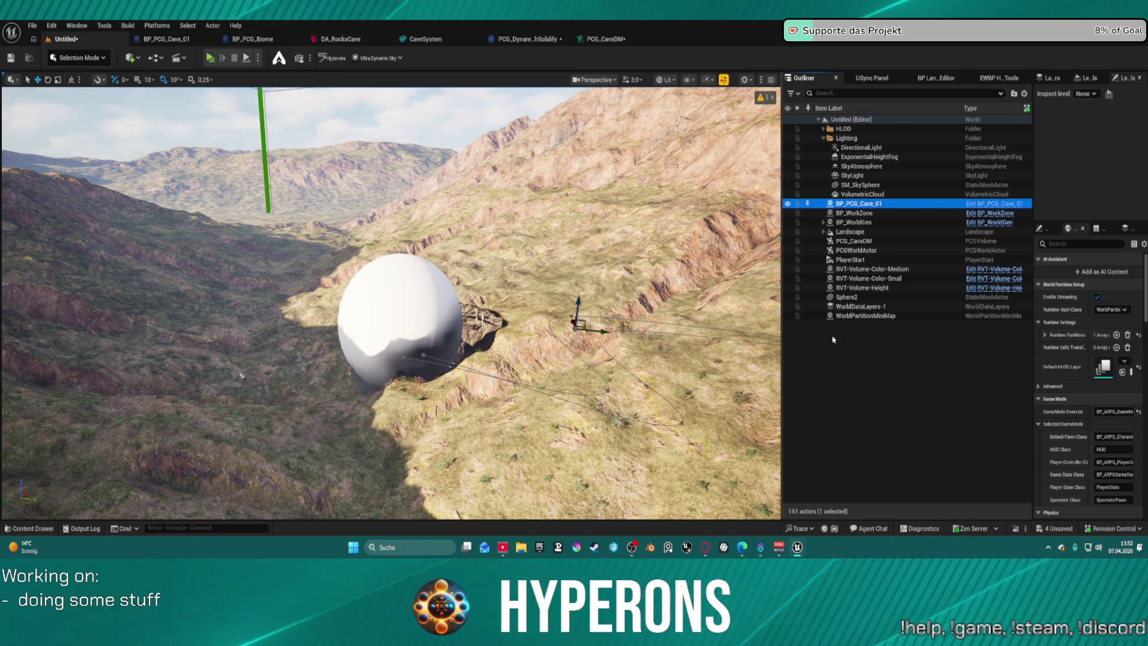
{"action": "scroll", "coordinate": [388, 299], "scroll_direction": "up", "scroll_amount": 10}
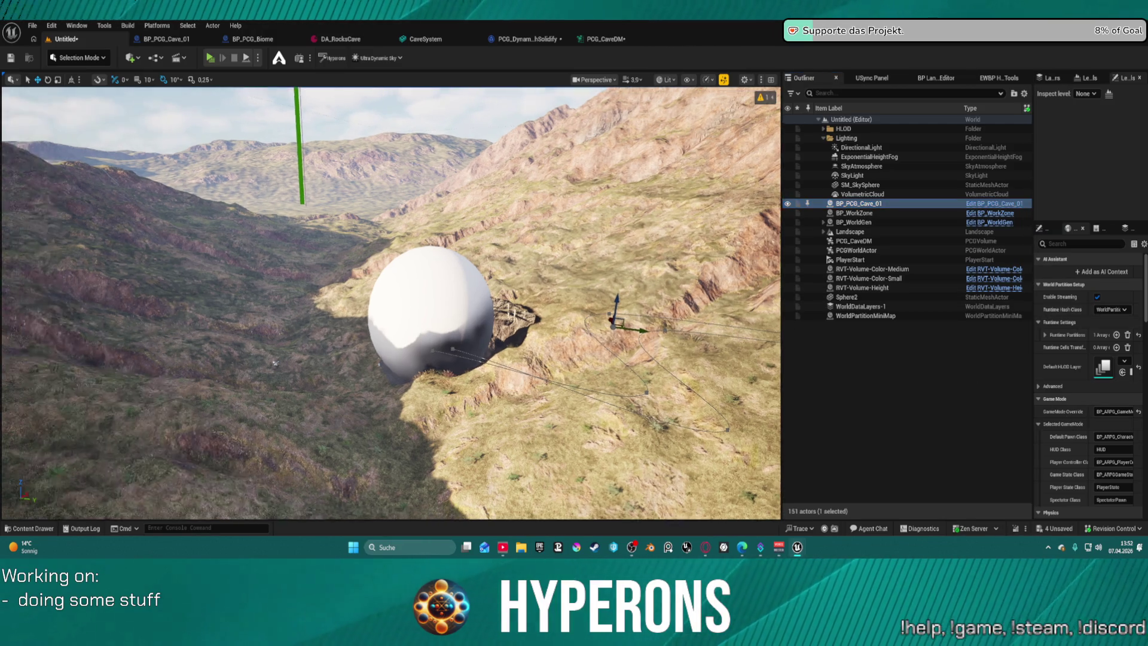
{"action": "scroll", "coordinate": [392, 303], "scroll_direction": "up", "scroll_amount": 10}
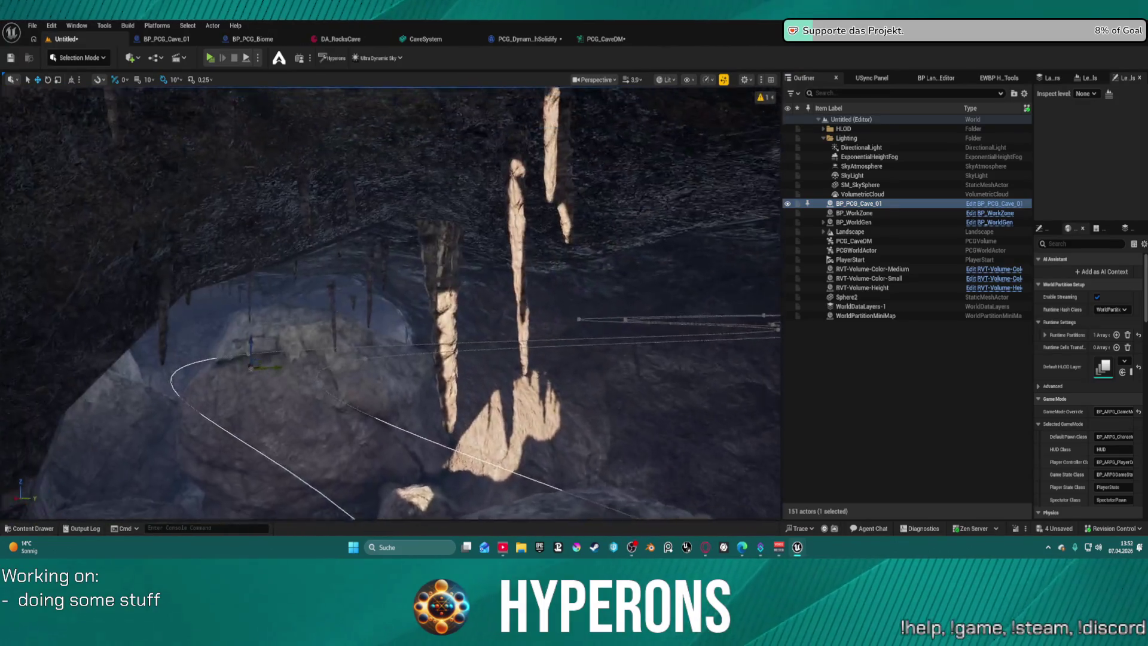
{"action": "scroll", "coordinate": [611, 414], "scroll_direction": "up", "scroll_amount": 5}
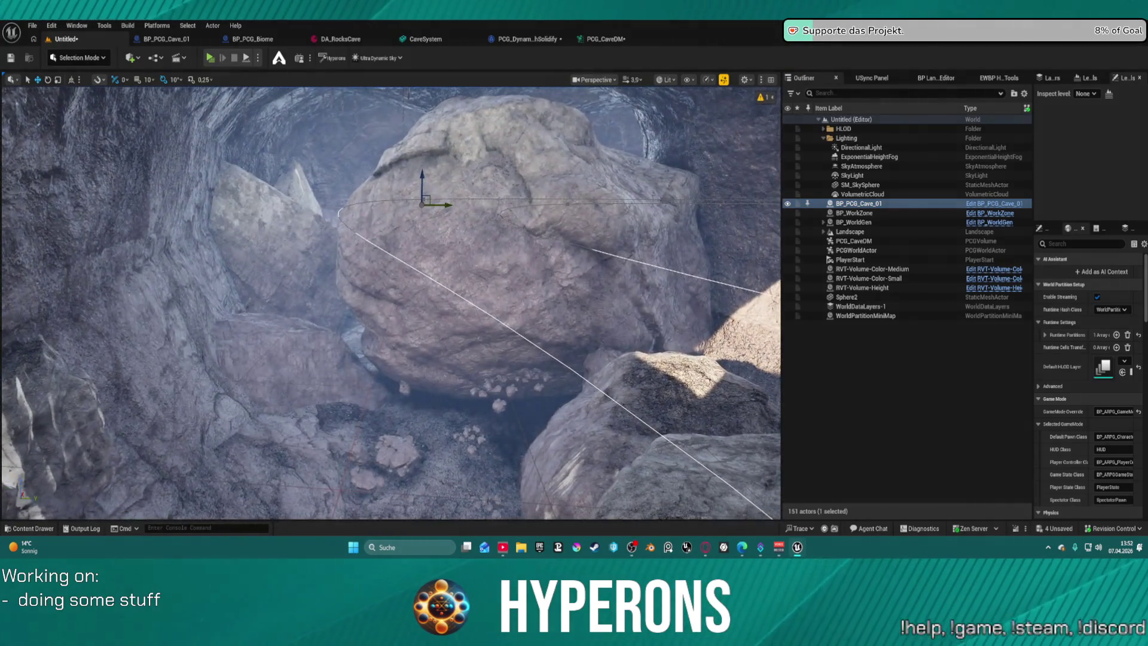
{"action": "scroll", "coordinate": [629, 393], "scroll_direction": "up", "scroll_amount": 10}
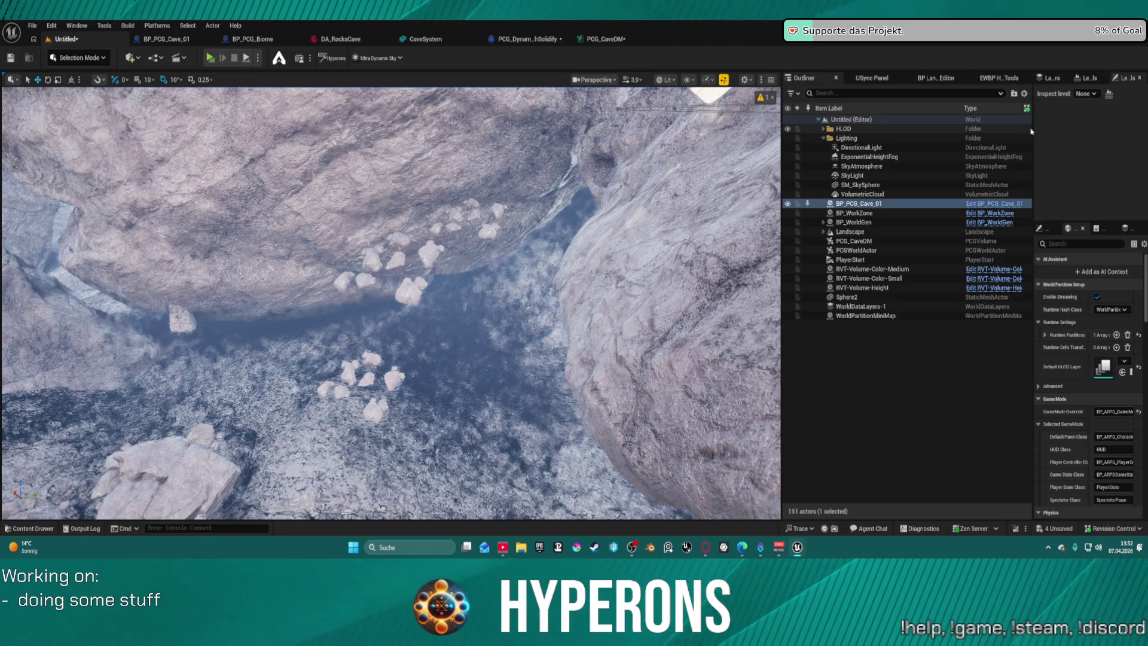
{"action": "left_click_drag", "start_coordinate": [1029, 134], "coordinate": [948, 137]}
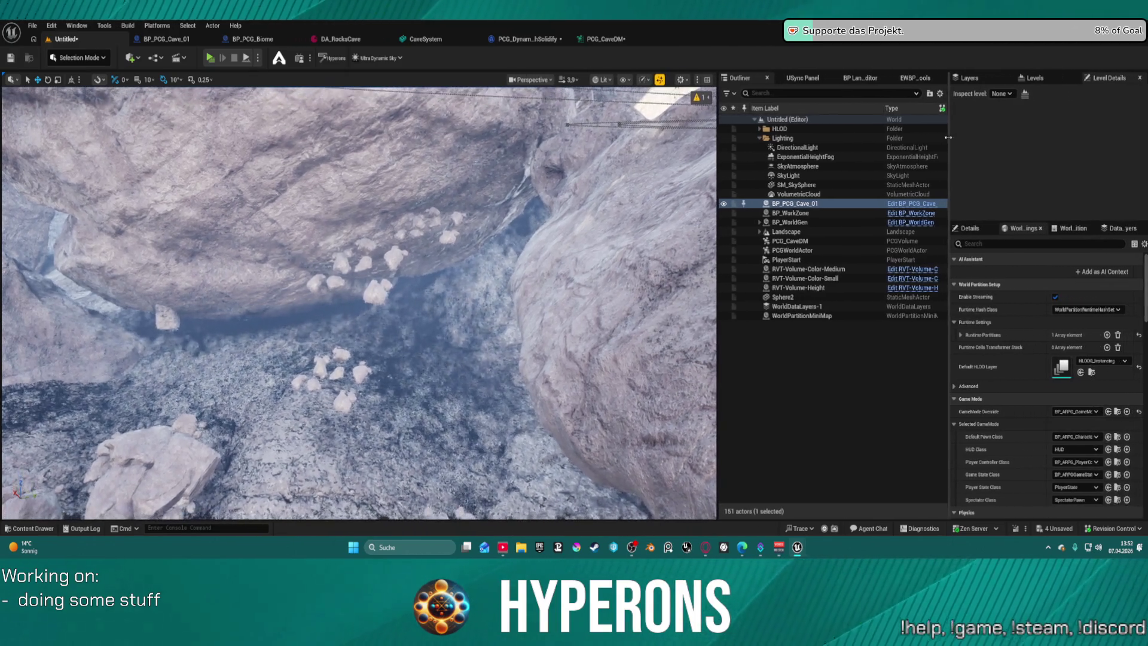
Select the PCG_CaveDM volume, clean up its generated cave meshes, and save the level.
{"action": "left_click", "coordinate": [801, 240]}
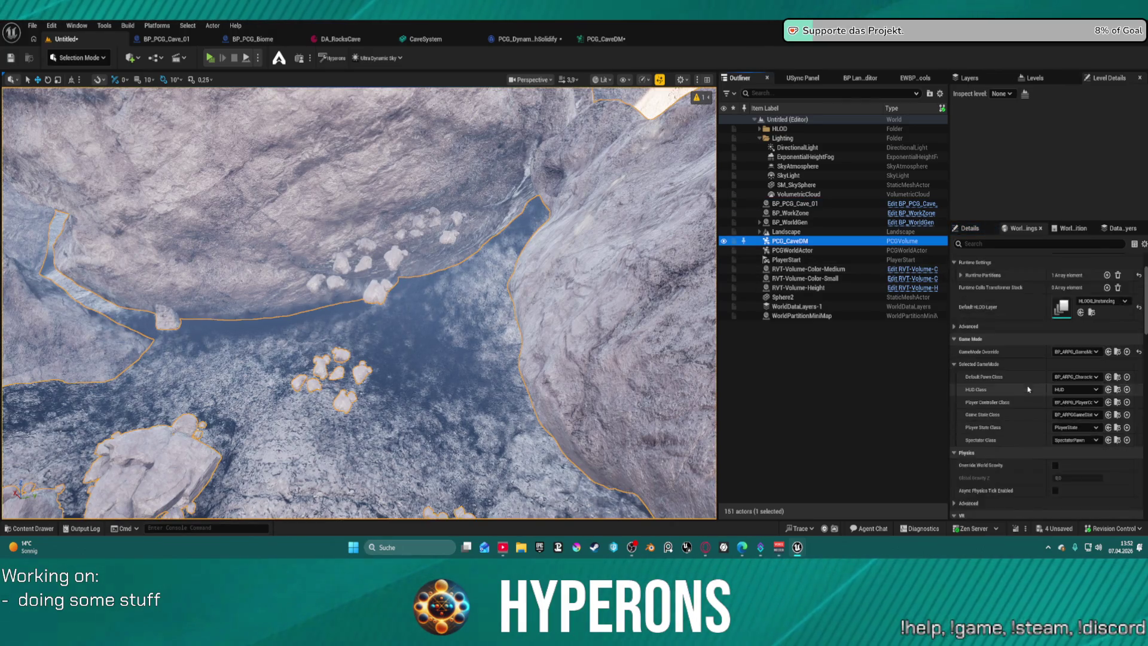
{"action": "scroll", "coordinate": [1036, 380], "scroll_direction": "down", "scroll_amount": 3}
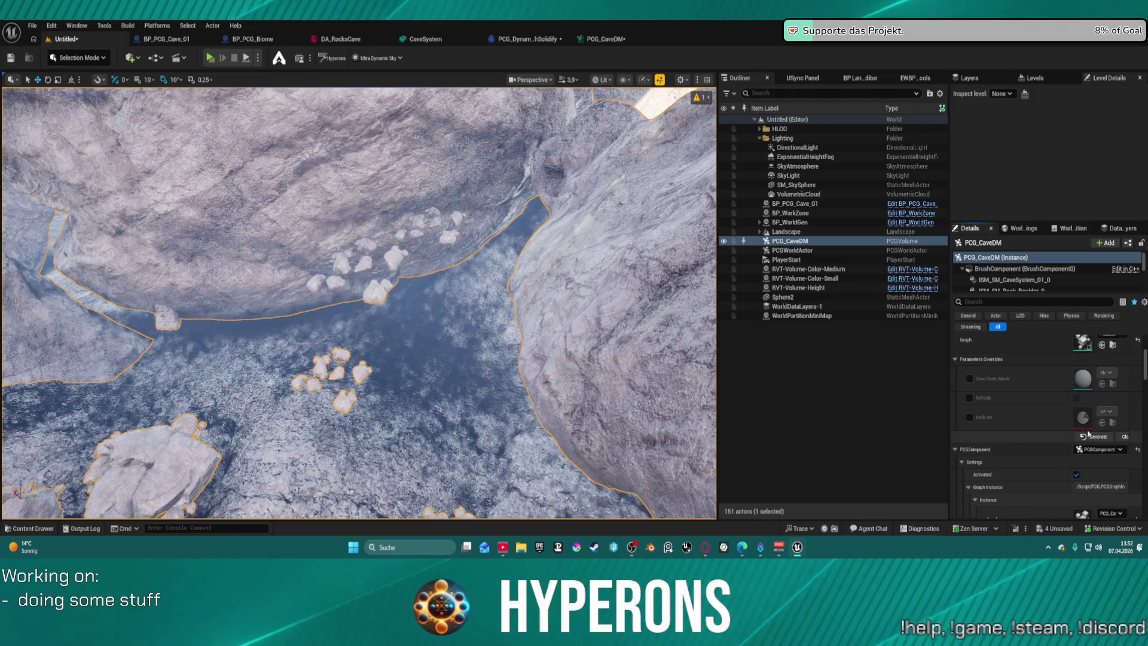
{"action": "left_click", "coordinate": [1125, 436]}
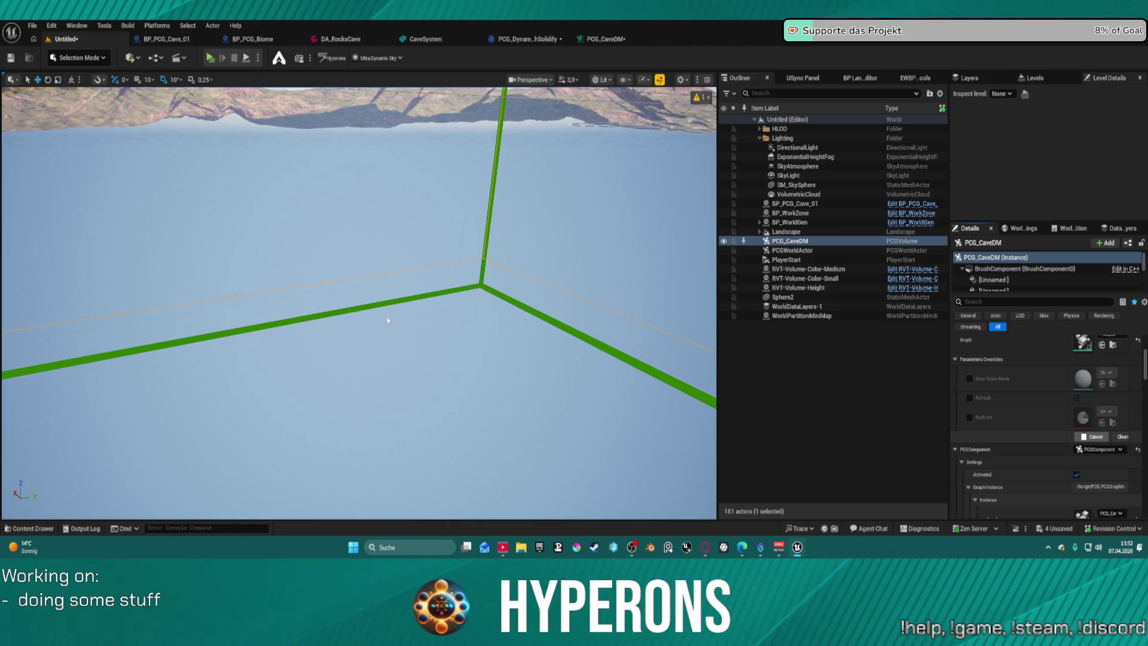
{"action": "key", "text": "ctrl+s"}
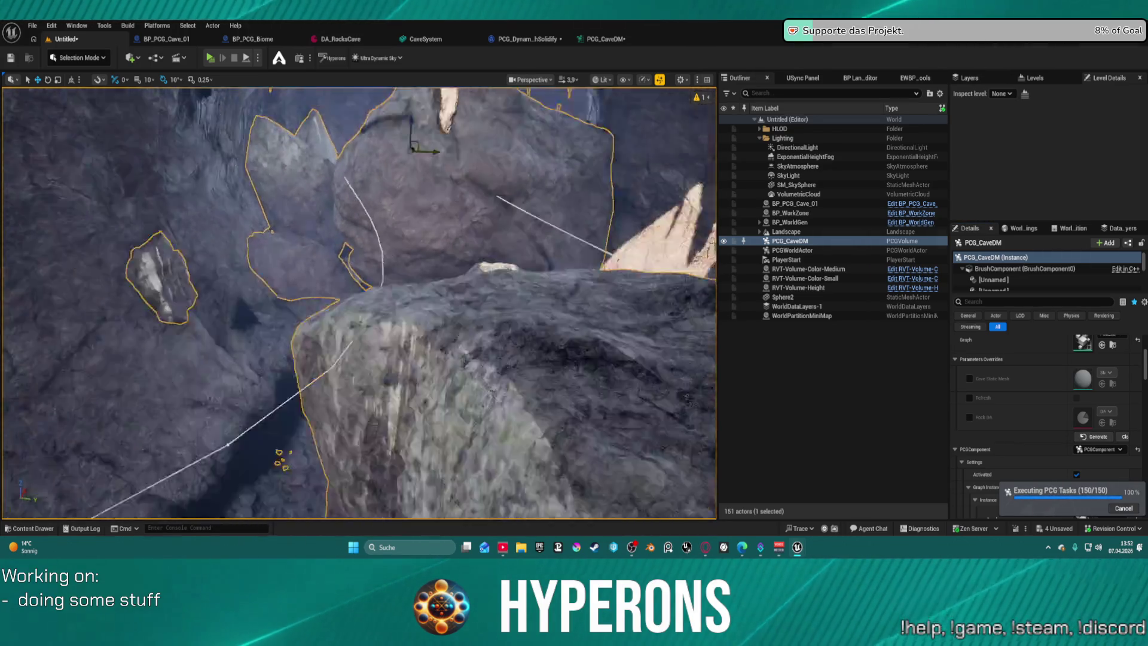
{"action": "scroll", "coordinate": [358, 302], "scroll_direction": "down", "scroll_amount": 2}
{"action": "key", "text": "w"}
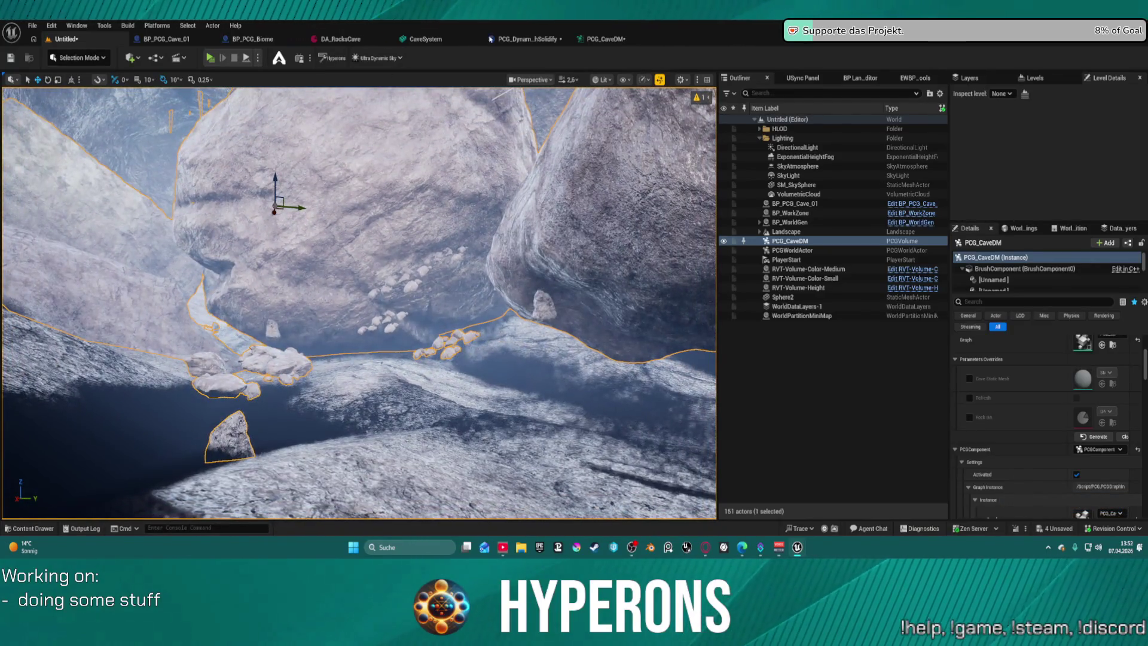
Bring the Static Mesh Spawner and Mesh Sampler nodes into view in the PCG_CaveDM graph.
{"action": "left_click", "coordinate": [601, 39]}
{"action": "mouse_move", "coordinate": [672, 171]}
{"action": "left_mouse_down"}
{"action": "mouse_move", "coordinate": [499, 227]}
{"action": "mouse_move", "coordinate": [167, 213]}
{"action": "left_mouse_up"}
{"action": "left_click_drag", "start_coordinate": [633, 179], "coordinate": [205, 167]}
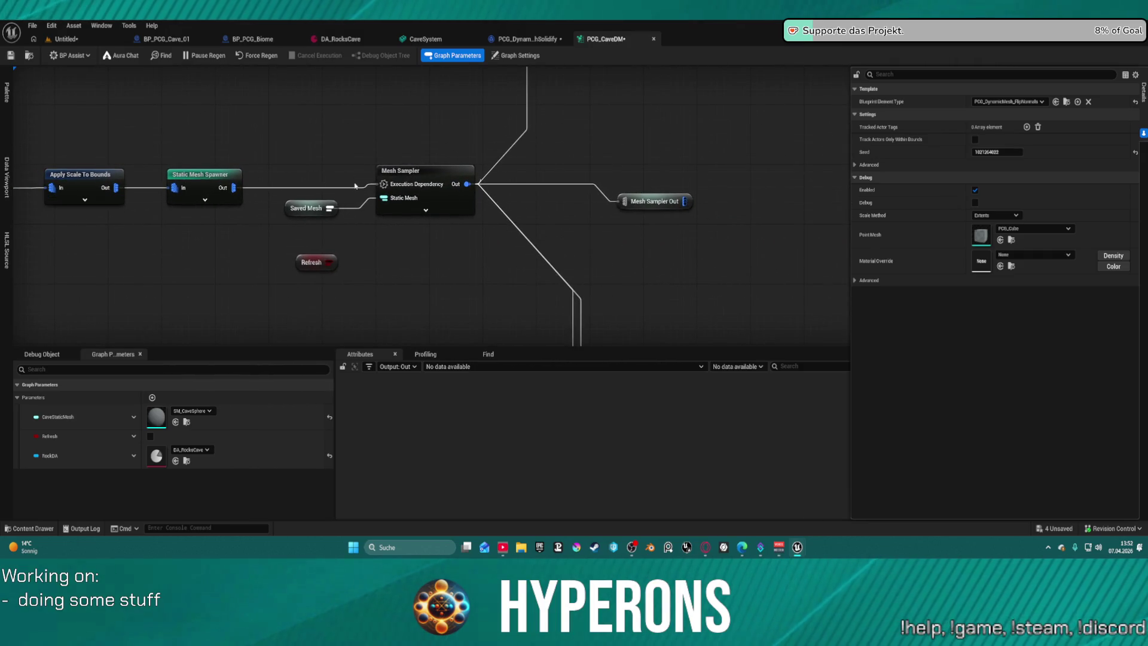
Break the link into Mesh Sampler's Execution Dependency, regenerate the cave graph, and save.
{"action": "left_click", "coordinate": [383, 184], "text": "alt"}
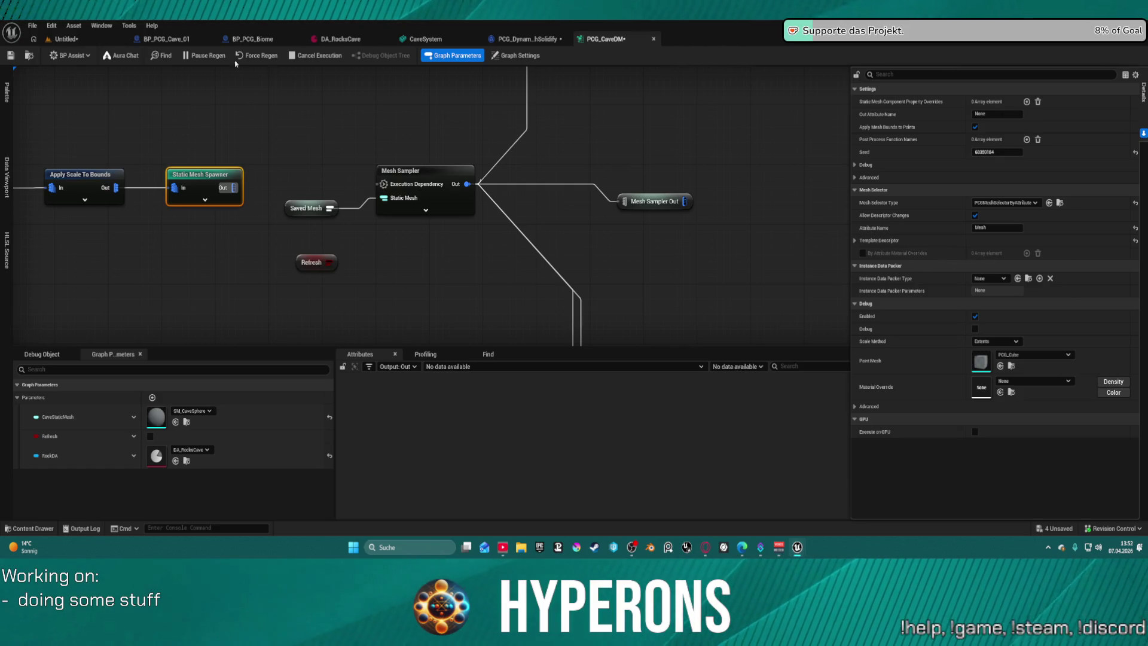
{"action": "key", "text": "ctrl+s"}
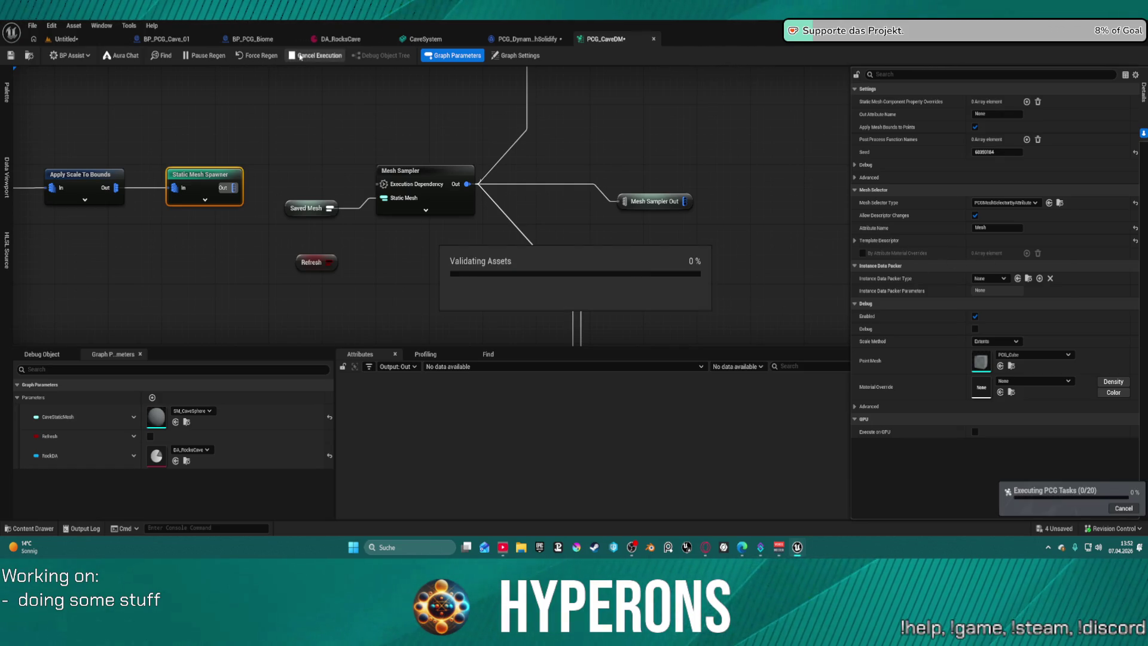
{"action": "left_click", "coordinate": [11, 55]}
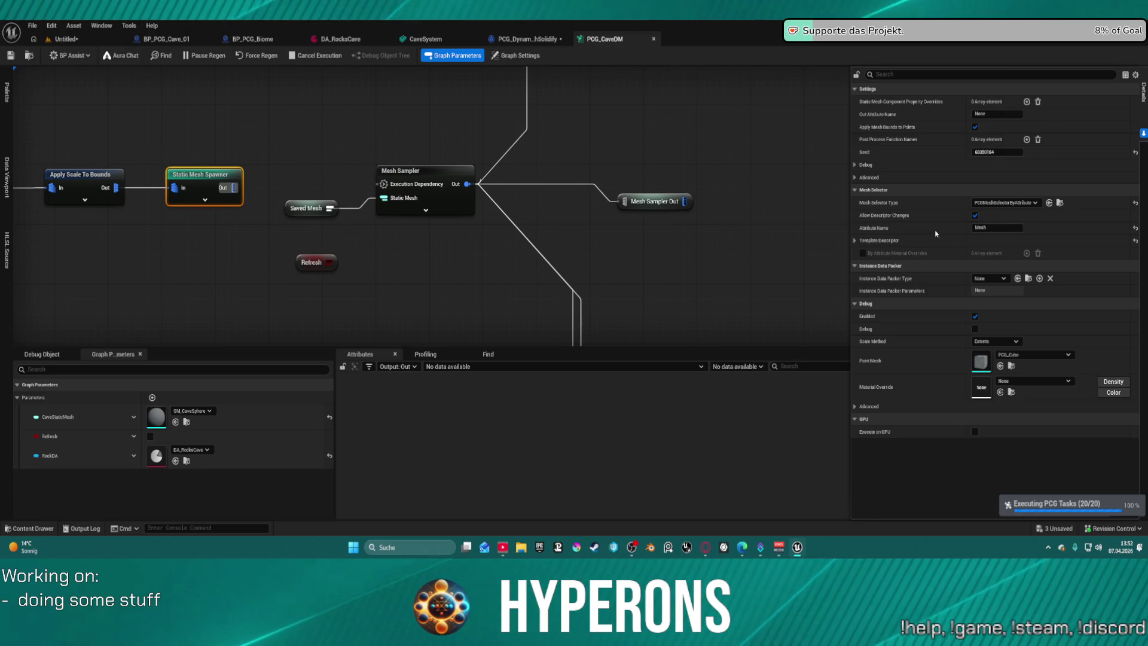
{"action": "key", "text": "ctrl+s"}
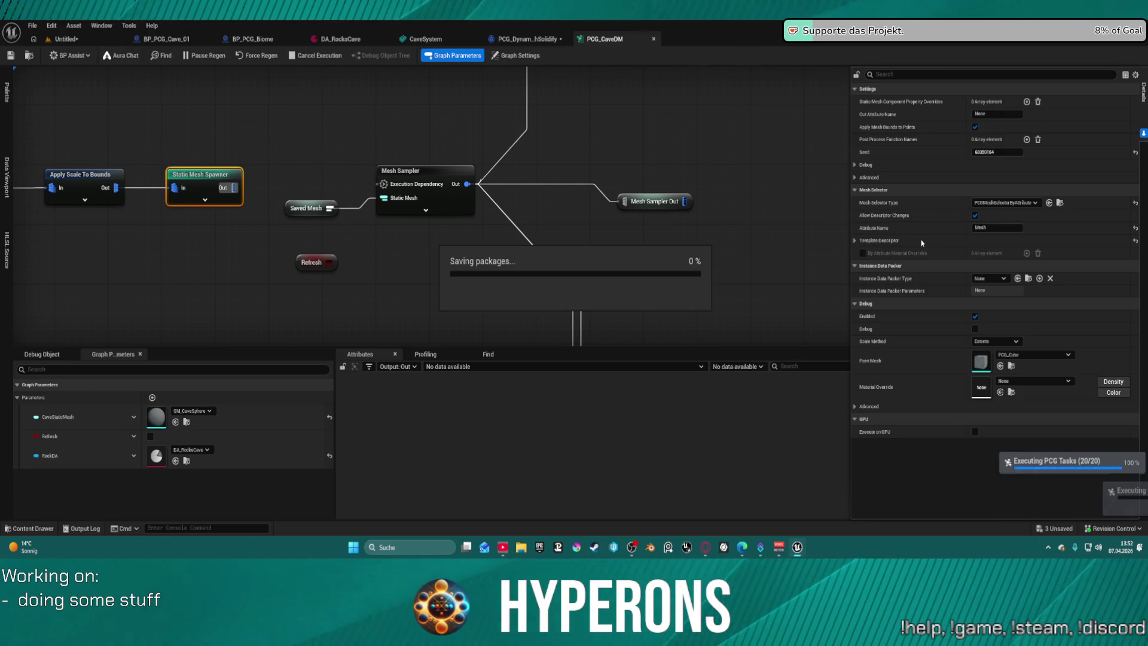
Wire Static Mesh Spawner's output to Execution Dependency, keep it required, save, and return to the level.
{"action": "left_click_drag", "start_coordinate": [383, 183], "coordinate": [233, 188]}
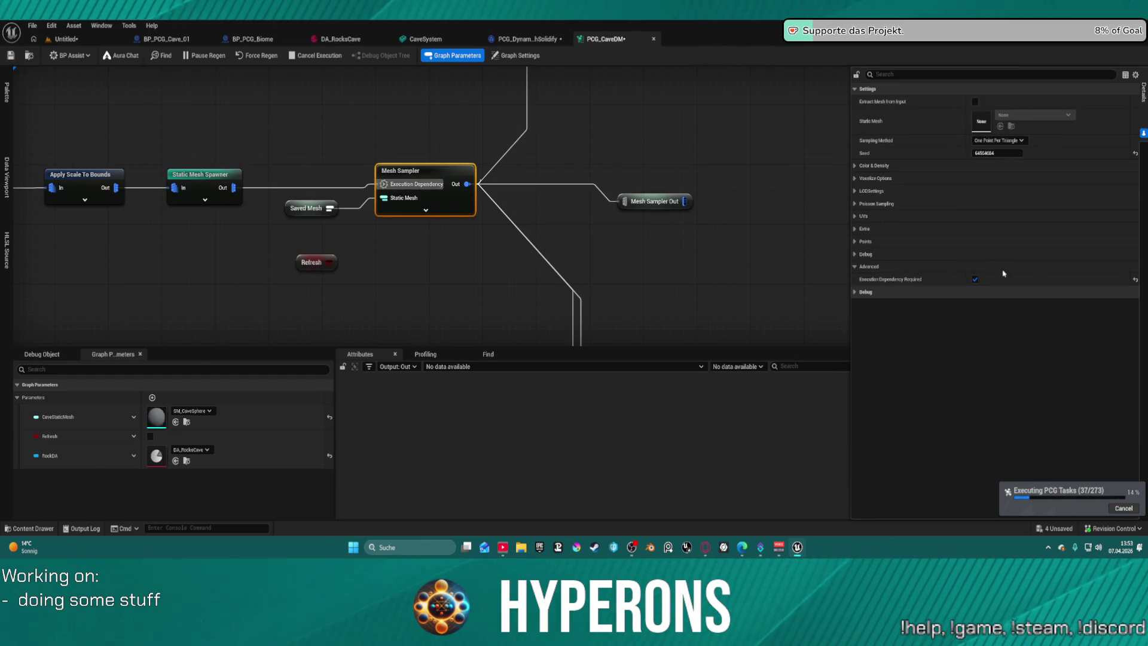
{"action": "left_click", "coordinate": [974, 281]}
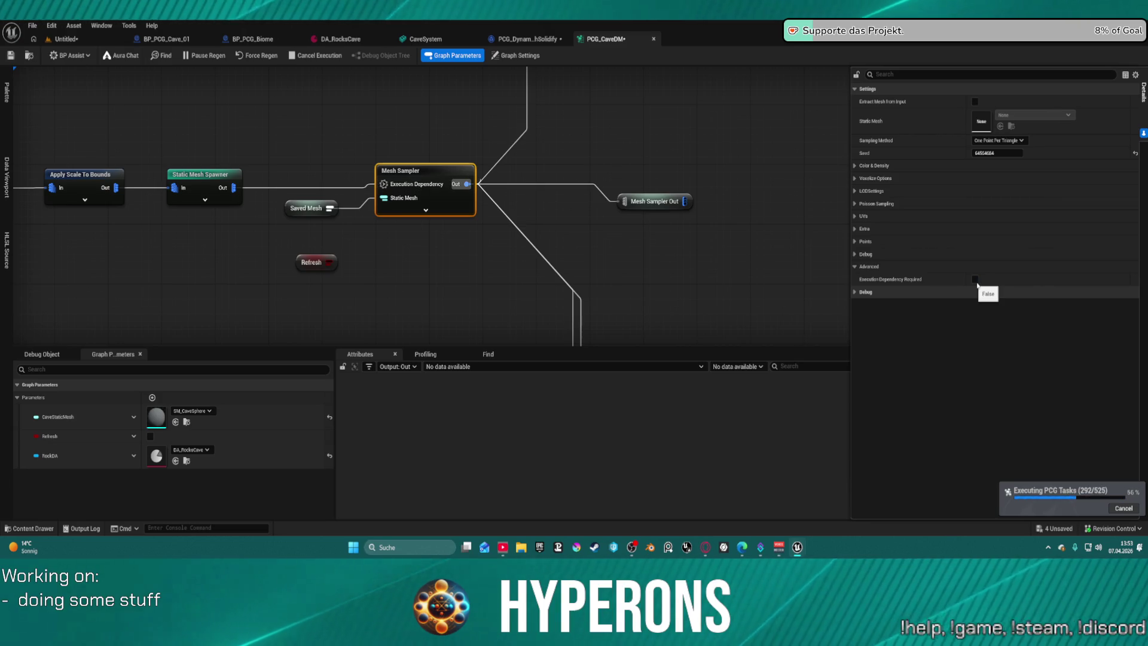
{"action": "left_click", "coordinate": [975, 279]}
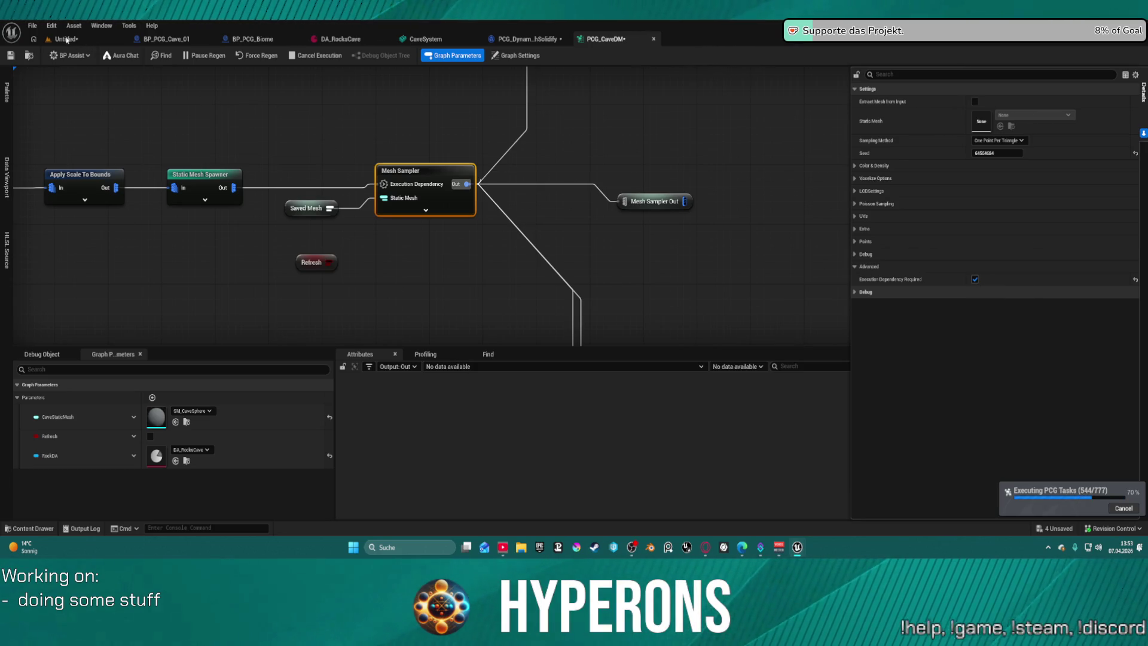
{"action": "key", "text": "ctrl+s"}
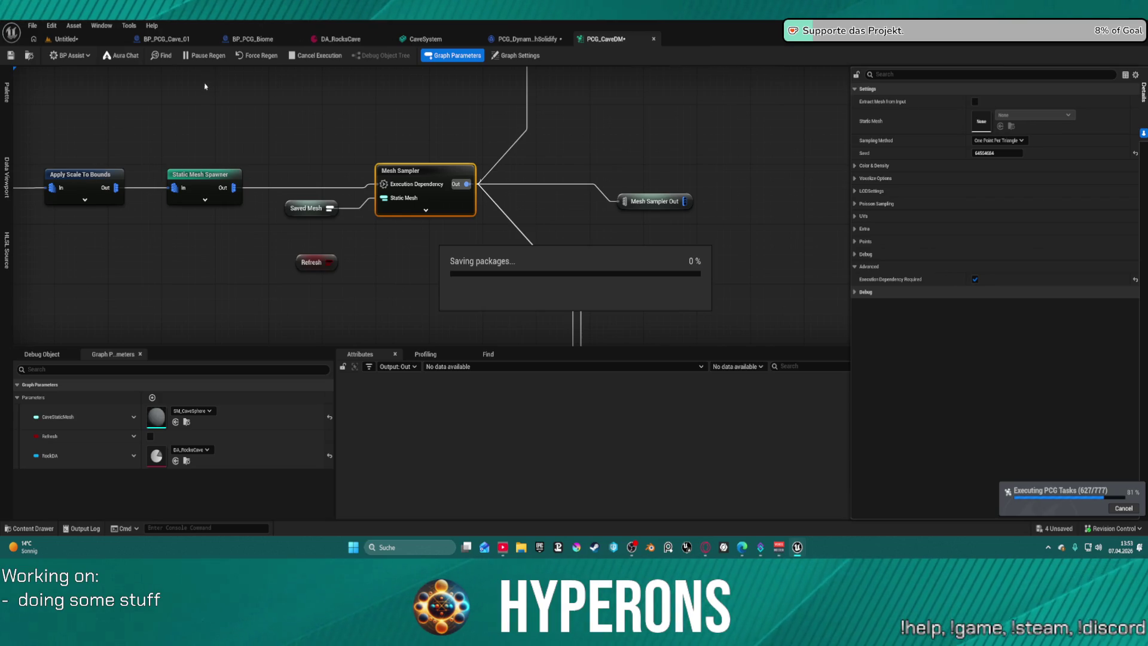
{"action": "key", "text": "ctrl+Tab"}
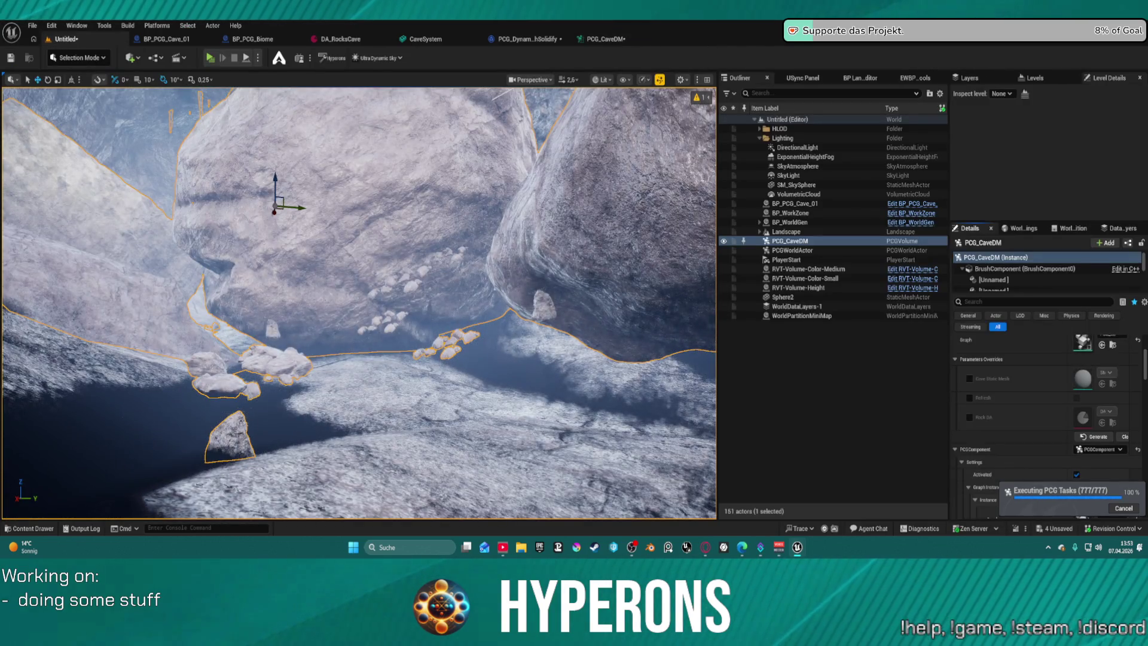
Check the Solidify options in the PCG_DynamicMeshSolidify blueprint, then return to the cave level.
{"action": "key", "text": "ctrl+Tab"}
{"action": "key", "text": "ctrl+Tab"}
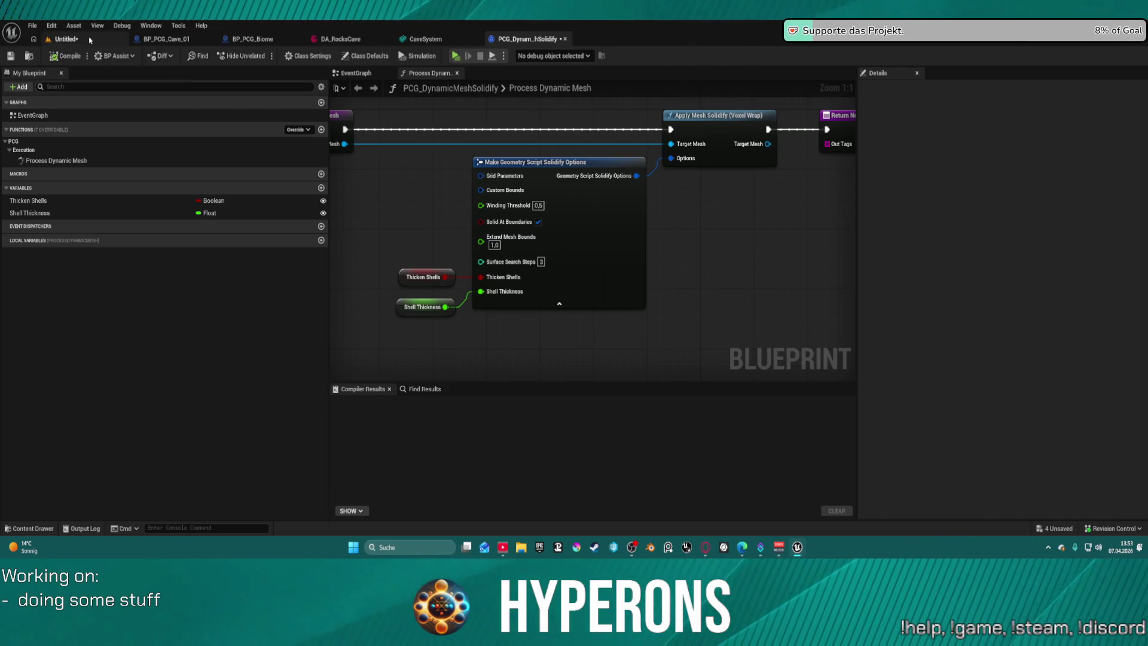
{"action": "key", "text": "ctrl+Tab"}
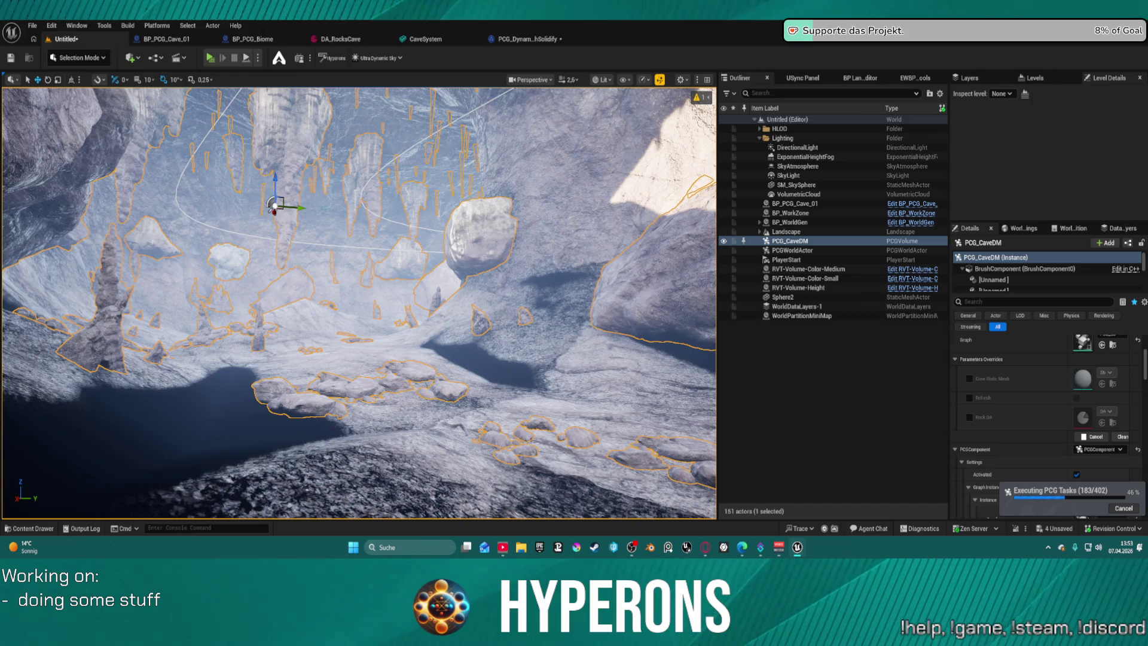
Save the PCG_CaveDM actor via Save Selected Actor(s), fly into the regenerated cave, and select VolumetricCloud.
{"action": "right_click", "coordinate": [454, 55]}
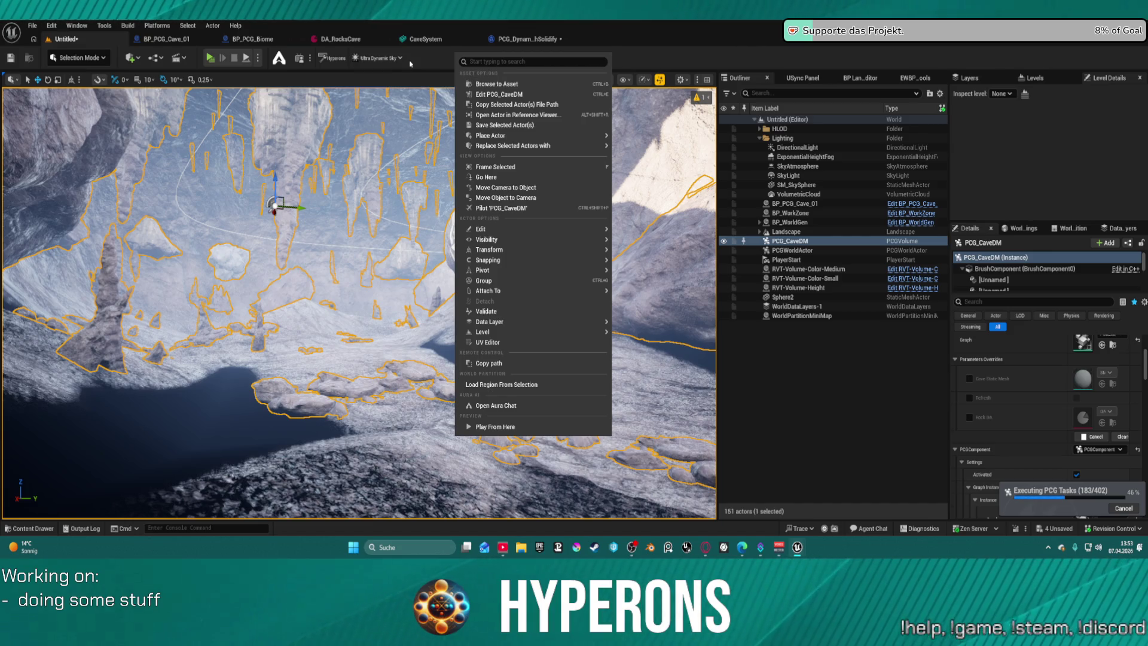
{"action": "left_click", "coordinate": [505, 124]}
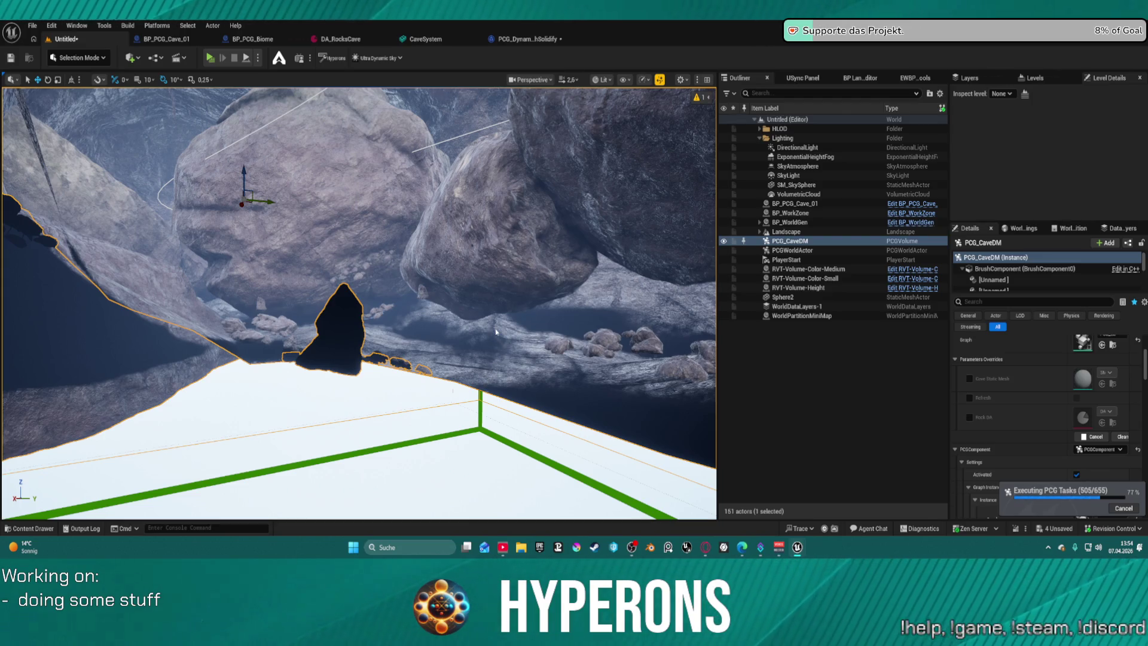
{"action": "scroll", "coordinate": [495, 331], "scroll_direction": "up", "scroll_amount": 5}
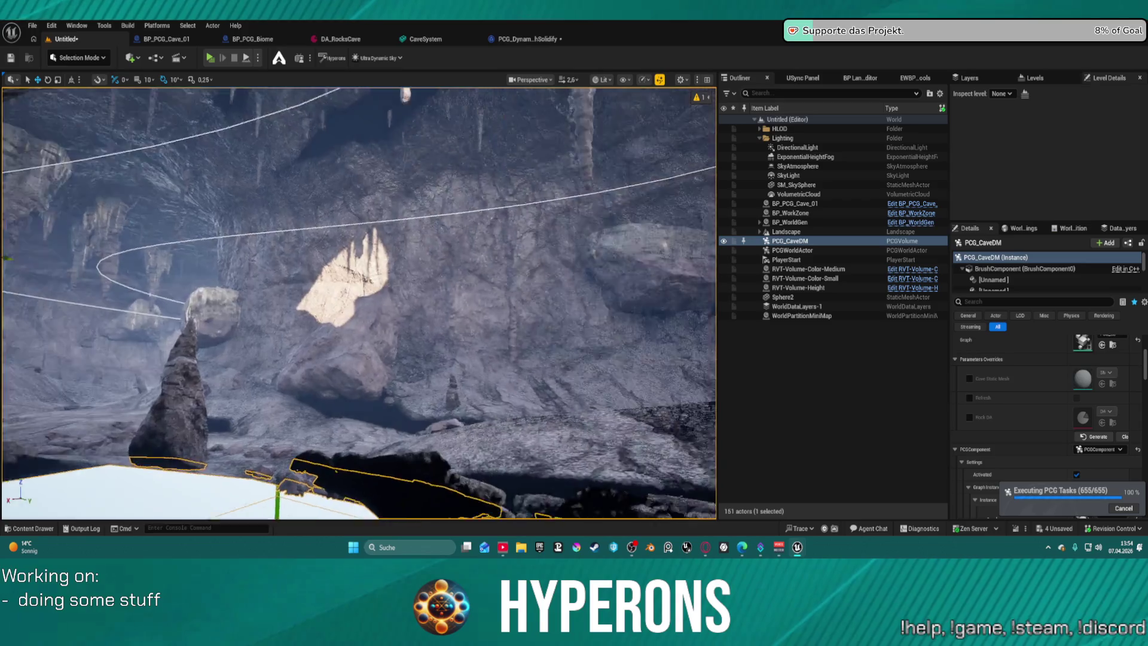
{"action": "scroll", "coordinate": [495, 331], "scroll_direction": "up", "scroll_amount": 10}
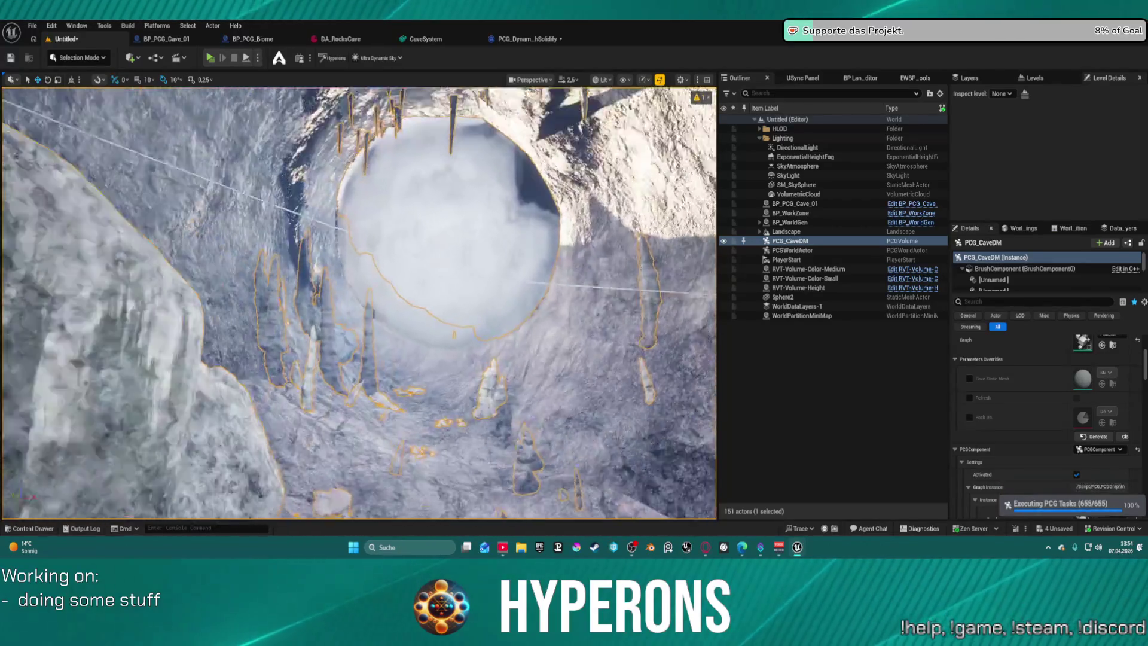
{"action": "scroll", "coordinate": [495, 331], "scroll_direction": "up", "scroll_amount": 10}
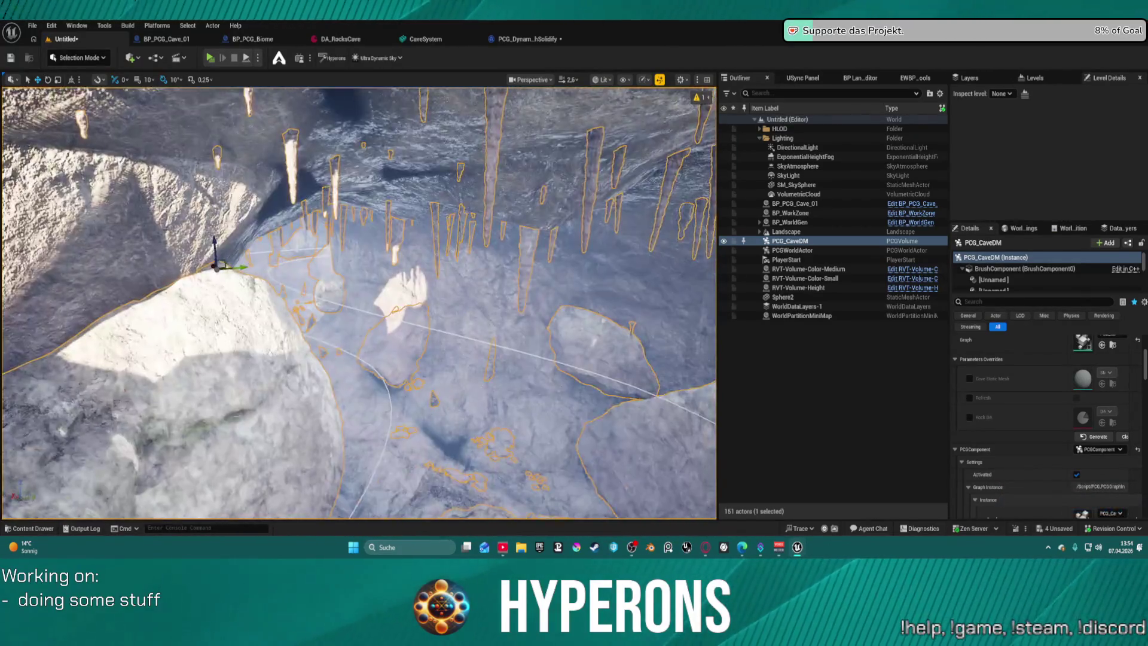
{"action": "scroll", "coordinate": [495, 331], "scroll_direction": "up", "scroll_amount": 10}
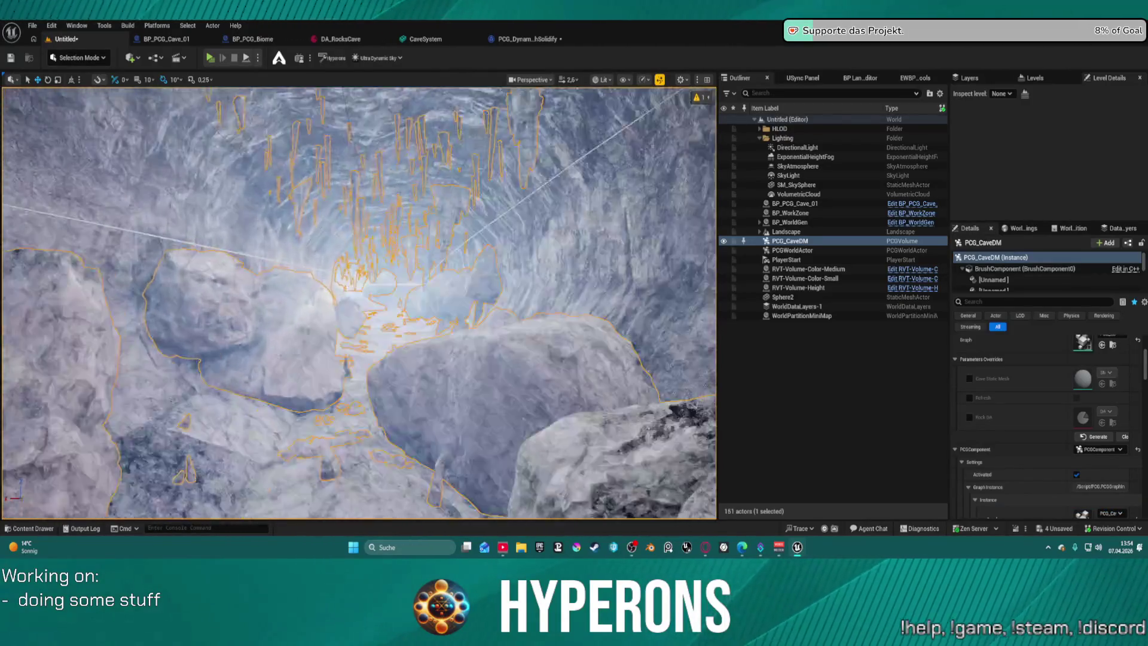
{"action": "scroll", "coordinate": [496, 331], "scroll_direction": "up", "scroll_amount": 10}
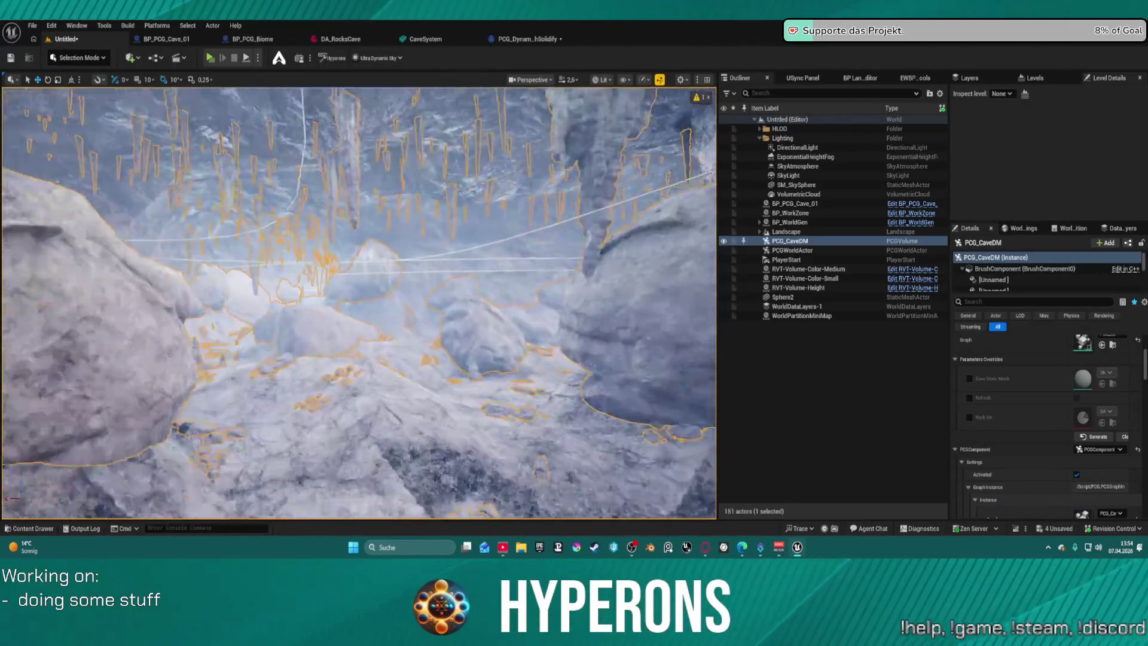
{"action": "scroll", "coordinate": [495, 331], "scroll_direction": "up", "scroll_amount": 2}
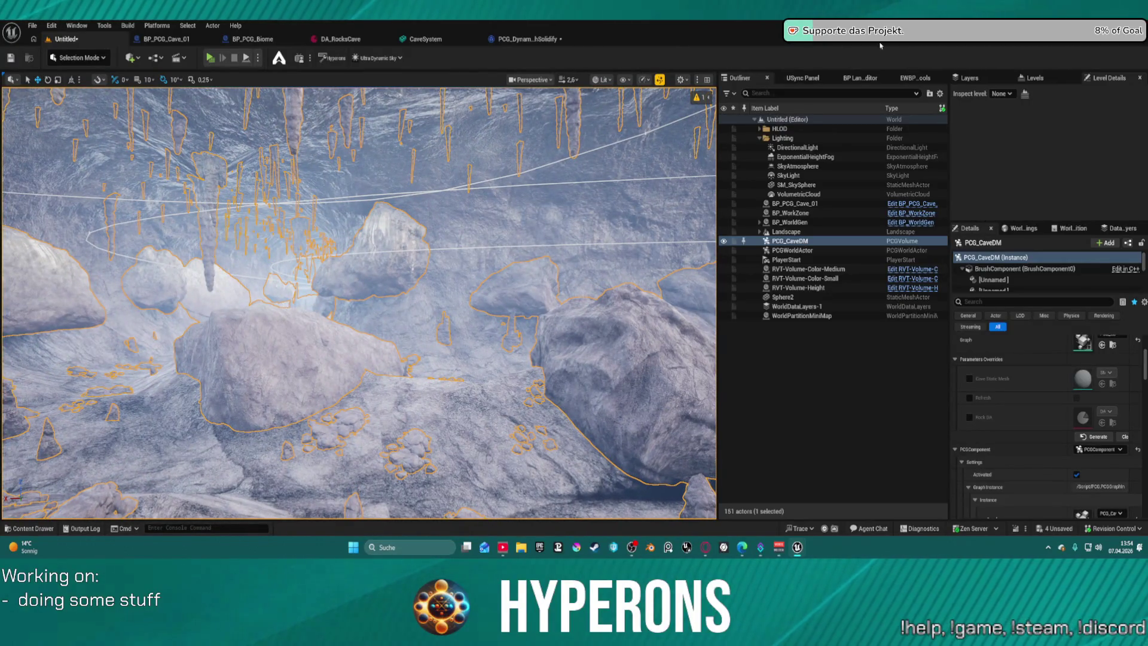
{"action": "left_click", "coordinate": [799, 193]}
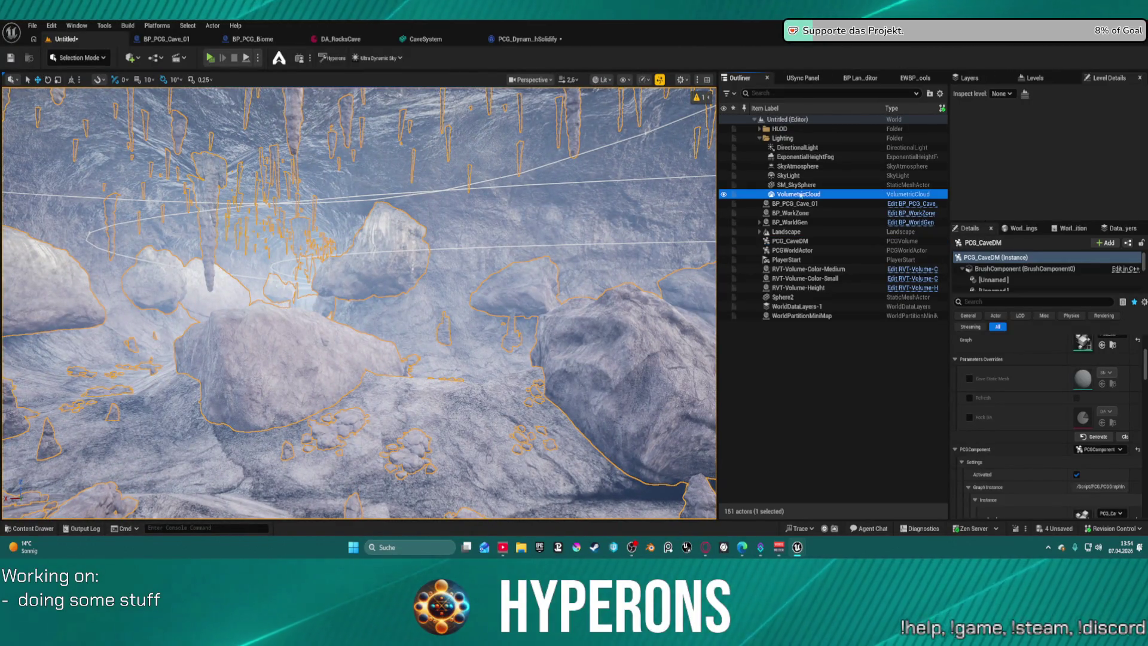
Delete the six default lighting actors and add Ultra Dynamic Sky and Weather from the Hyperons Editor Tool.
{"action": "left_click", "coordinate": [799, 148], "text": "shift"}
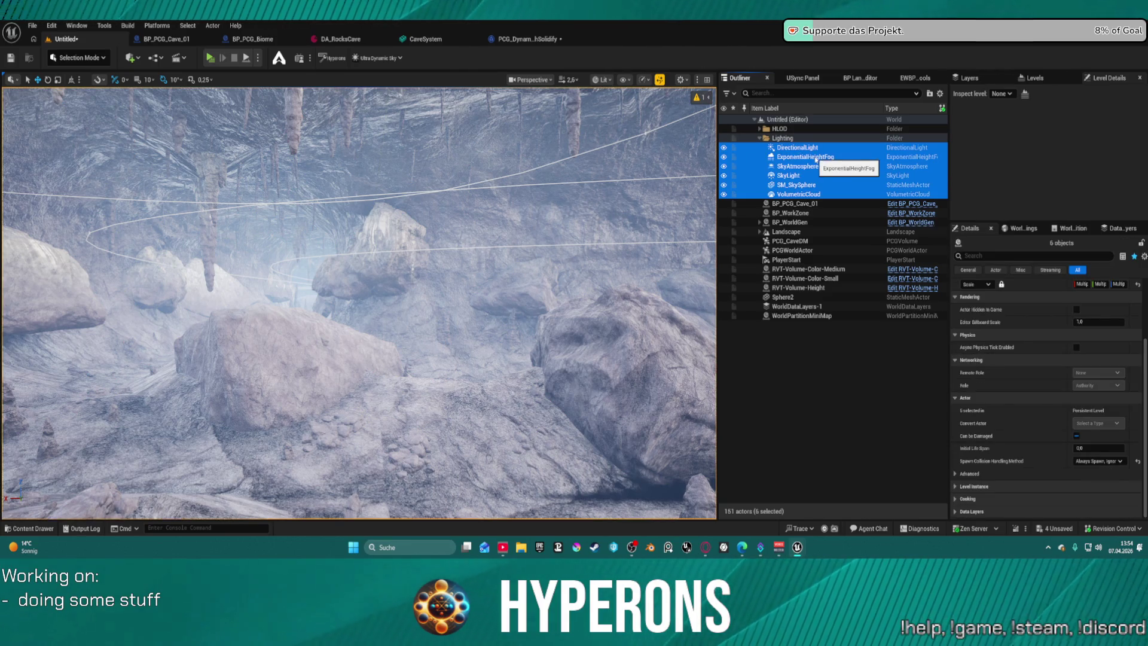
{"action": "key", "text": "Delete"}
{"action": "left_click", "coordinate": [858, 78]}
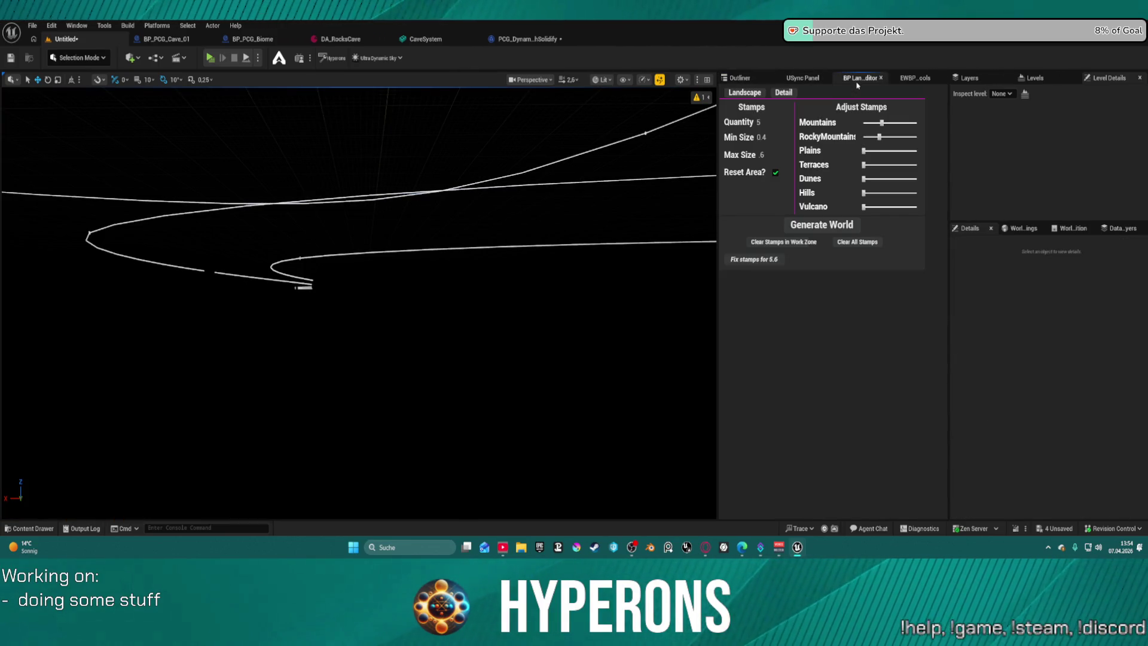
{"action": "left_click", "coordinate": [903, 78]}
{"action": "left_click", "coordinate": [738, 162]}
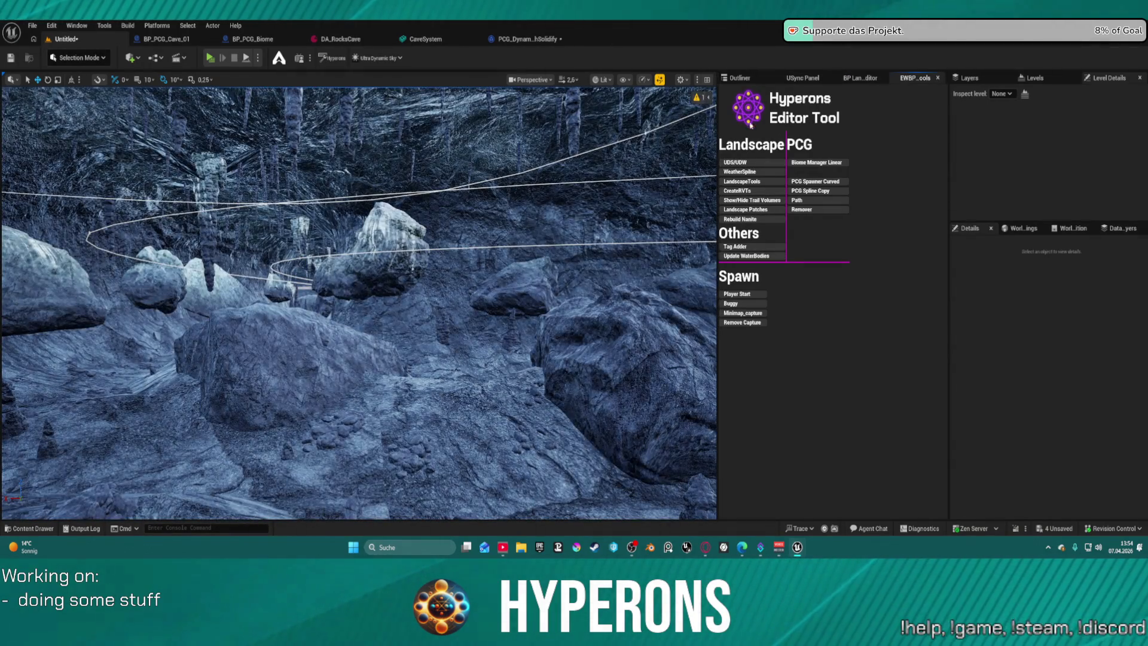
Apply Set Lighting for Hyperons to the Ultra_Dynamic_Sky actor, then launch the standalone game preview.
{"action": "left_click", "coordinate": [740, 78]}
{"action": "left_click", "coordinate": [819, 251]}
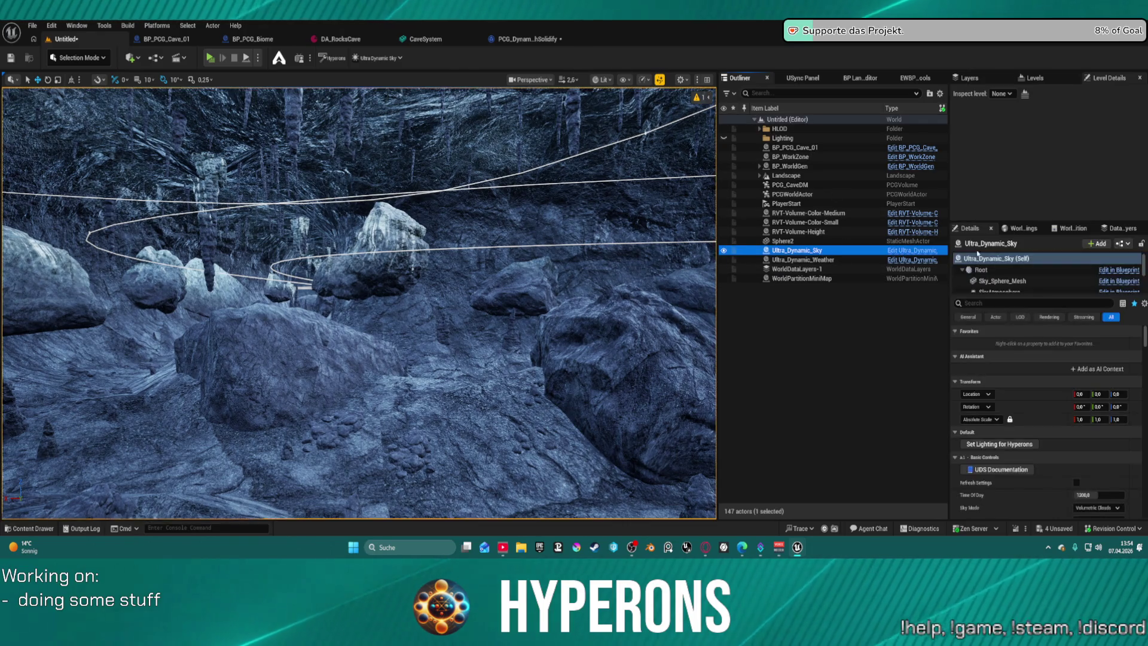
{"action": "left_click", "coordinate": [997, 444]}
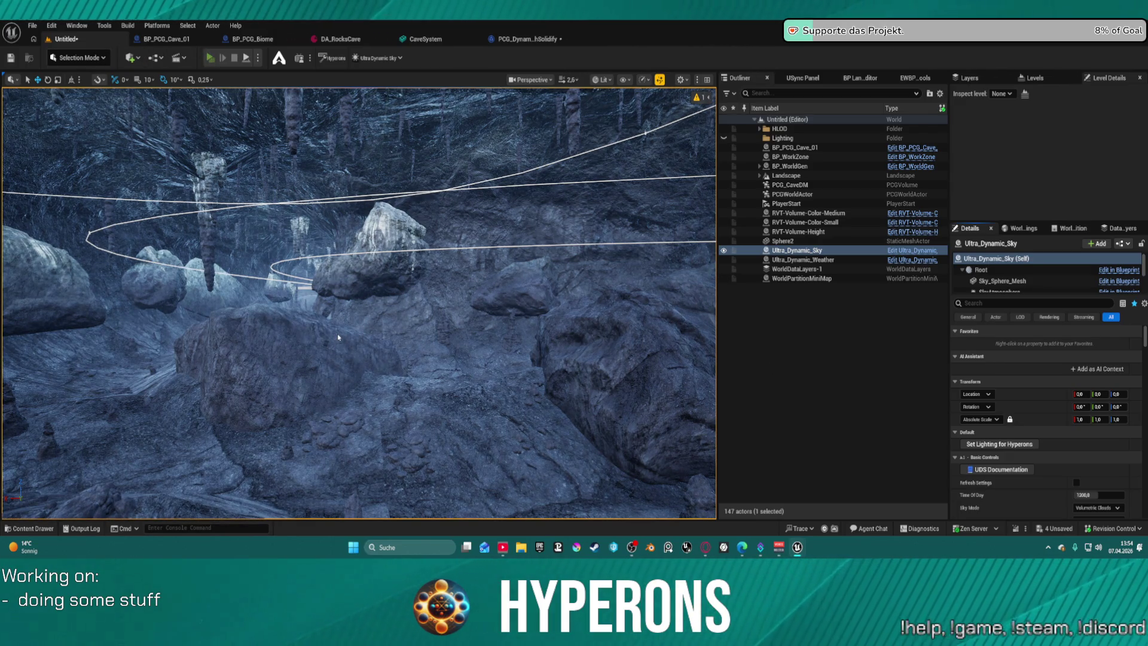
{"action": "key", "text": "alt+p"}
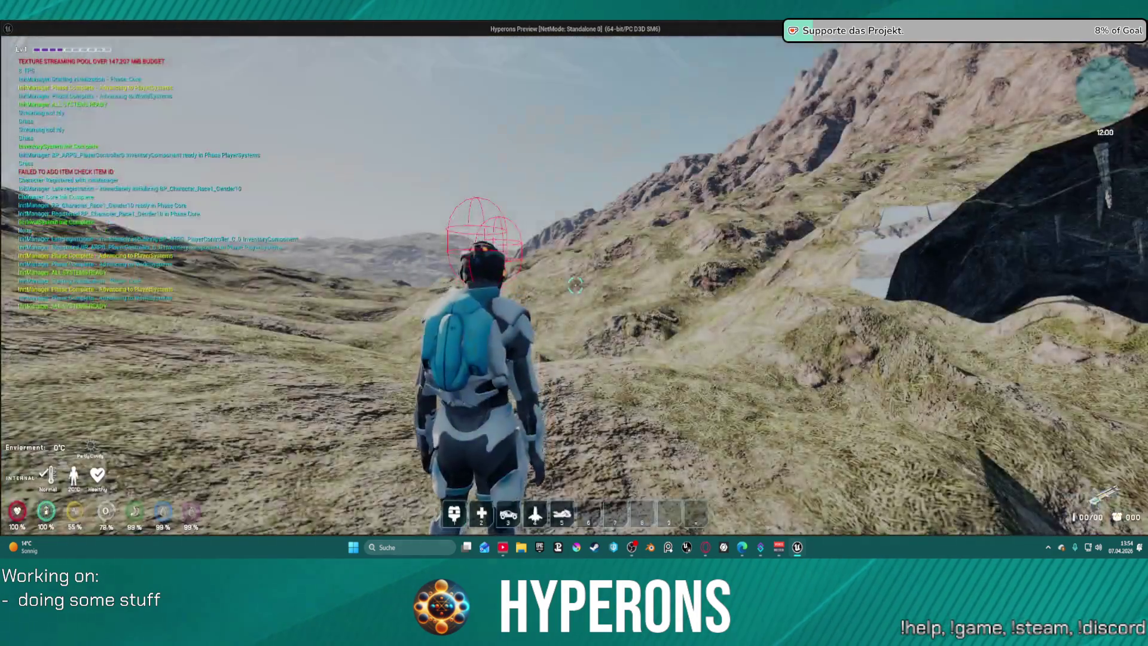
Run the character to the cave opening, climb the rock wall and jetpack up into the tunnel.
{"action": "key", "text": "w"}
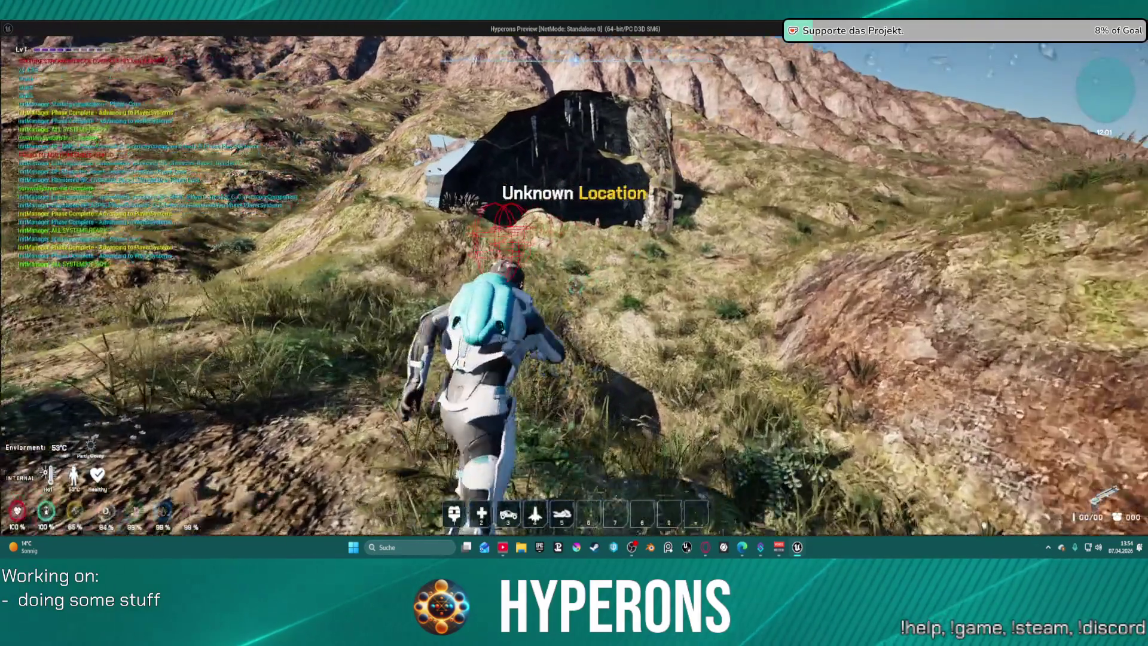
{"action": "key", "text": "w"}
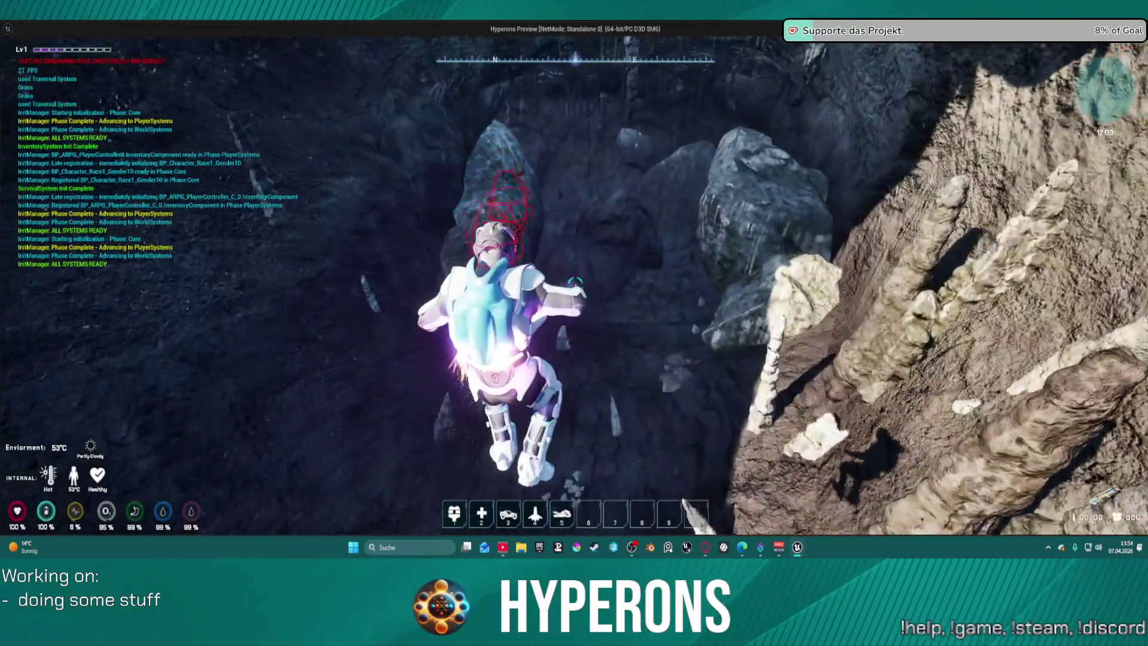
{"action": "key", "text": "w"}
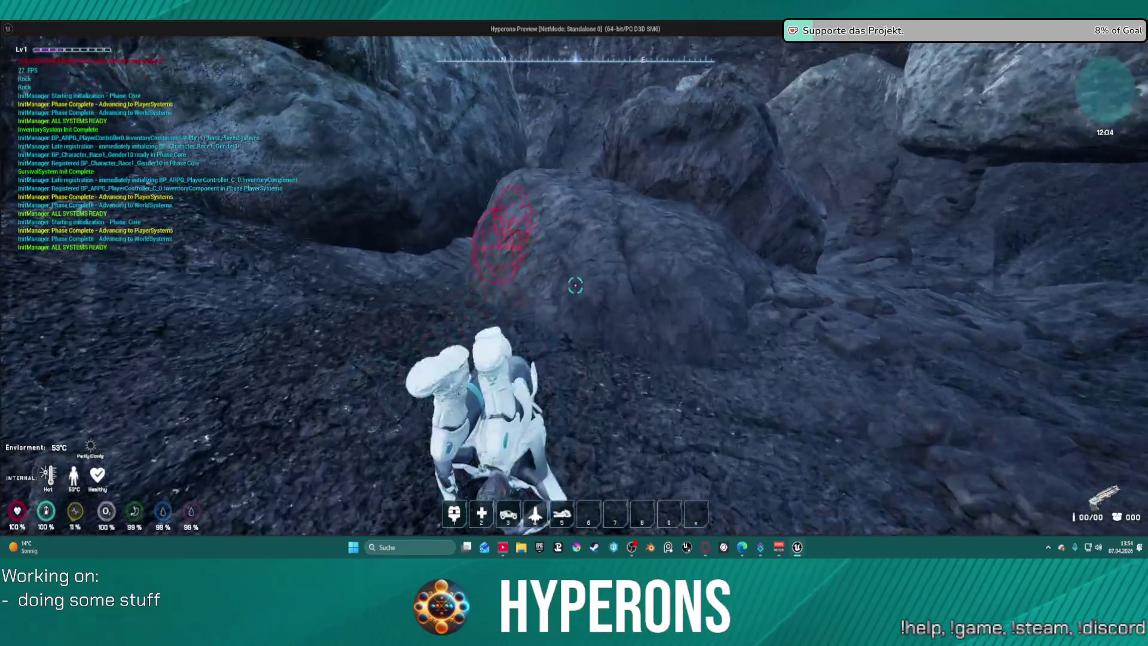
{"action": "key", "text": "space"}
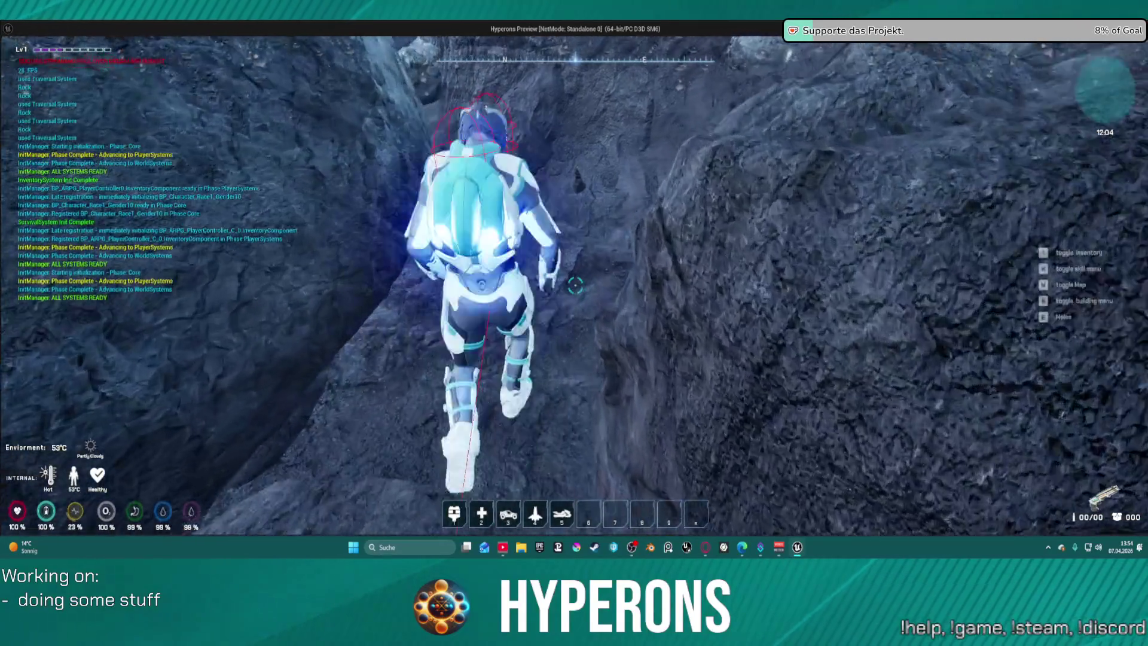
{"action": "key", "text": "w"}
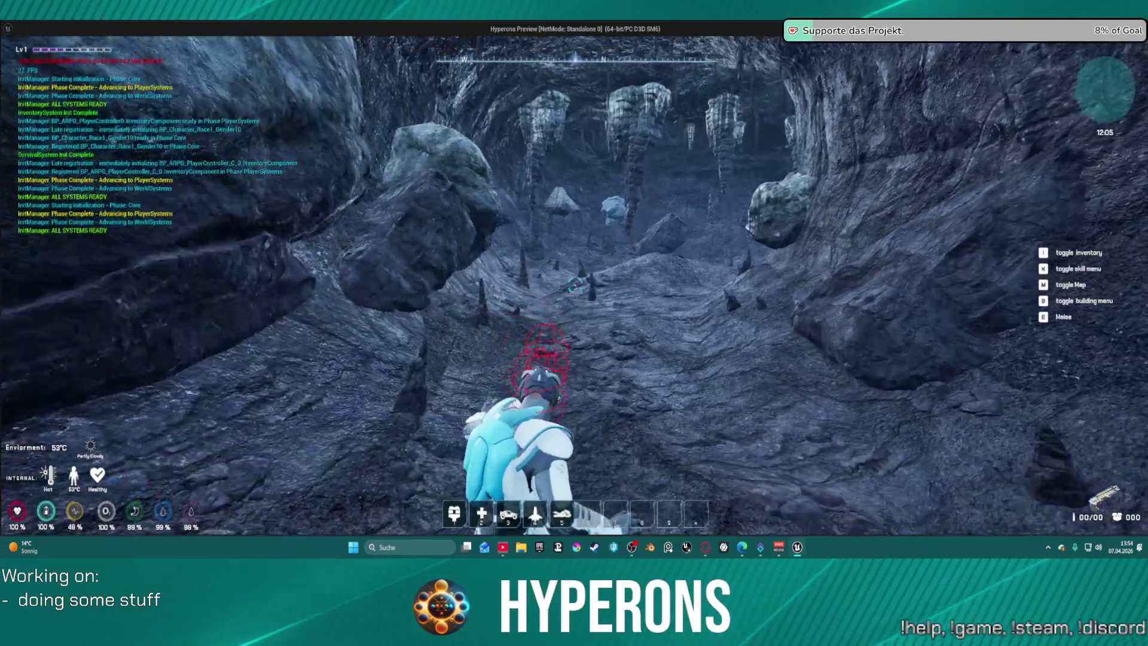
Walk deep through the cave tunnels between the boulders, then stop the preview.
{"action": "key", "text": "w"}
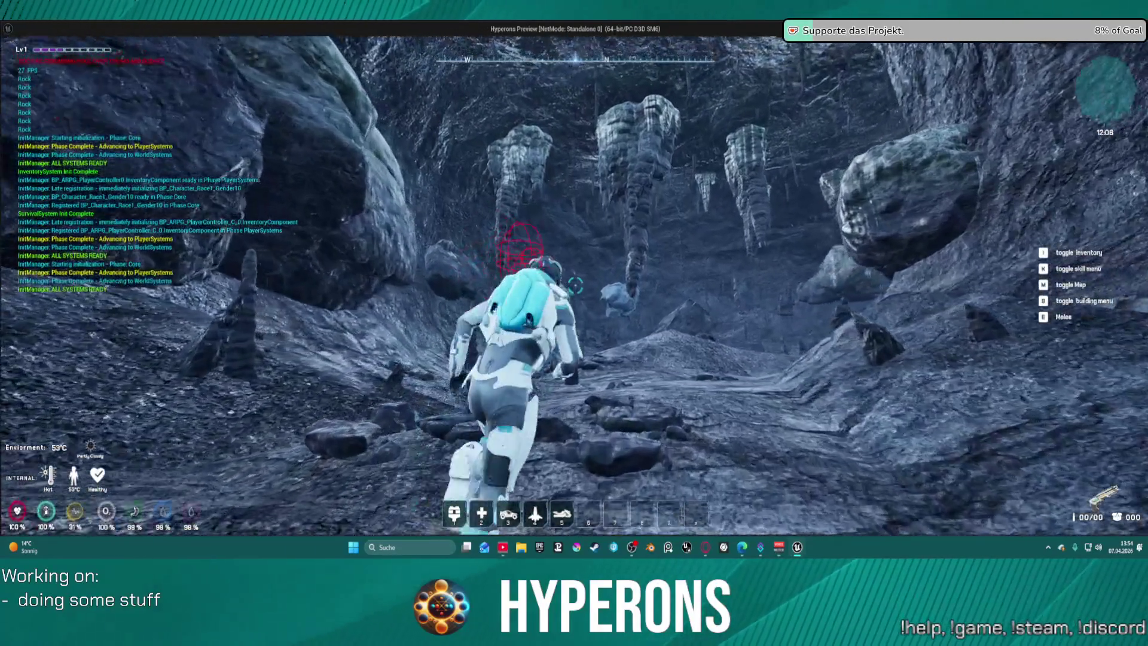
{"action": "key", "text": "w"}
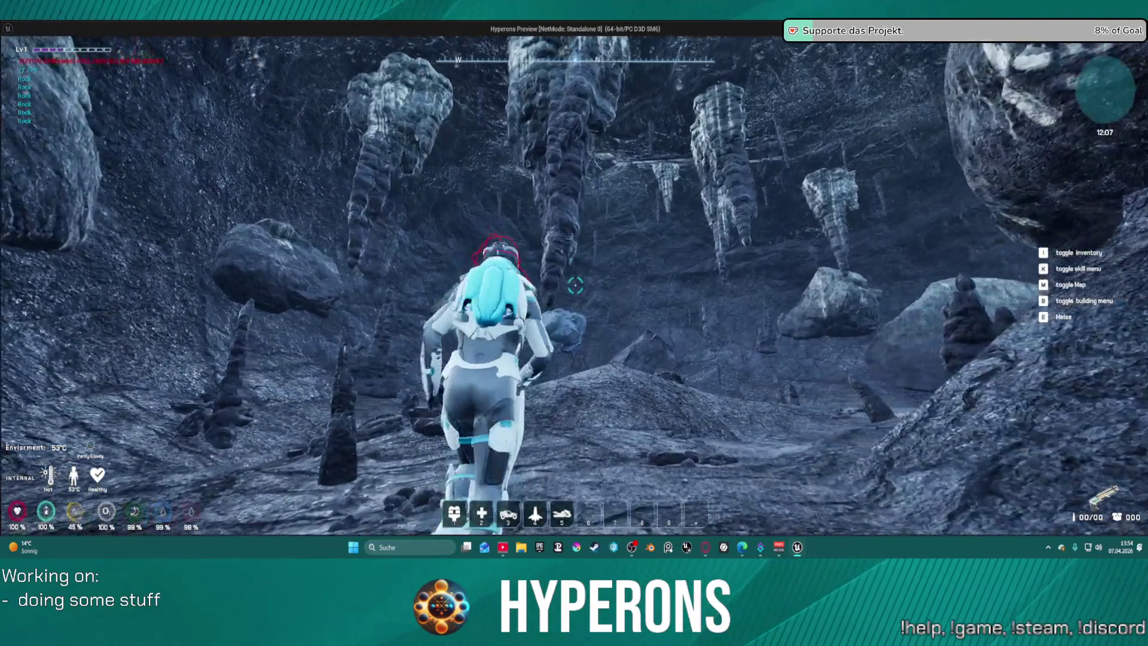
{"action": "key", "text": "w"}
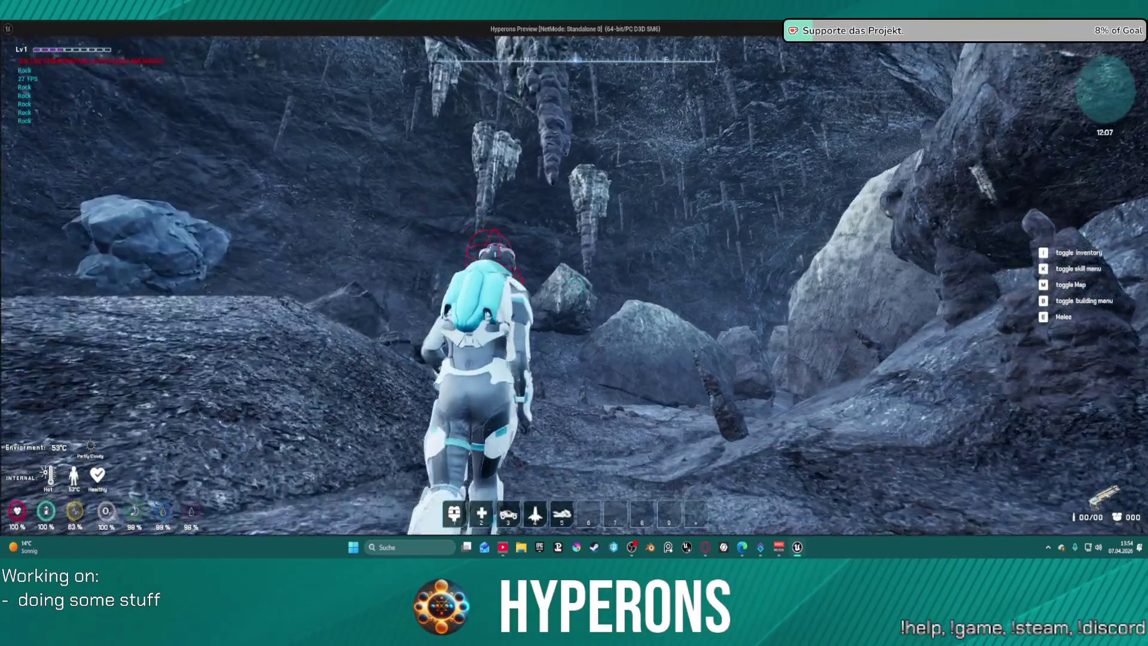
{"action": "key", "text": "w"}
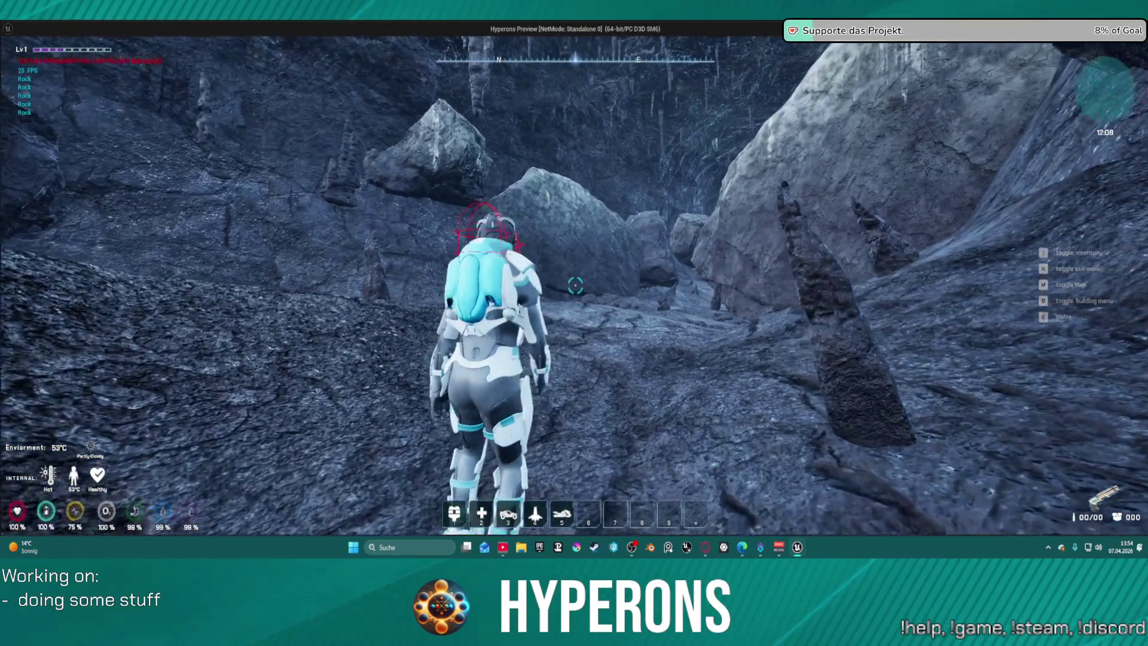
{"action": "key", "text": "w"}
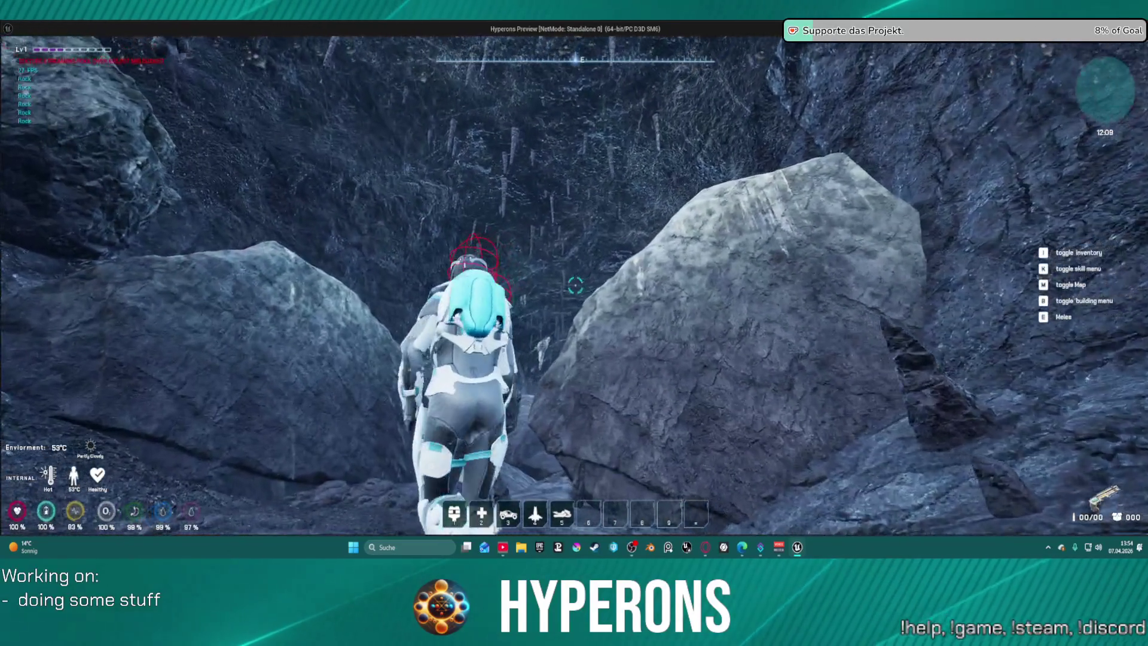
{"action": "key", "text": "w"}
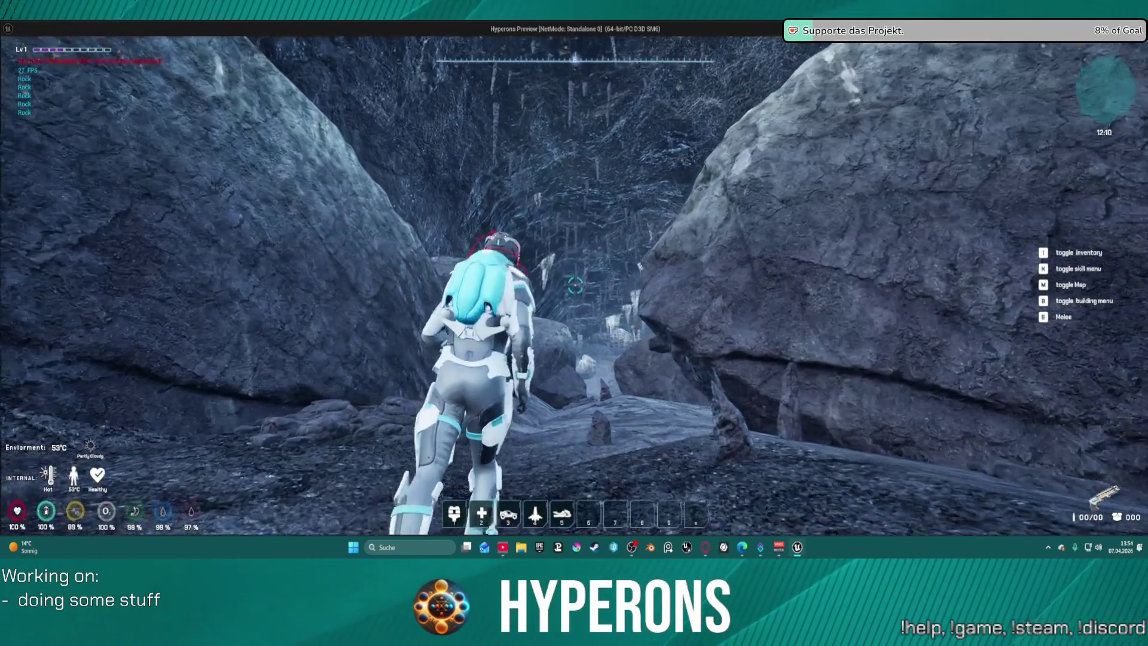
{"action": "key", "text": "w"}
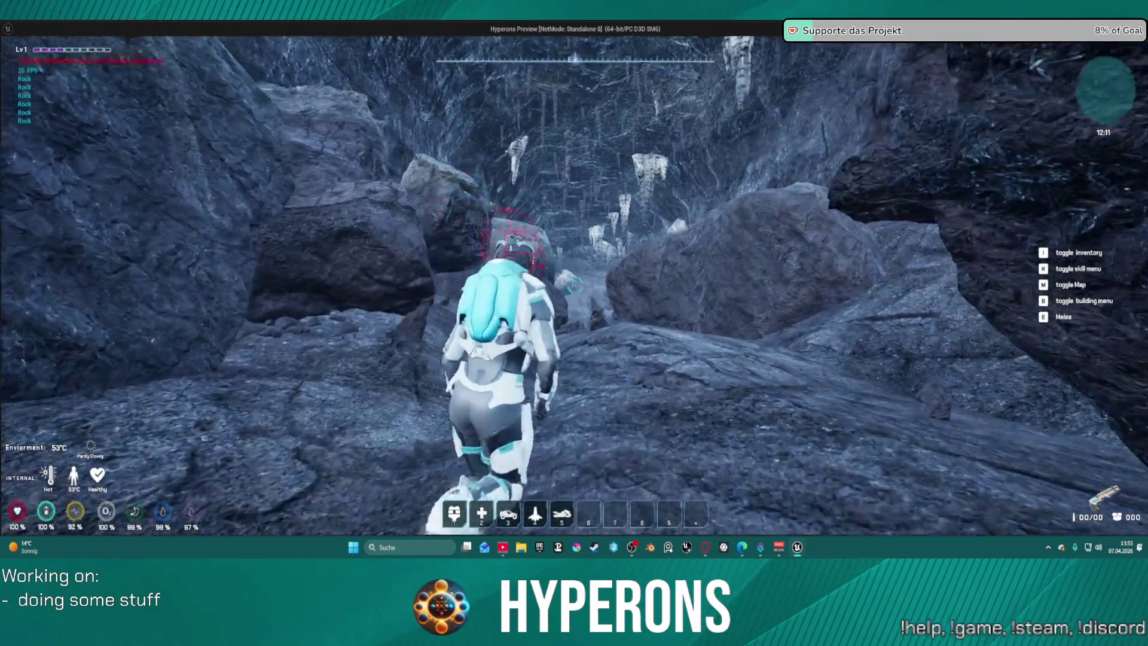
{"action": "key", "text": "alt+Tab"}
{"action": "key", "text": "Escape"}
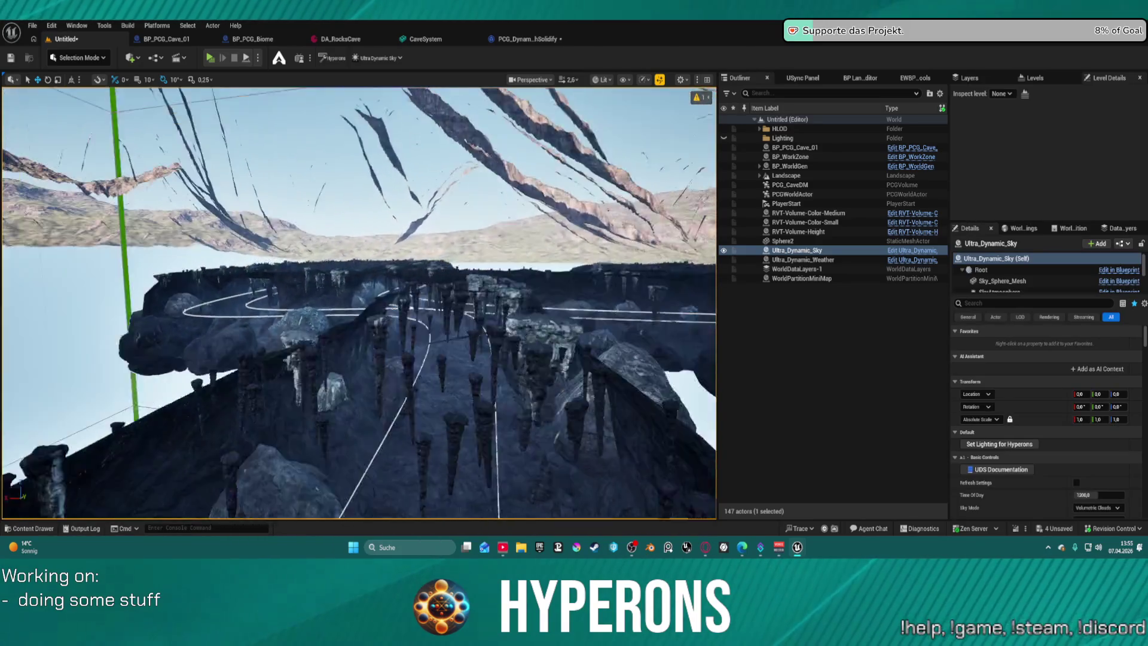
Speed up the editor camera and fly out to view the winding cave from above and along its road.
{"action": "scroll", "coordinate": [358, 303], "scroll_direction": "up", "scroll_amount": 3}
{"action": "key", "text": "w"}
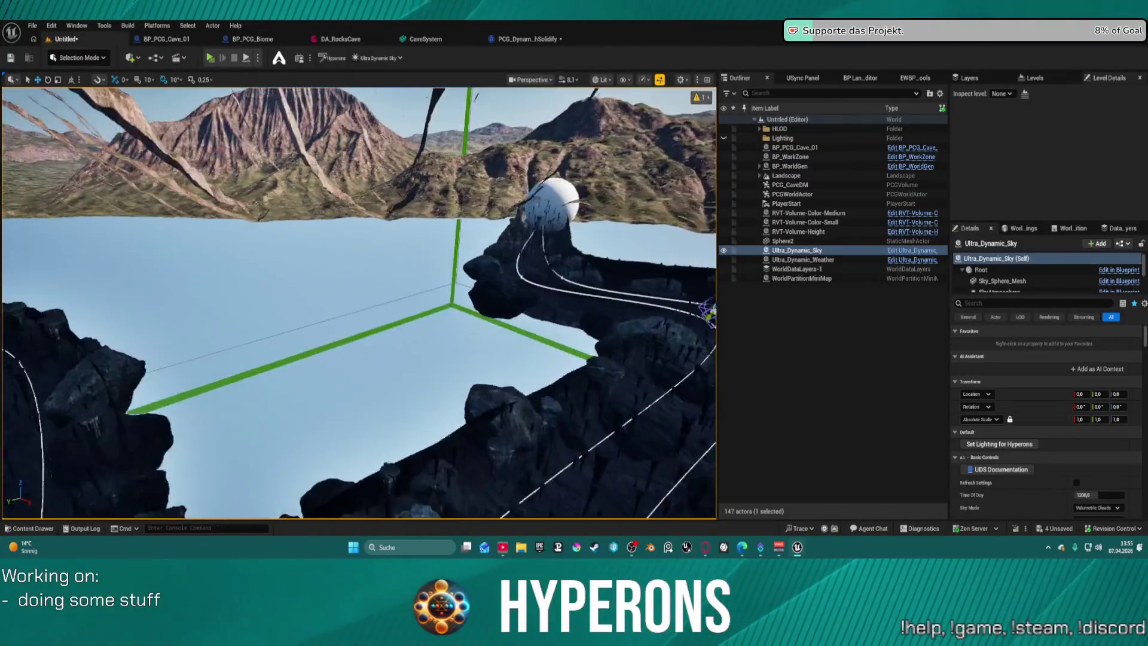
{"action": "key", "text": "s"}
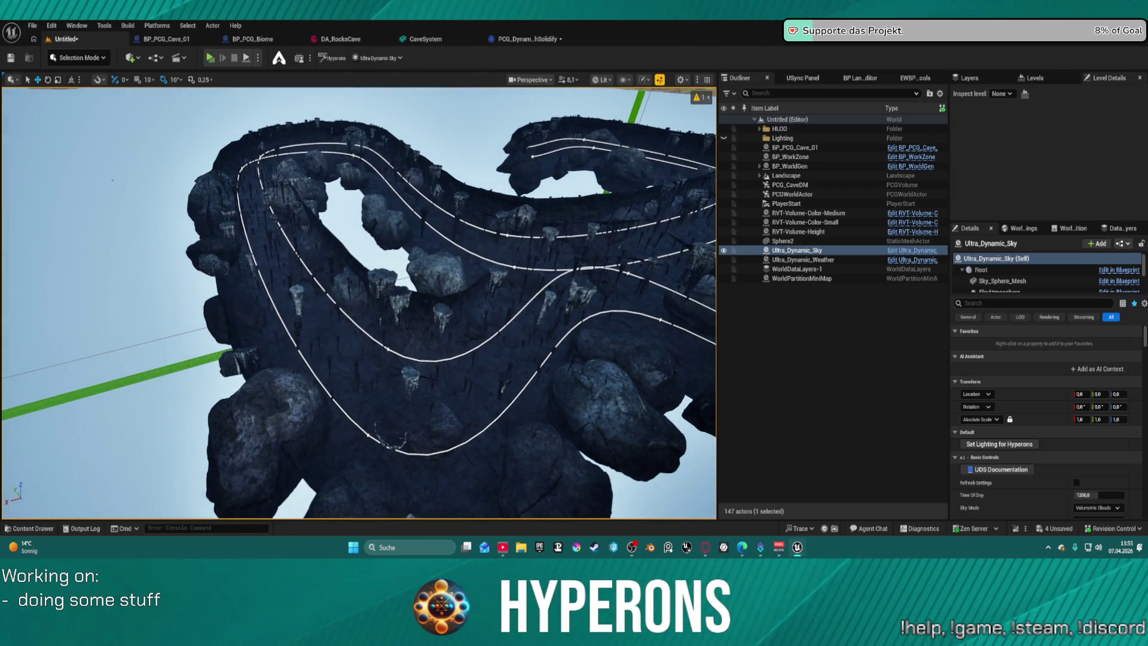
{"action": "key", "text": "s"}
{"action": "key", "text": "w"}
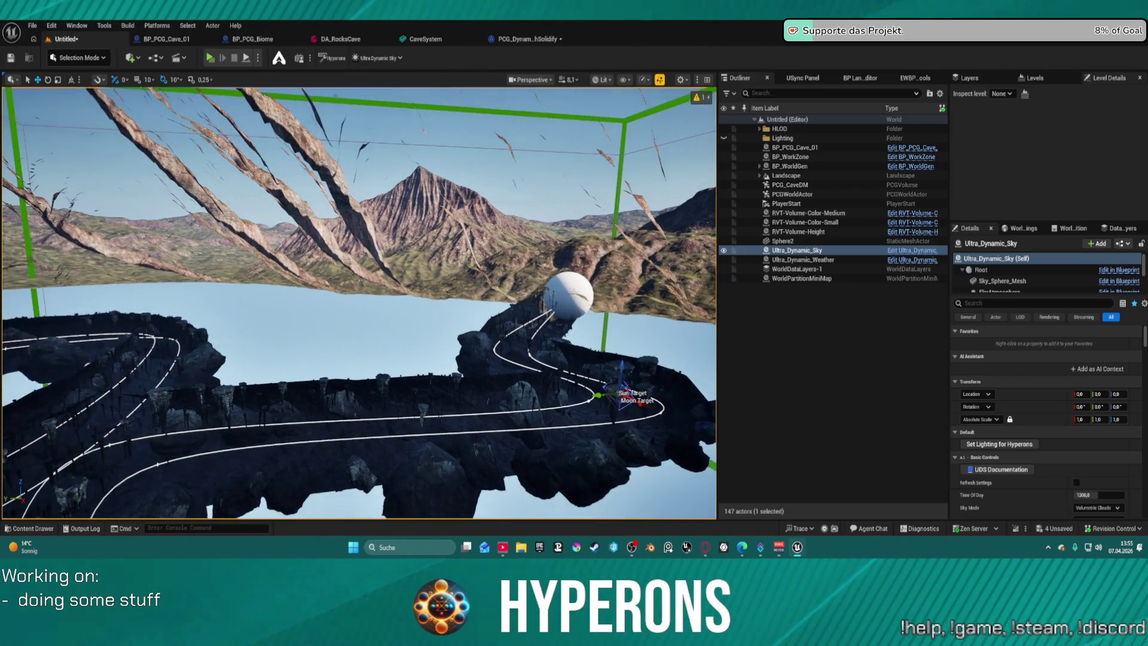
{"action": "key", "text": "w"}
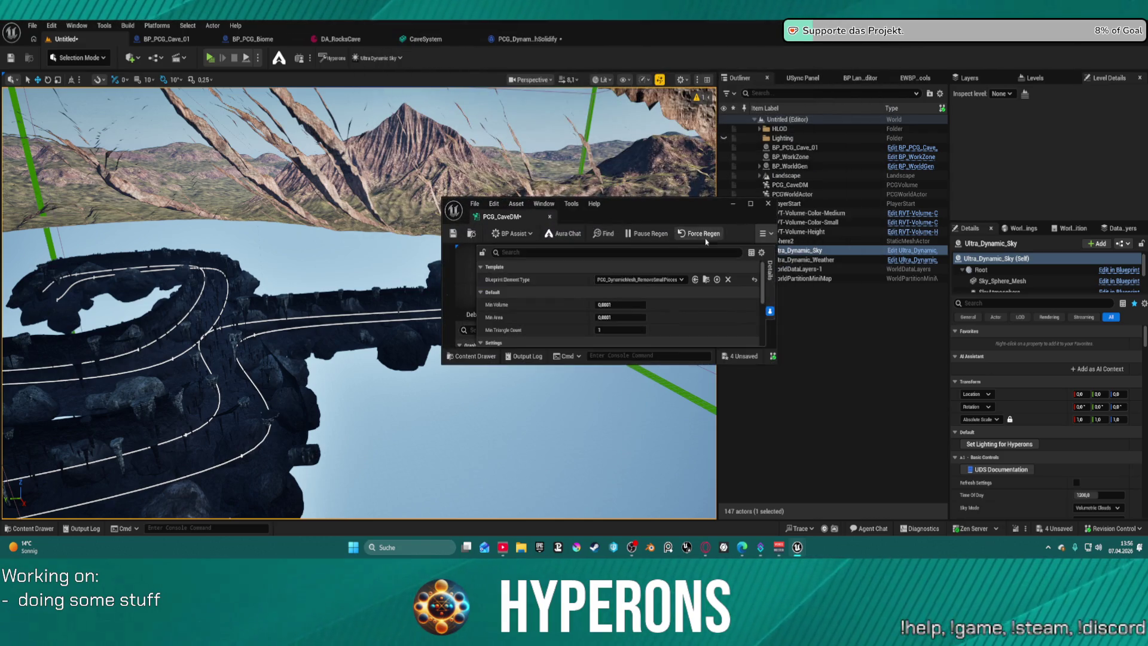
Maximize the floating PCG_CaveDM graph editor window.
{"action": "double_click", "coordinate": [726, 201]}
Inspect the Create Empty Dynamic Mesh node and the first Dynamic Mesh Solidify node's settings.
{"action": "key", "text": "ctrl+z"}
{"action": "key", "text": "ctrl+z"}
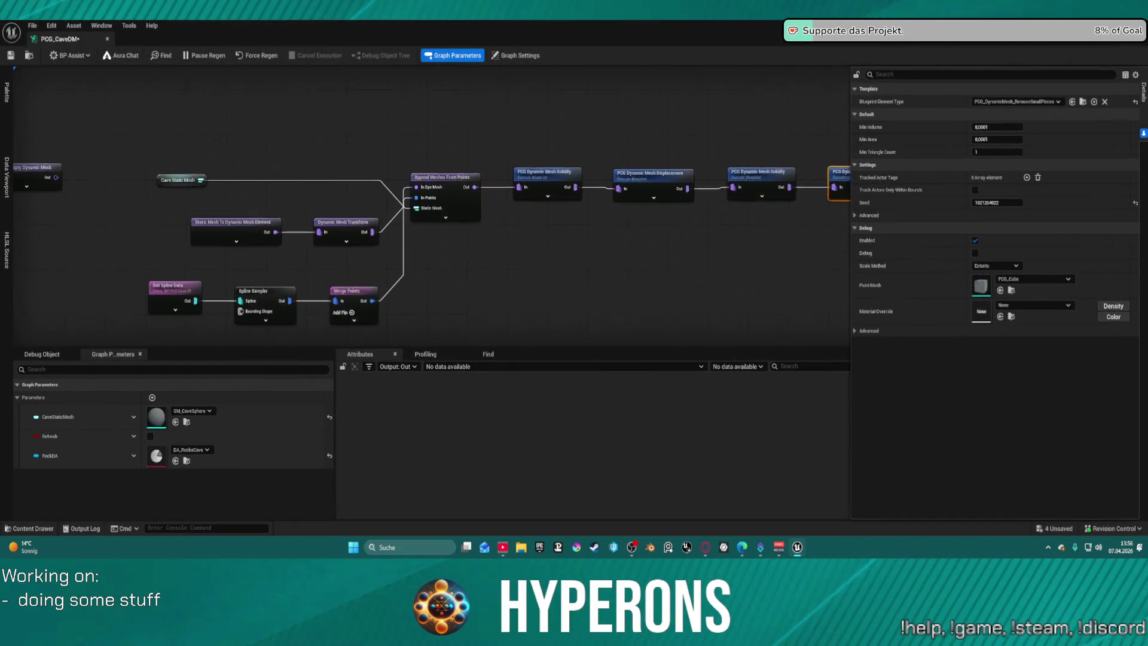
{"action": "left_click_drag", "start_coordinate": [471, 255], "coordinate": [648, 231]}
{"action": "left_click", "coordinate": [224, 156]}
{"action": "left_click", "coordinate": [740, 160]}
{"action": "mouse_move", "coordinate": [765, 201]}
{"action": "left_mouse_down"}
{"action": "mouse_move", "coordinate": [525, 236]}
{"action": "mouse_move", "coordinate": [548, 189]}
{"action": "left_mouse_up"}
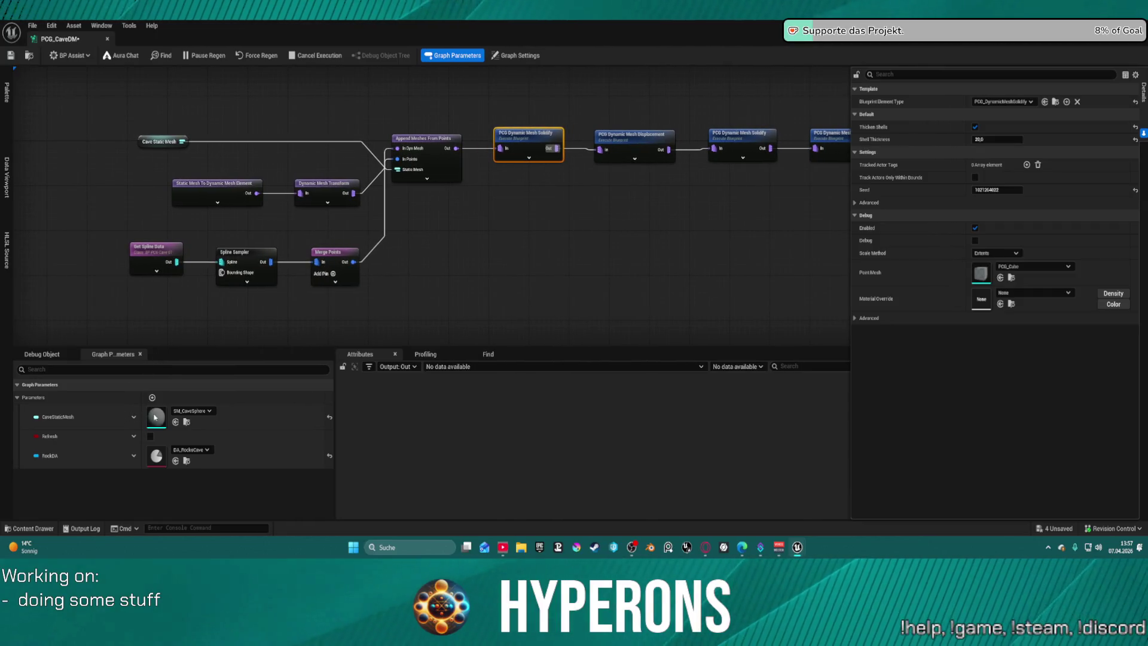
Save the graph and move the Cave Static Mesh node up above the other inputs.
{"action": "key", "text": "ctrl+s"}
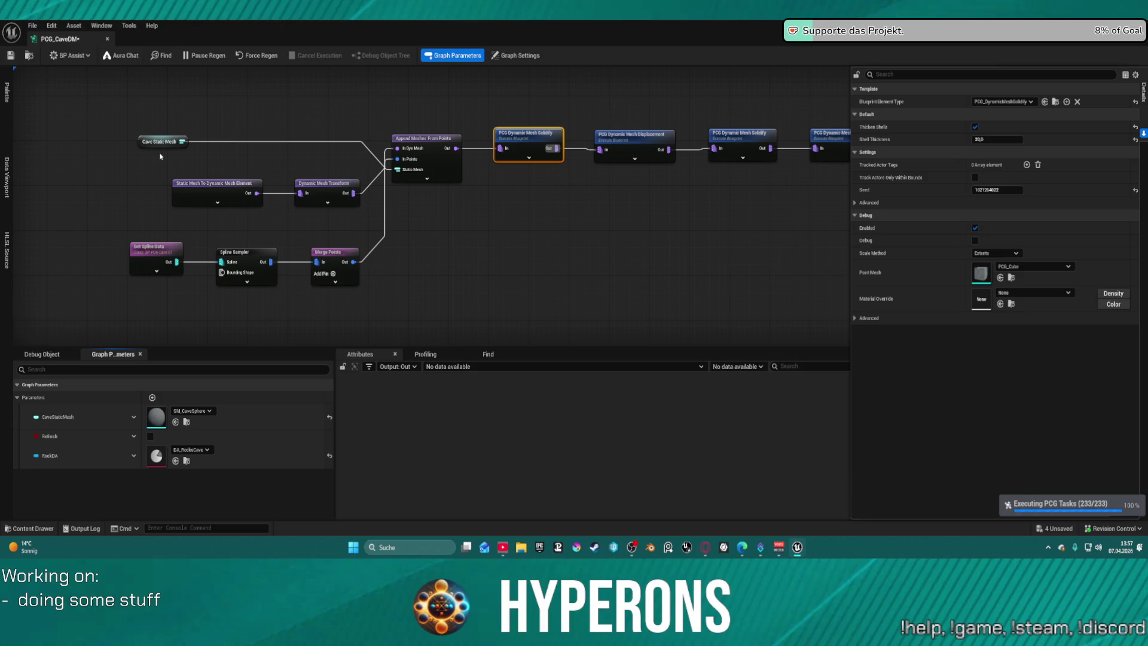
{"action": "mouse_move", "coordinate": [146, 112]}
{"action": "left_mouse_down"}
{"action": "mouse_move", "coordinate": [331, 206]}
{"action": "mouse_move", "coordinate": [281, 154]}
{"action": "mouse_move", "coordinate": [293, 162]}
{"action": "mouse_move", "coordinate": [284, 143]}
{"action": "mouse_move", "coordinate": [296, 102]}
{"action": "left_mouse_up"}
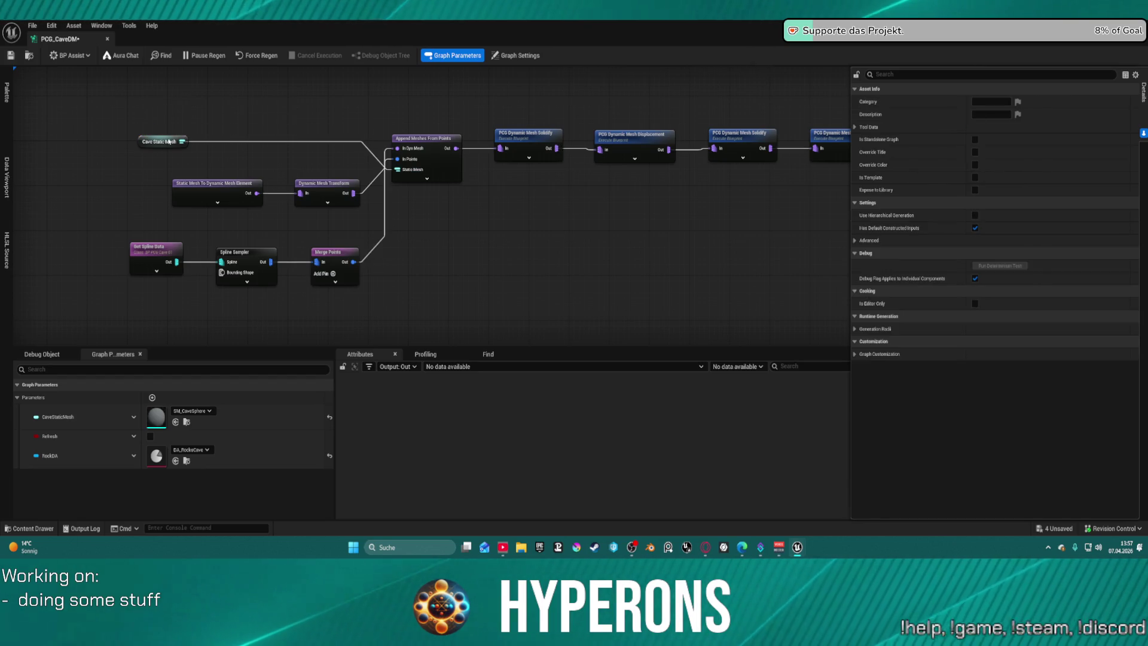
{"action": "left_click_drag", "start_coordinate": [161, 141], "coordinate": [157, 79]}
Copy and paste the Static Mesh To Dynamic Mesh, Transform and Append nodes, then save.
{"action": "scroll", "coordinate": [333, 148], "scroll_direction": "down", "scroll_amount": 3}
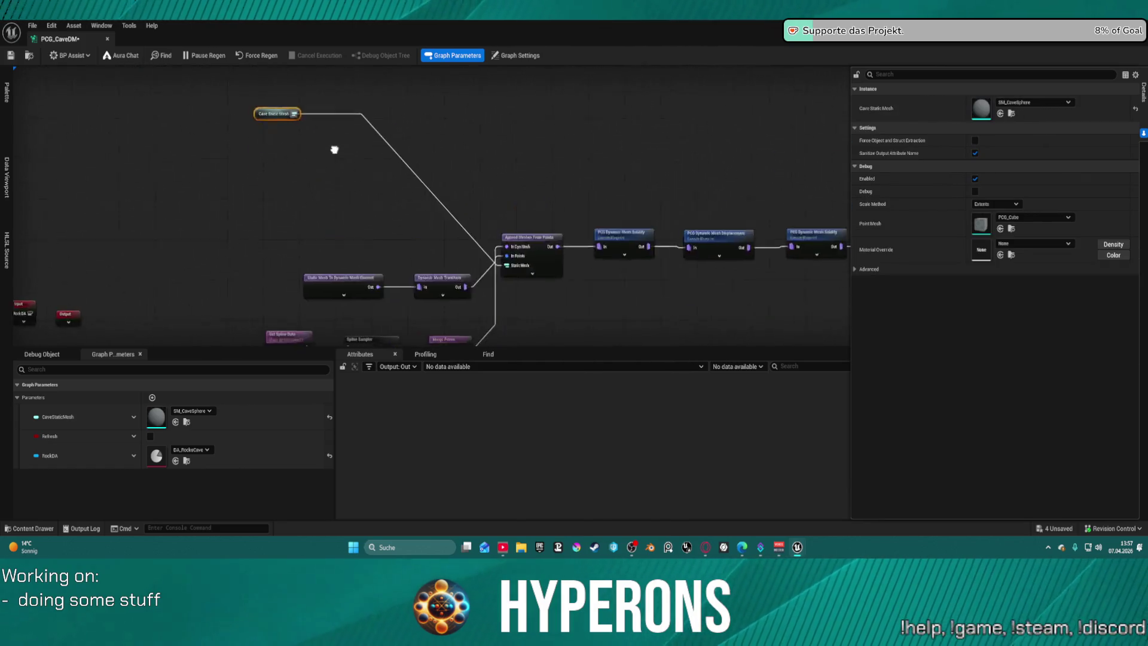
{"action": "left_click_drag", "start_coordinate": [307, 177], "coordinate": [462, 245]}
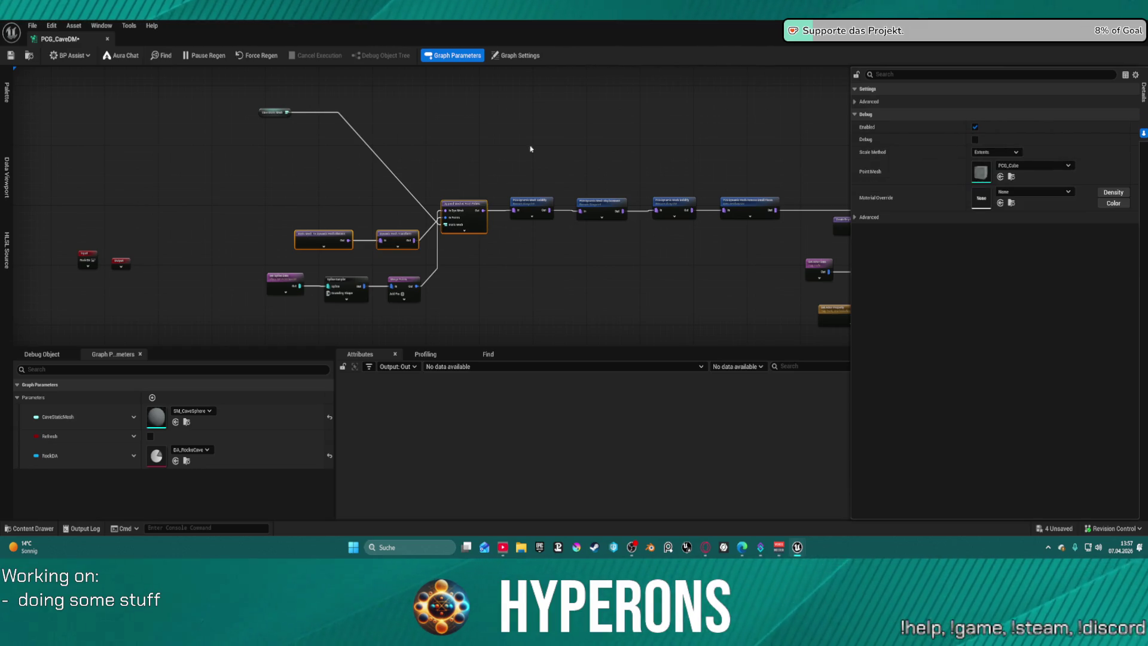
{"action": "key", "text": "ctrl+c"}
{"action": "key", "text": "ctrl+v"}
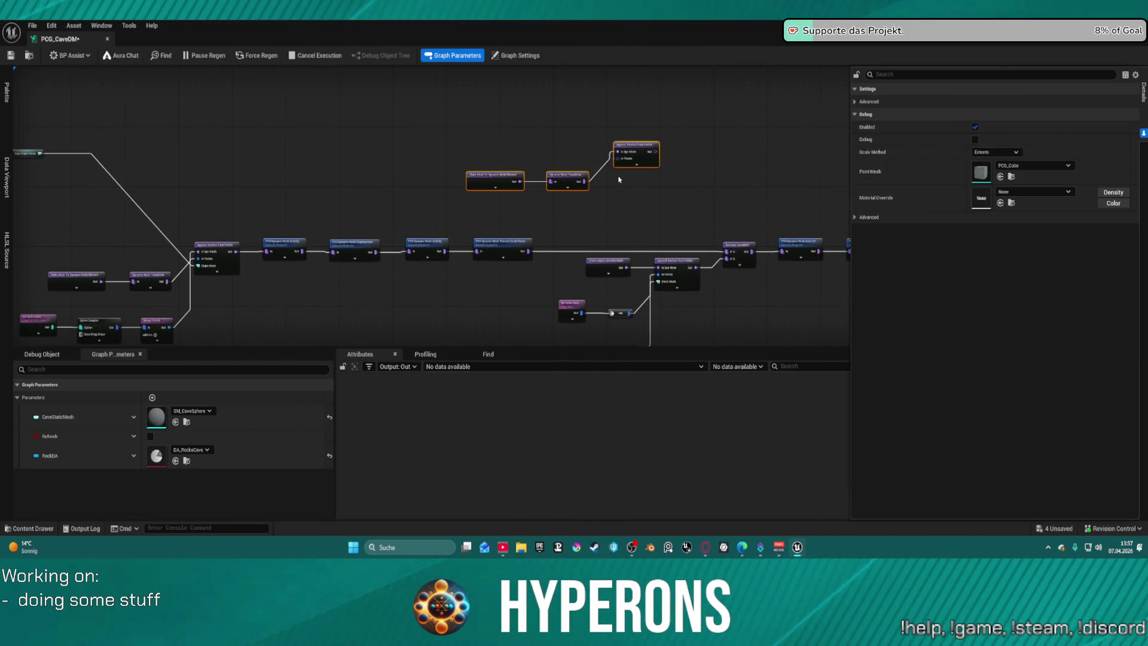
{"action": "right_click", "coordinate": [490, 177]}
{"action": "key", "text": "Escape"}
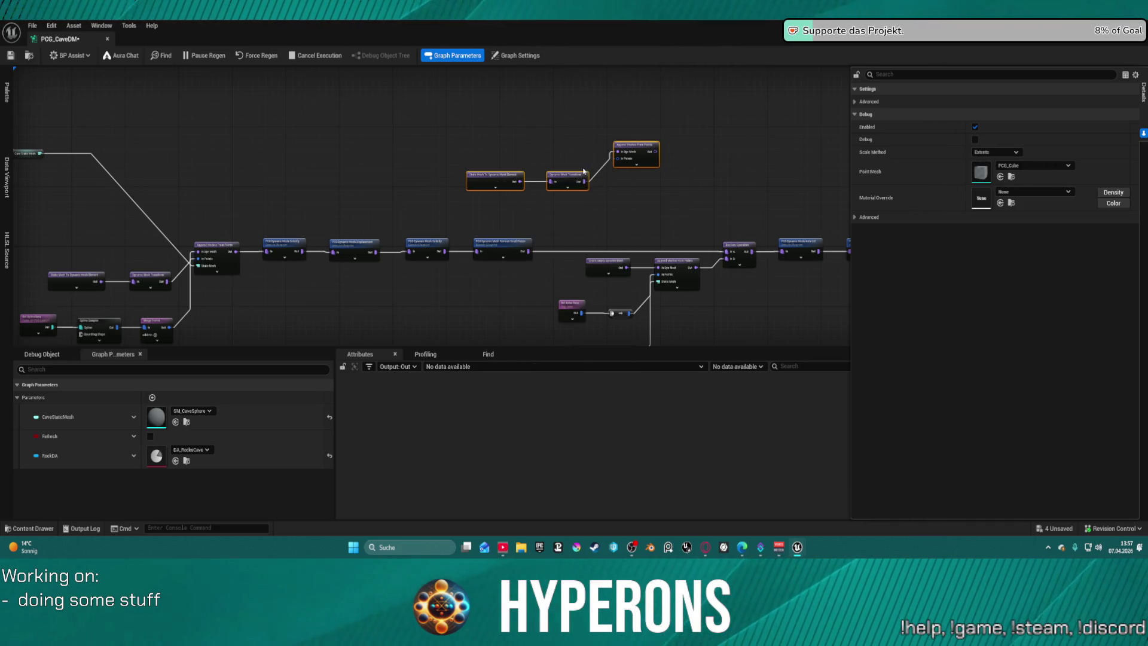
{"action": "key", "text": "ctrl+s"}
Pull a wire from Merge Points' Out pin and add a reroute node on it via 'rer'.
{"action": "scroll", "coordinate": [584, 173], "scroll_direction": "up", "scroll_amount": 4}
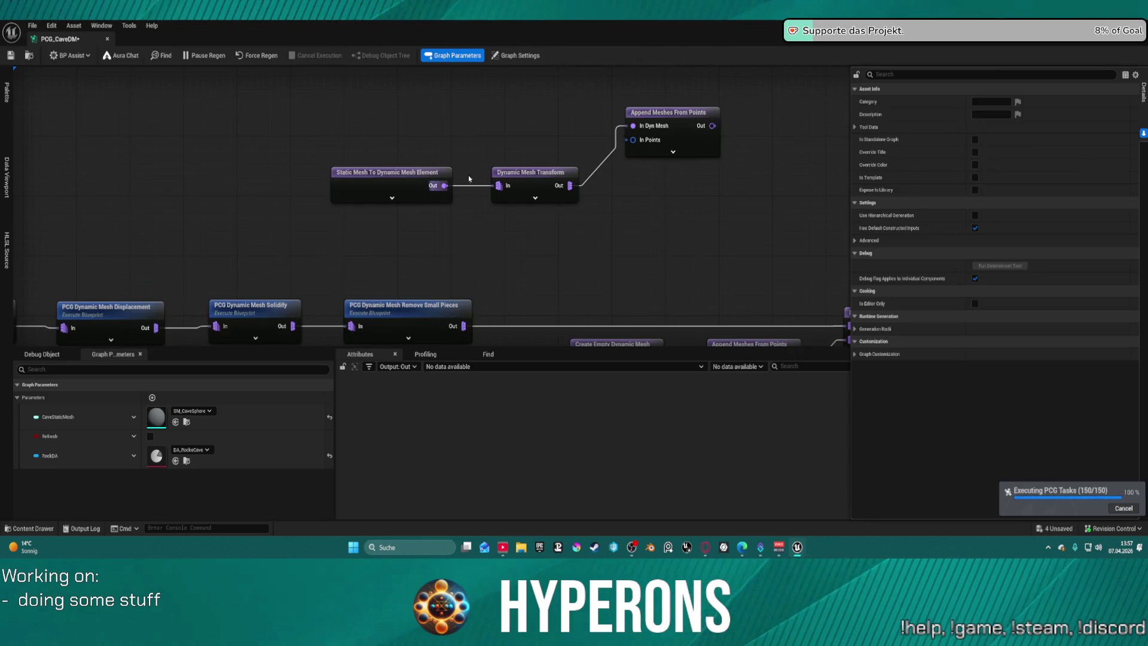
{"action": "scroll", "coordinate": [469, 178], "scroll_direction": "down", "scroll_amount": 6}
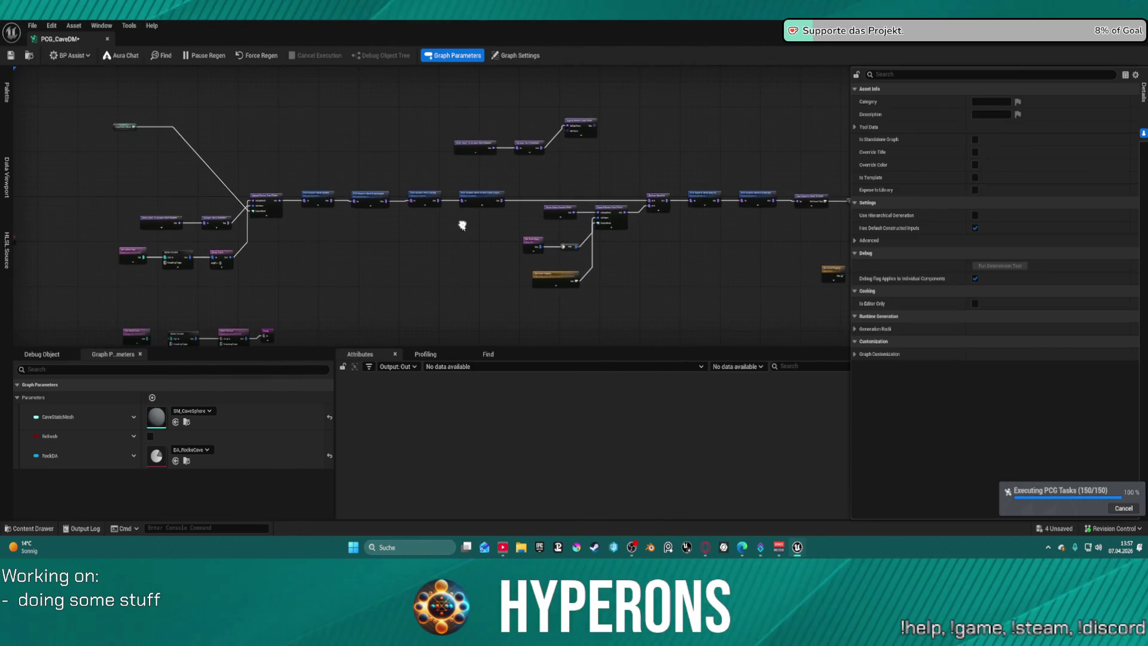
{"action": "scroll", "coordinate": [227, 258], "scroll_direction": "up", "scroll_amount": 4}
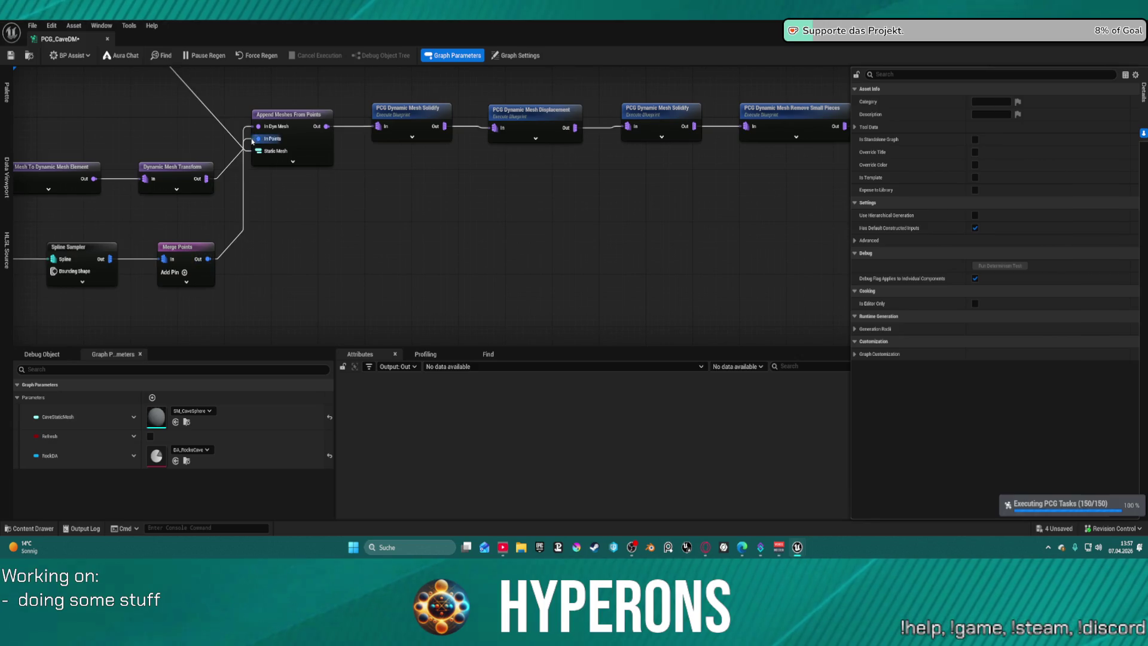
{"action": "mouse_move", "coordinate": [207, 259]}
{"action": "left_mouse_down"}
{"action": "mouse_move", "coordinate": [742, 73]}
{"action": "mouse_move", "coordinate": [1103, 200]}
{"action": "mouse_move", "coordinate": [695, 128]}
{"action": "mouse_move", "coordinate": [440, 224]}
{"action": "mouse_move", "coordinate": [933, 250]}
{"action": "mouse_move", "coordinate": [712, 213]}
{"action": "left_mouse_up"}
{"action": "type", "text": "rer"}
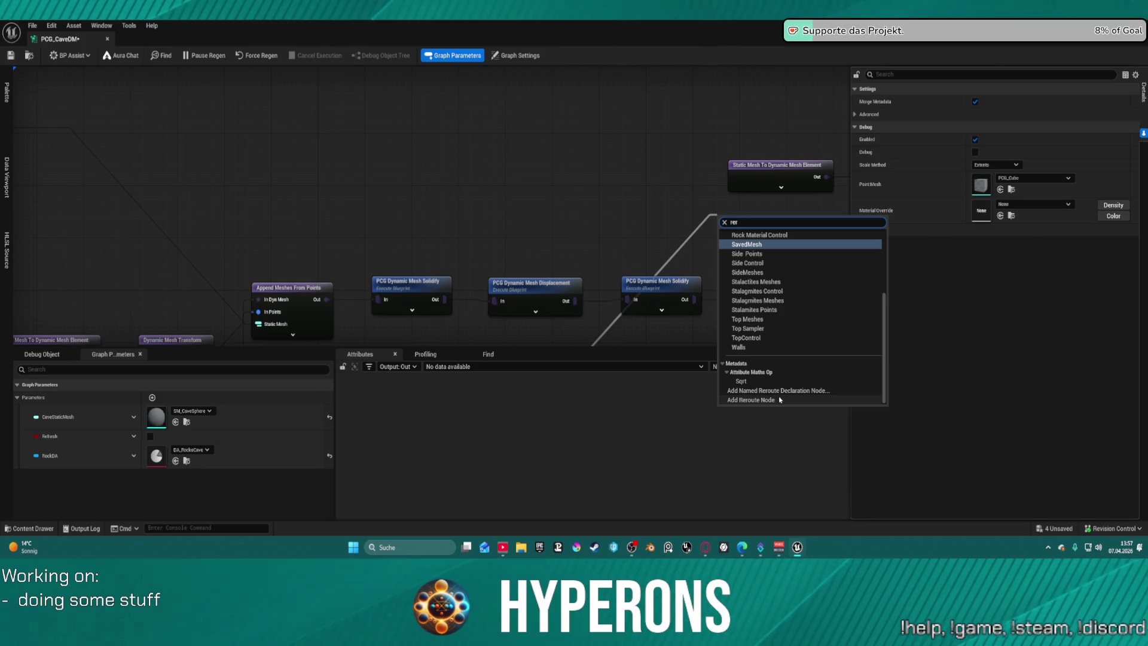
{"action": "left_click", "coordinate": [779, 399]}
{"action": "left_click_drag", "start_coordinate": [852, 213], "coordinate": [547, 192]}
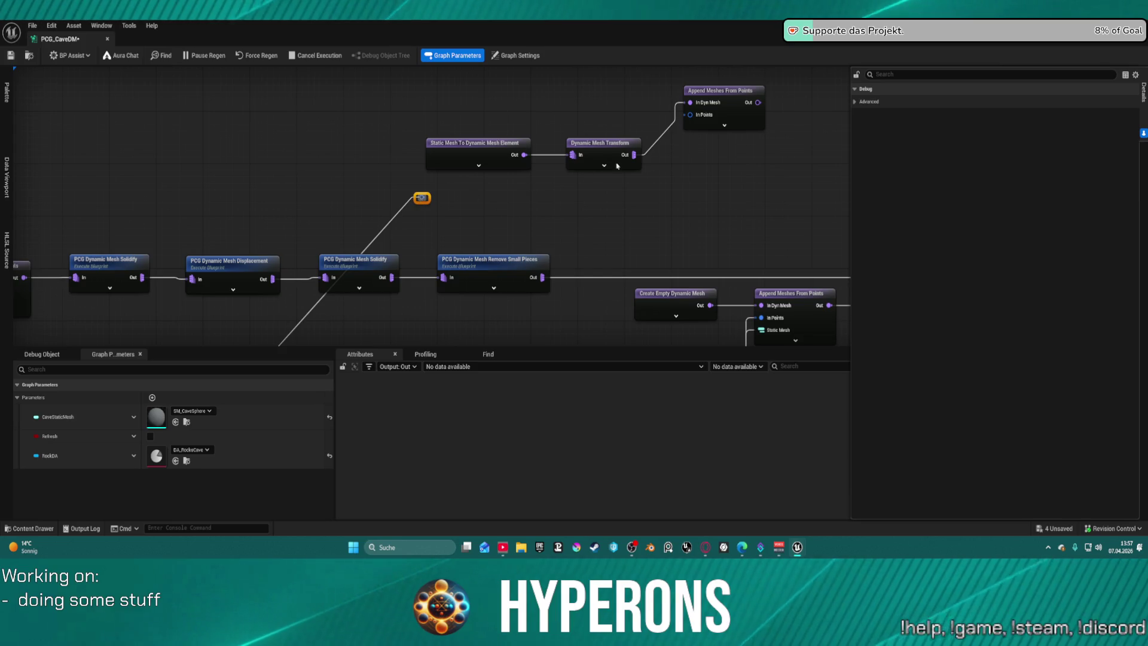
Wire the reroute into the upper Append Meshes In Points and reposition the mesh conversion and Transform nodes.
{"action": "right_click", "coordinate": [633, 149]}
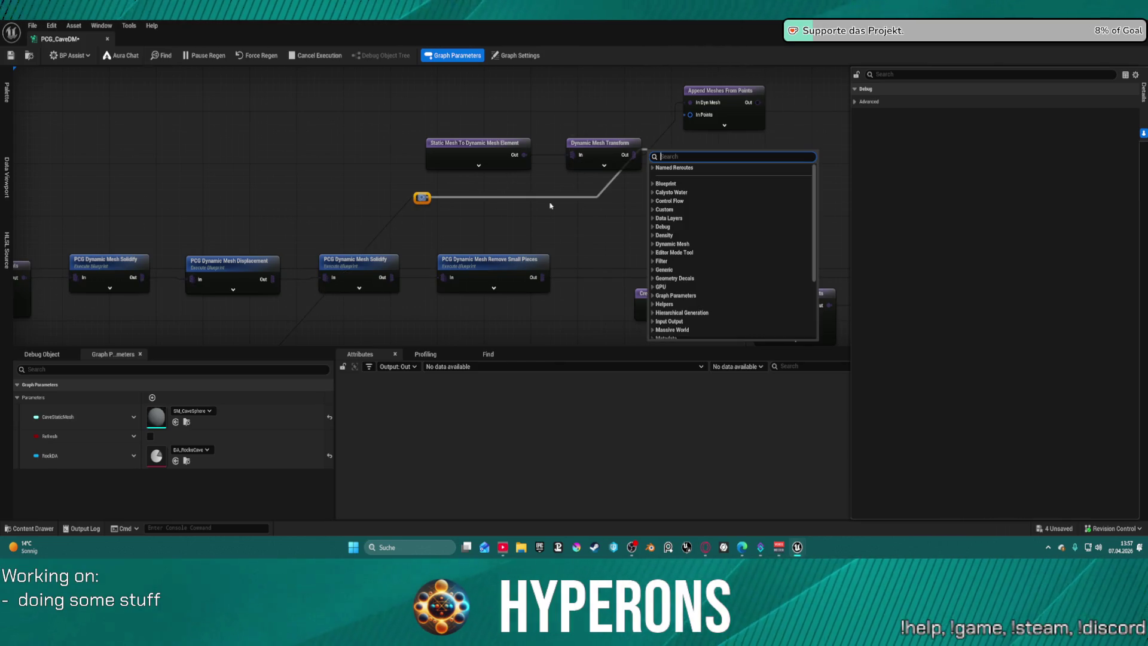
{"action": "key", "text": "ctrl+s"}
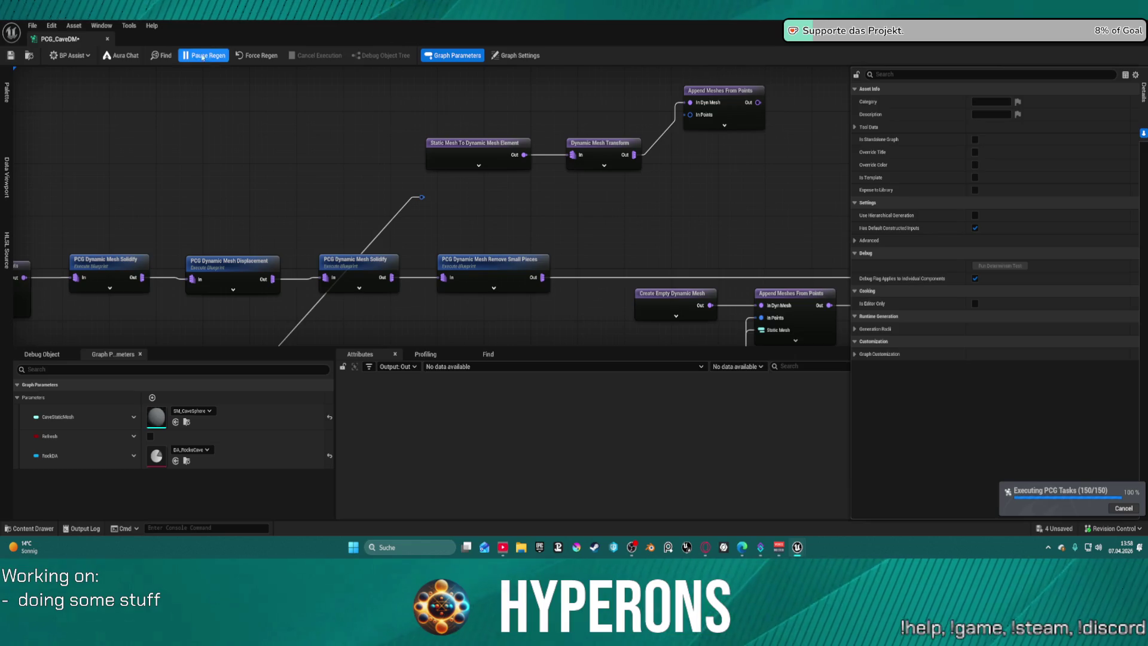
{"action": "mouse_move", "coordinate": [421, 198]}
{"action": "left_mouse_down"}
{"action": "mouse_move", "coordinate": [672, 149]}
{"action": "mouse_move", "coordinate": [690, 114]}
{"action": "left_mouse_up"}
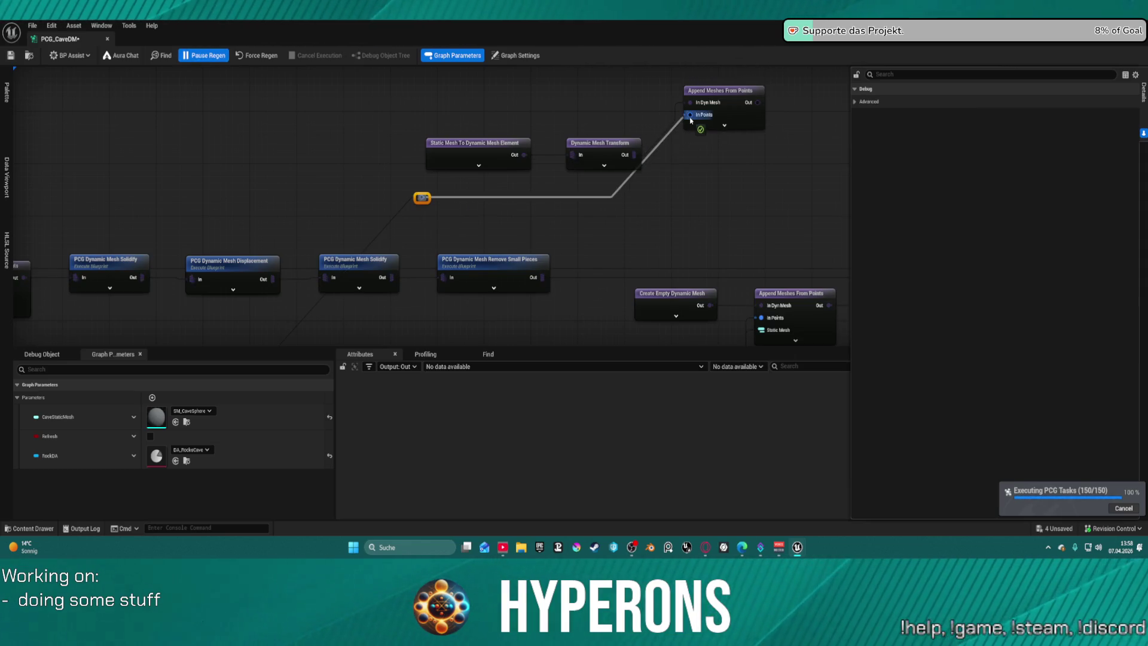
{"action": "mouse_move", "coordinate": [451, 117]}
{"action": "left_mouse_down"}
{"action": "mouse_move", "coordinate": [614, 170]}
{"action": "mouse_move", "coordinate": [604, 175]}
{"action": "mouse_move", "coordinate": [601, 154]}
{"action": "mouse_move", "coordinate": [527, 109]}
{"action": "mouse_move", "coordinate": [521, 92]}
{"action": "left_mouse_up"}
{"action": "key", "text": "ctrl+z"}
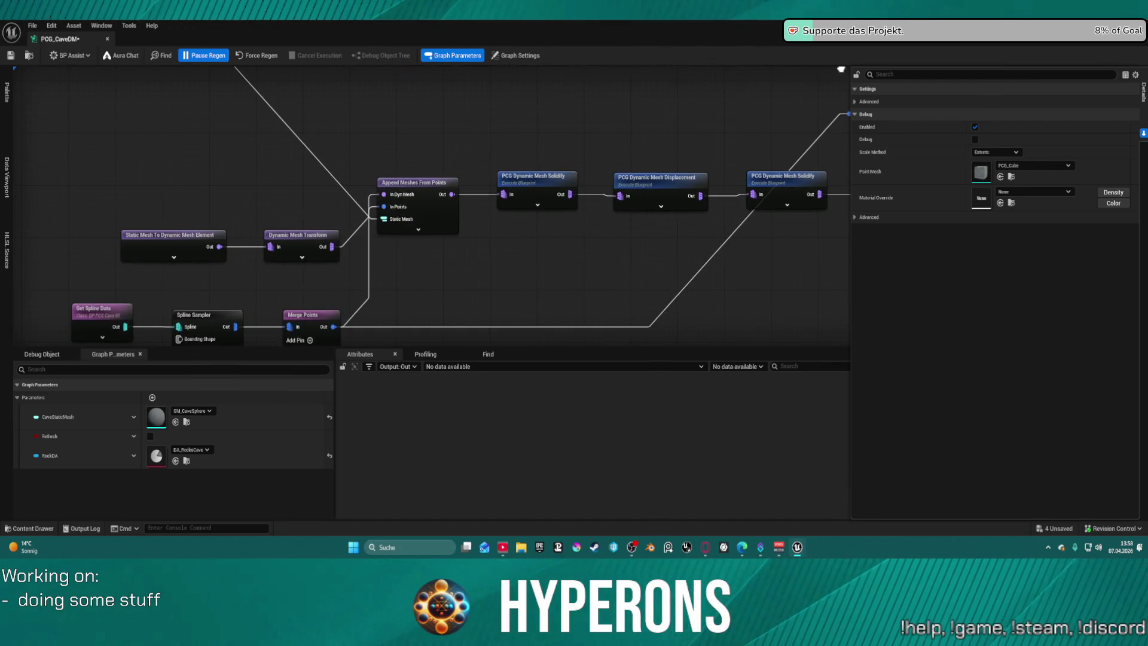
{"action": "left_click_drag", "start_coordinate": [305, 240], "coordinate": [283, 188]}
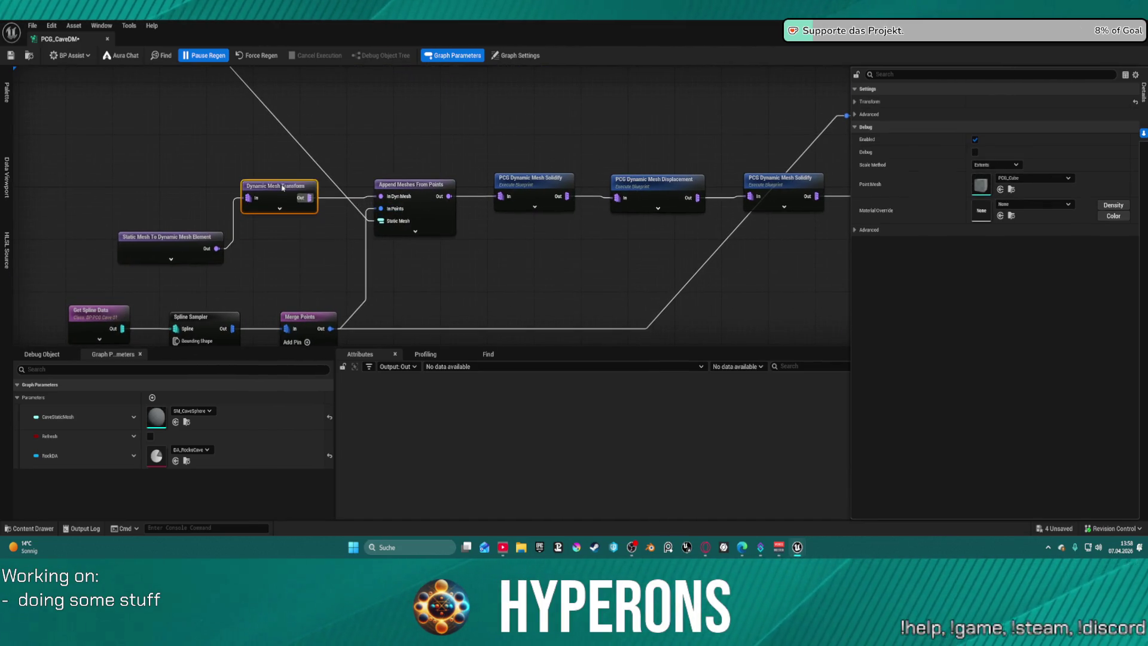
{"action": "left_click_drag", "start_coordinate": [153, 246], "coordinate": [147, 191]}
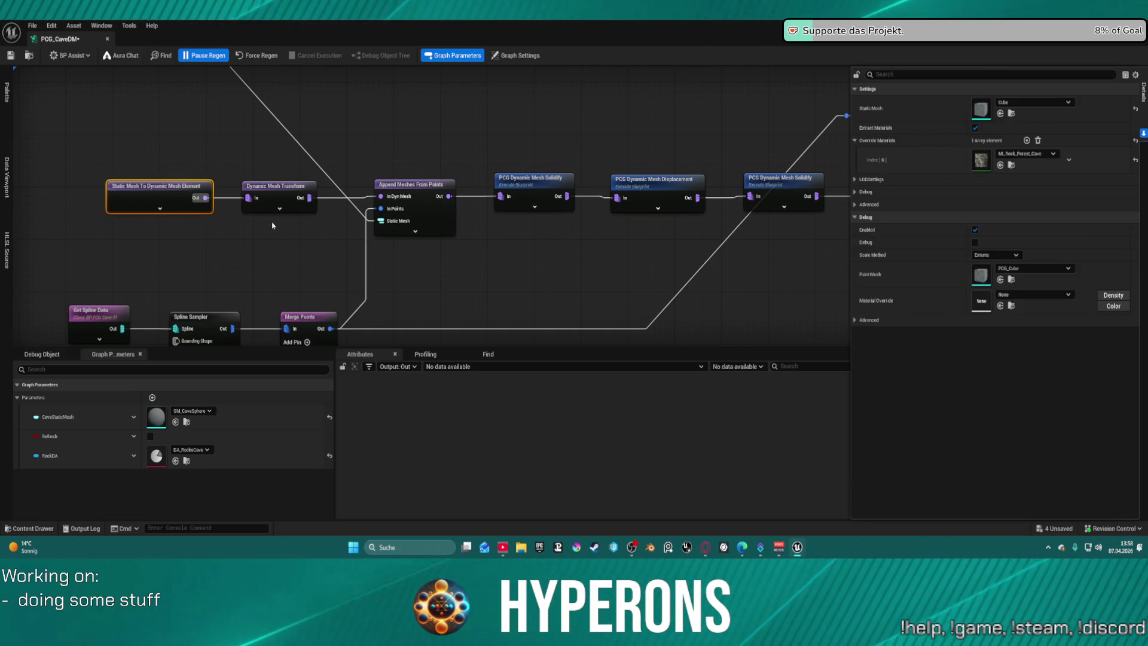
Try deleting the two mesh conversion nodes, then restore them with undo.
{"action": "scroll", "coordinate": [553, 226], "scroll_direction": "down", "scroll_amount": 1}
{"action": "left_click_drag", "start_coordinate": [553, 226], "coordinate": [338, 255]}
{"action": "scroll", "coordinate": [248, 277], "scroll_direction": "down", "scroll_amount": 3}
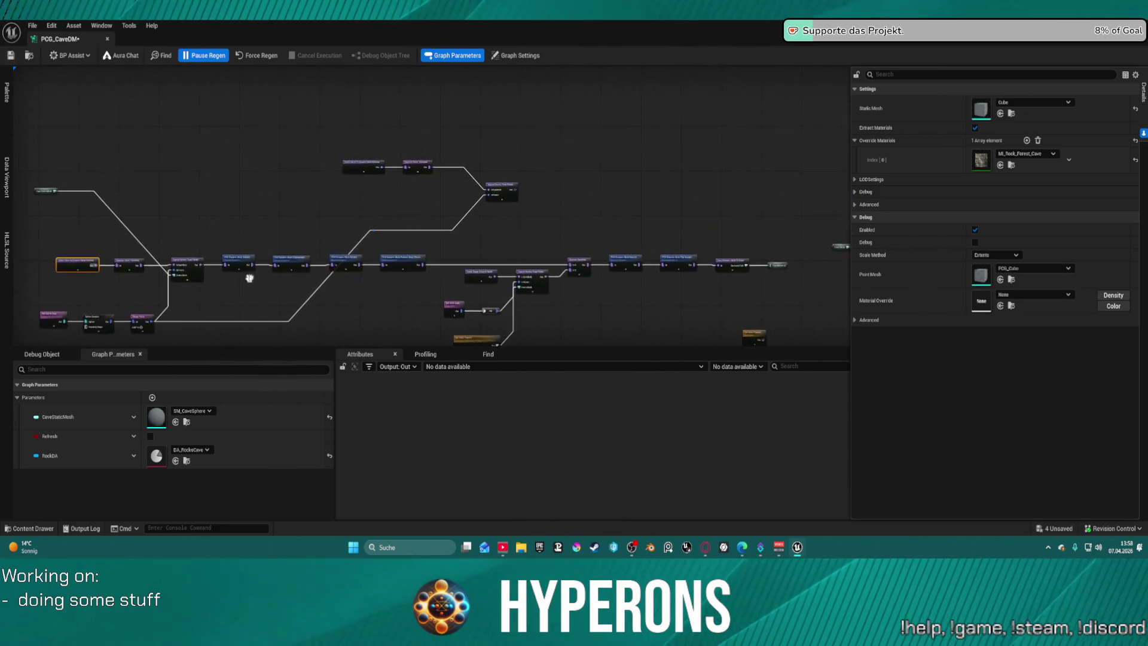
{"action": "scroll", "coordinate": [444, 218], "scroll_direction": "up", "scroll_amount": 4}
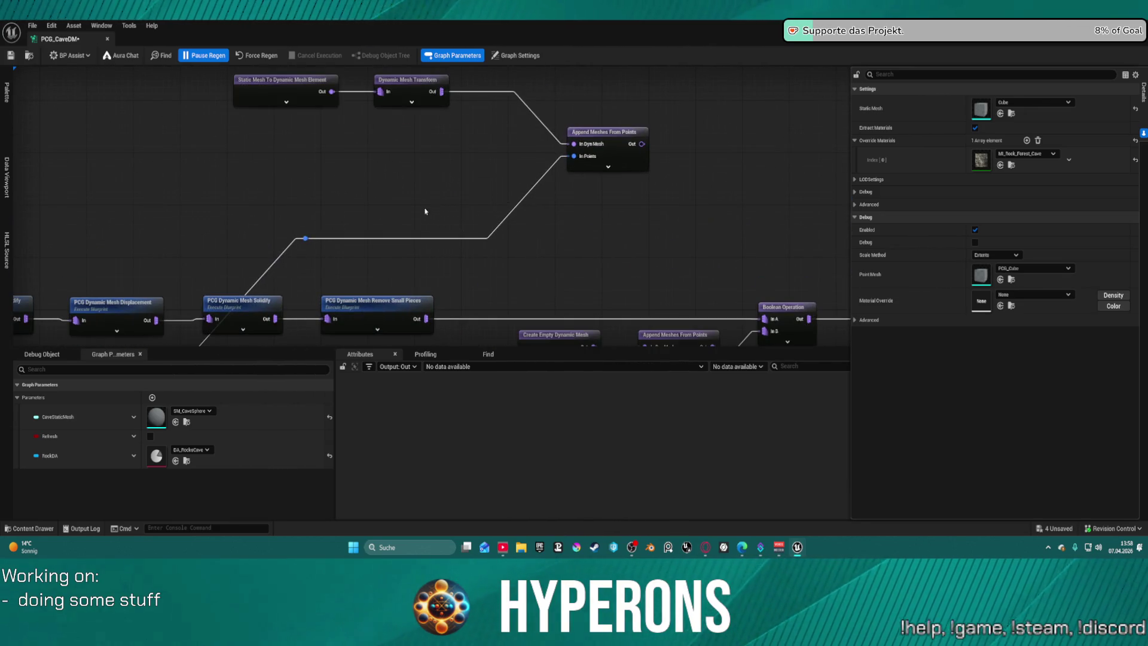
{"action": "mouse_move", "coordinate": [346, 133]}
{"action": "left_mouse_down"}
{"action": "mouse_move", "coordinate": [661, 205]}
{"action": "mouse_move", "coordinate": [479, 171]}
{"action": "mouse_move", "coordinate": [454, 128]}
{"action": "left_mouse_up"}
{"action": "key", "text": "Delete"}
{"action": "left_click_drag", "start_coordinate": [606, 147], "coordinate": [484, 242]}
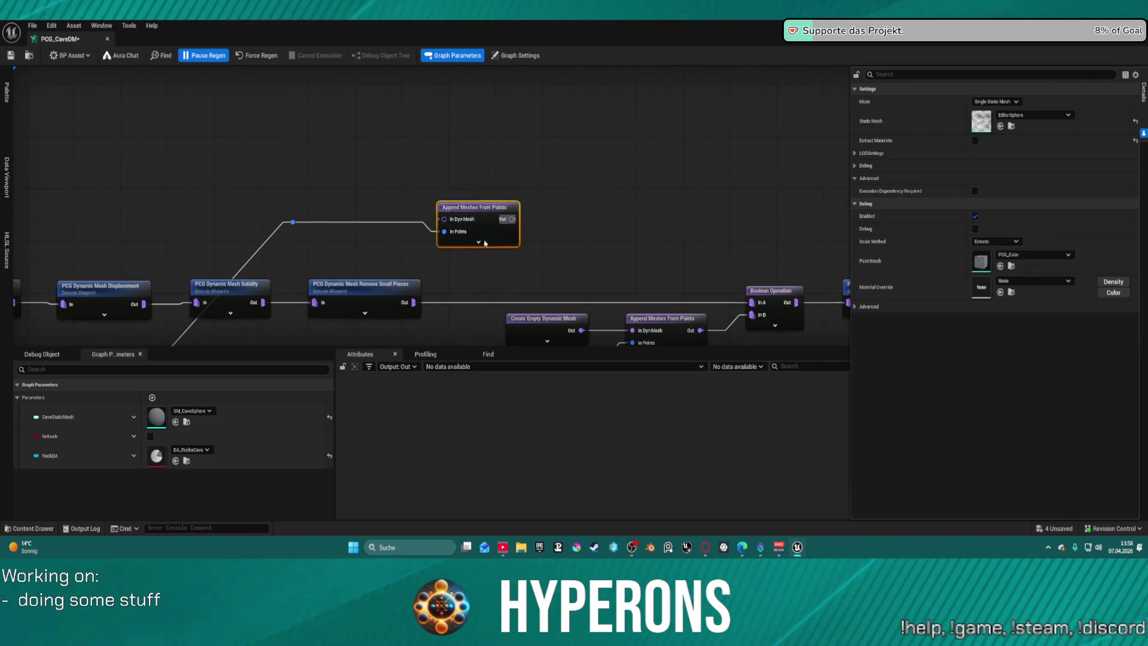
{"action": "key", "text": "ctrl+z"}
{"action": "key", "text": "ctrl+z"}
{"action": "key", "text": "ctrl+z"}
Move the upper Append Meshes From Points node further right in the graph.
{"action": "left_click_drag", "start_coordinate": [598, 180], "coordinate": [491, 169]}
{"action": "mouse_move", "coordinate": [835, 196]}
{"action": "left_mouse_down"}
{"action": "mouse_move", "coordinate": [784, 188]}
{"action": "mouse_move", "coordinate": [830, 188]}
{"action": "mouse_move", "coordinate": [643, 221]}
{"action": "left_mouse_up"}
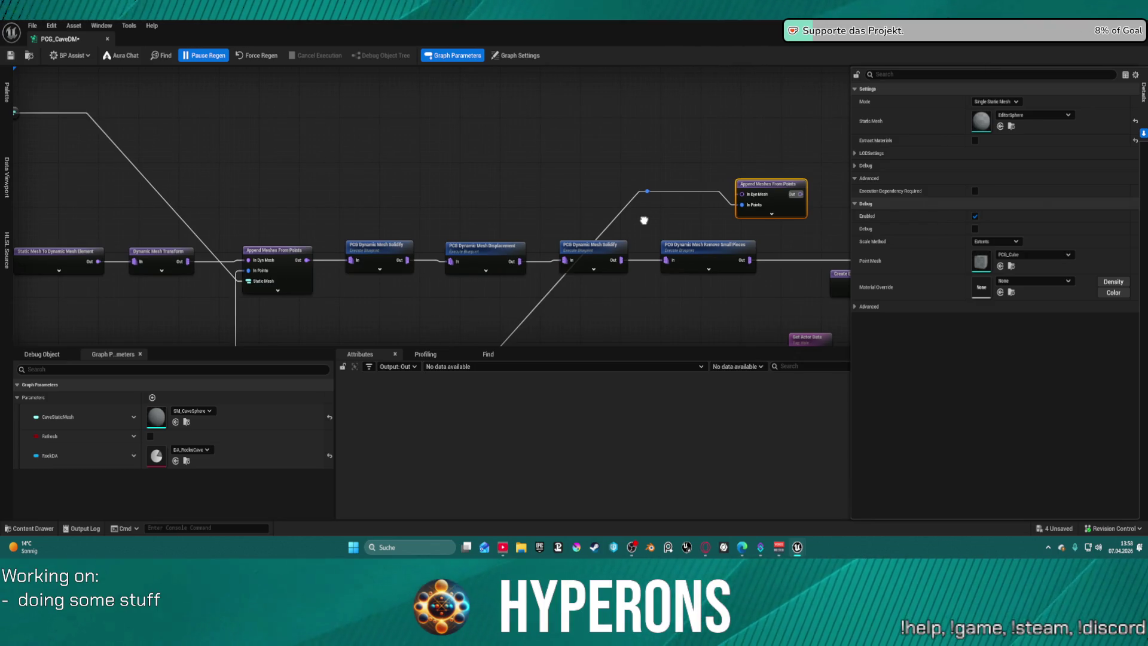
{"action": "mouse_move", "coordinate": [643, 221]}
{"action": "left_mouse_down"}
{"action": "mouse_move", "coordinate": [596, 228]}
{"action": "mouse_move", "coordinate": [200, 174]}
{"action": "mouse_move", "coordinate": [454, 162]}
{"action": "mouse_move", "coordinate": [402, 115]}
{"action": "mouse_move", "coordinate": [614, 189]}
{"action": "left_mouse_up"}
{"action": "mouse_move", "coordinate": [478, 142]}
{"action": "left_mouse_down"}
{"action": "mouse_move", "coordinate": [612, 126]}
{"action": "mouse_move", "coordinate": [844, 180]}
{"action": "left_mouse_up"}
{"action": "mouse_move", "coordinate": [542, 184]}
{"action": "left_mouse_down"}
{"action": "mouse_move", "coordinate": [496, 222]}
{"action": "mouse_move", "coordinate": [479, 179]}
{"action": "mouse_move", "coordinate": [554, 203]}
{"action": "left_mouse_up"}
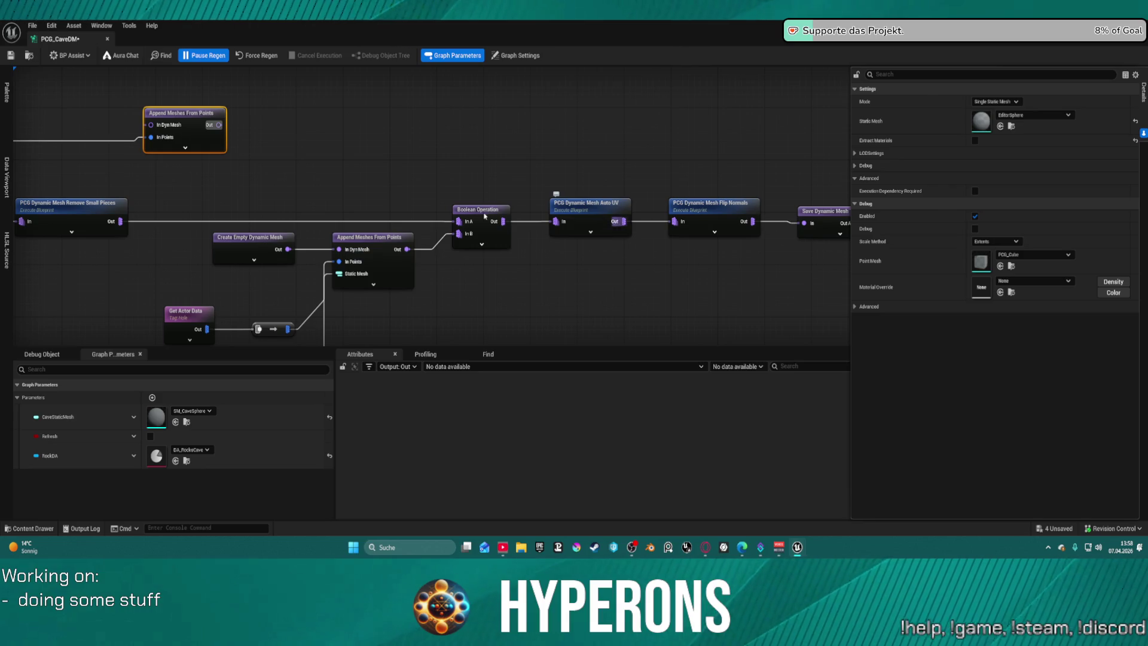
{"action": "left_click_drag", "start_coordinate": [484, 216], "coordinate": [688, 169]}
Duplicate the mesh-processing node row above the original and wire Merge Points into its Append node.
{"action": "mouse_move", "coordinate": [495, 223]}
{"action": "left_mouse_down"}
{"action": "mouse_move", "coordinate": [708, 249]}
{"action": "mouse_move", "coordinate": [3, 182]}
{"action": "left_mouse_up"}
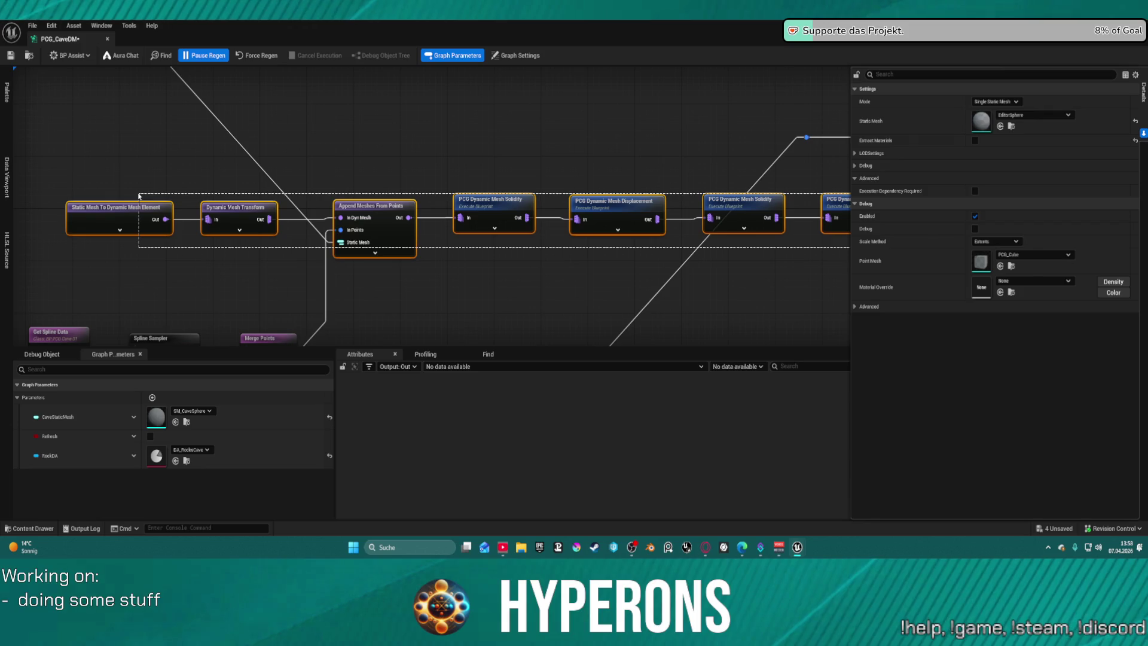
{"action": "left_click_drag", "start_coordinate": [476, 131], "coordinate": [367, 197]}
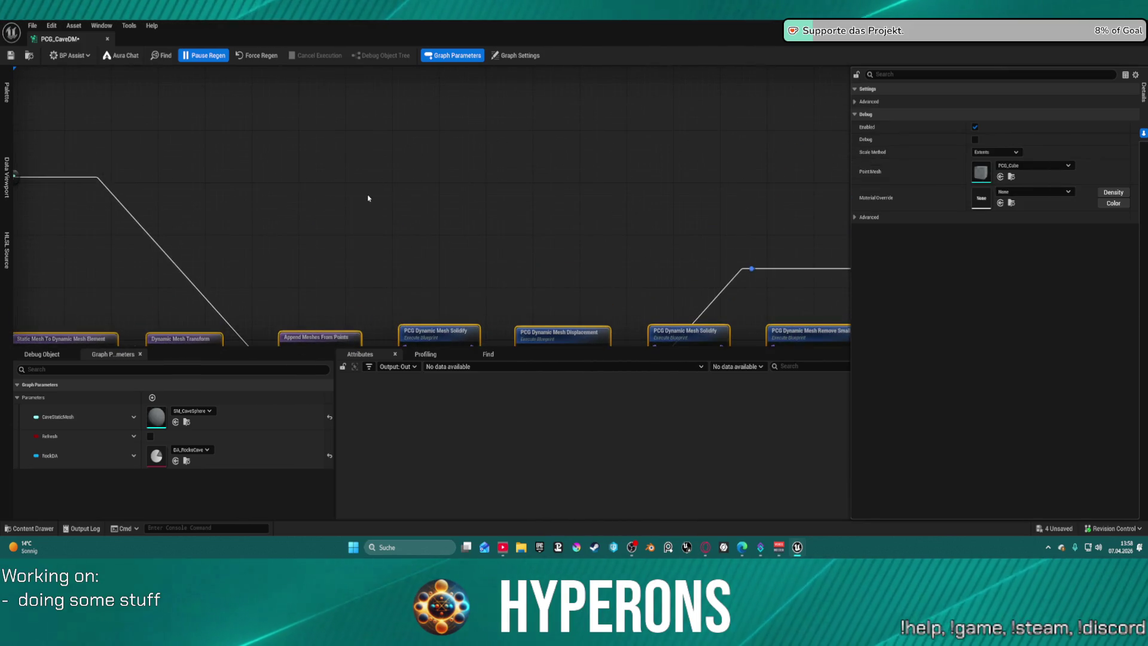
{"action": "key", "text": "ctrl+v"}
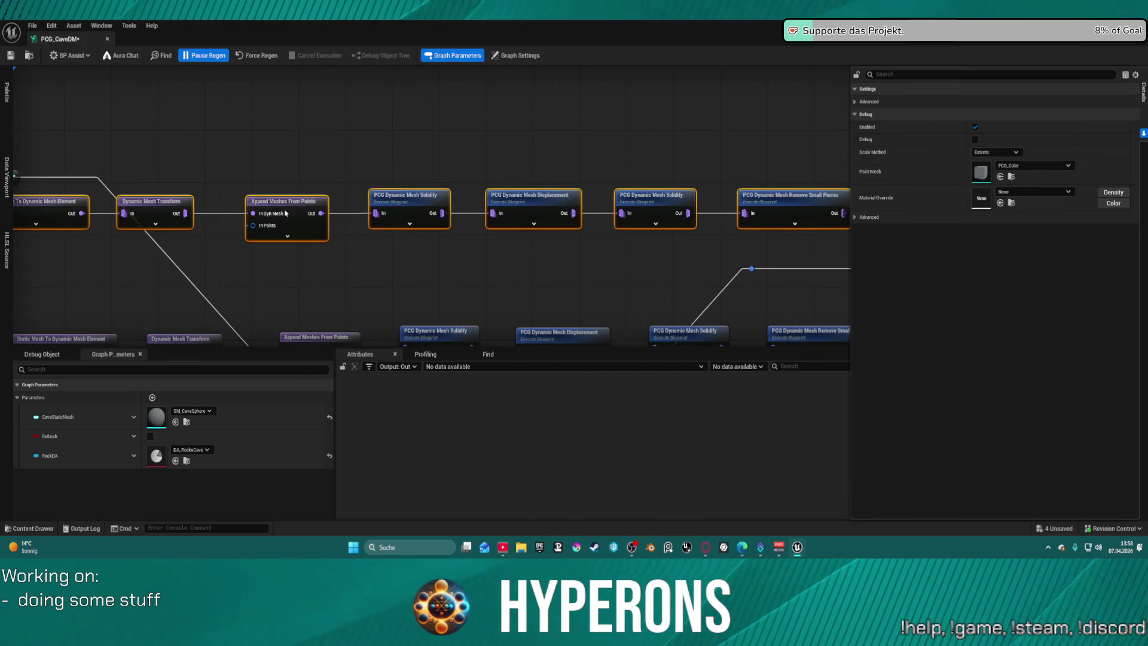
{"action": "left_click_drag", "start_coordinate": [286, 213], "coordinate": [320, 134]}
{"action": "left_click_drag", "start_coordinate": [133, 193], "coordinate": [221, 147]}
{"action": "mouse_move", "coordinate": [66, 131]}
{"action": "left_mouse_down"}
{"action": "mouse_move", "coordinate": [195, 285]}
{"action": "mouse_move", "coordinate": [197, 331]}
{"action": "mouse_move", "coordinate": [165, 202]}
{"action": "left_mouse_up"}
{"action": "mouse_move", "coordinate": [296, 283]}
{"action": "left_mouse_down"}
{"action": "mouse_move", "coordinate": [294, 258]}
{"action": "mouse_move", "coordinate": [402, 90]}
{"action": "mouse_move", "coordinate": [377, 193]}
{"action": "mouse_move", "coordinate": [346, 251]}
{"action": "mouse_move", "coordinate": [595, 317]}
{"action": "mouse_move", "coordinate": [934, 328]}
{"action": "mouse_move", "coordinate": [679, 263]}
{"action": "mouse_move", "coordinate": [985, 276]}
{"action": "mouse_move", "coordinate": [674, 315]}
{"action": "mouse_move", "coordinate": [375, 208]}
{"action": "mouse_move", "coordinate": [319, 121]}
{"action": "mouse_move", "coordinate": [99, 94]}
{"action": "left_mouse_up"}
{"action": "left_click", "coordinate": [294, 259]}
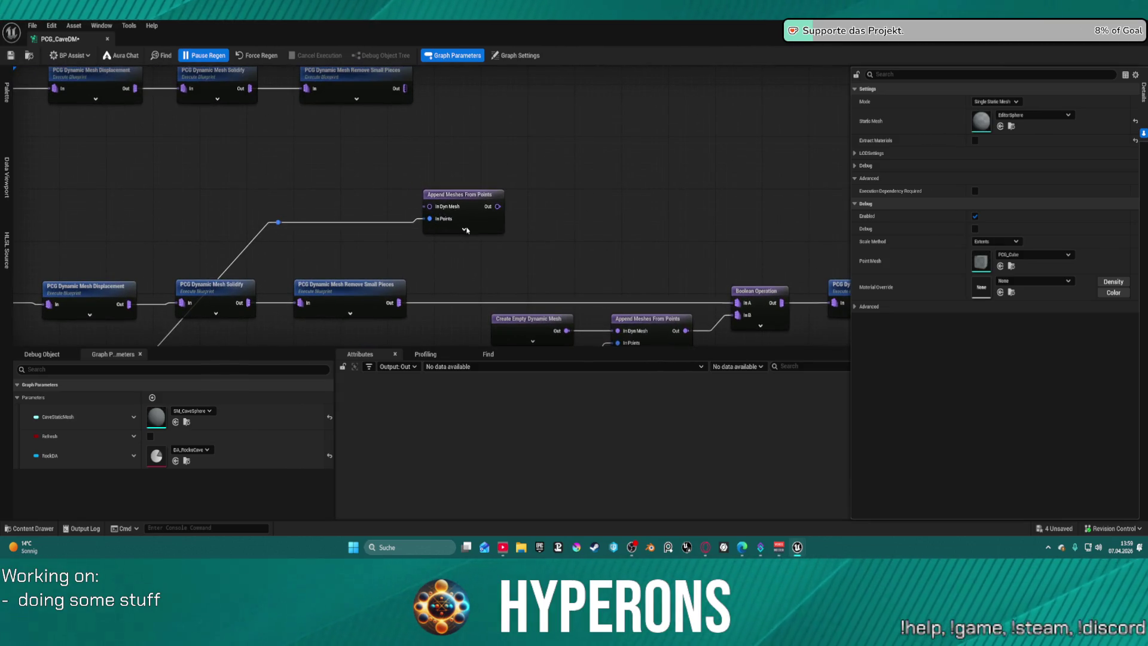
Check the Boolean Operation node's list of operation types.
{"action": "left_click_drag", "start_coordinate": [529, 174], "coordinate": [429, 127]}
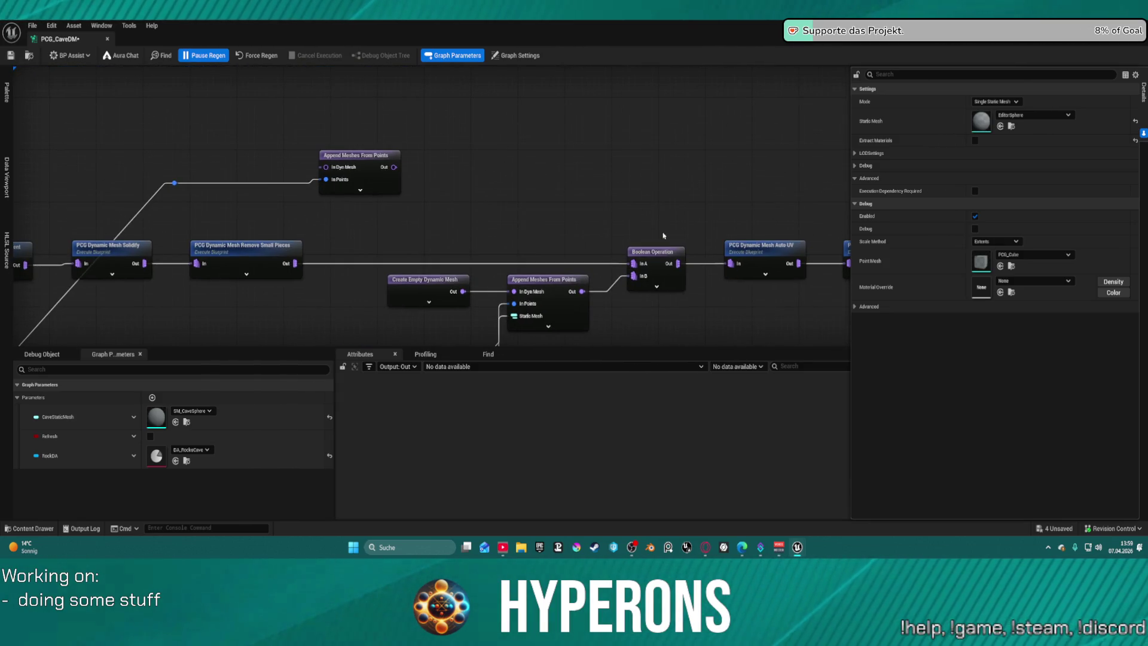
{"action": "left_click", "coordinate": [654, 252]}
{"action": "left_click", "coordinate": [1013, 101]}
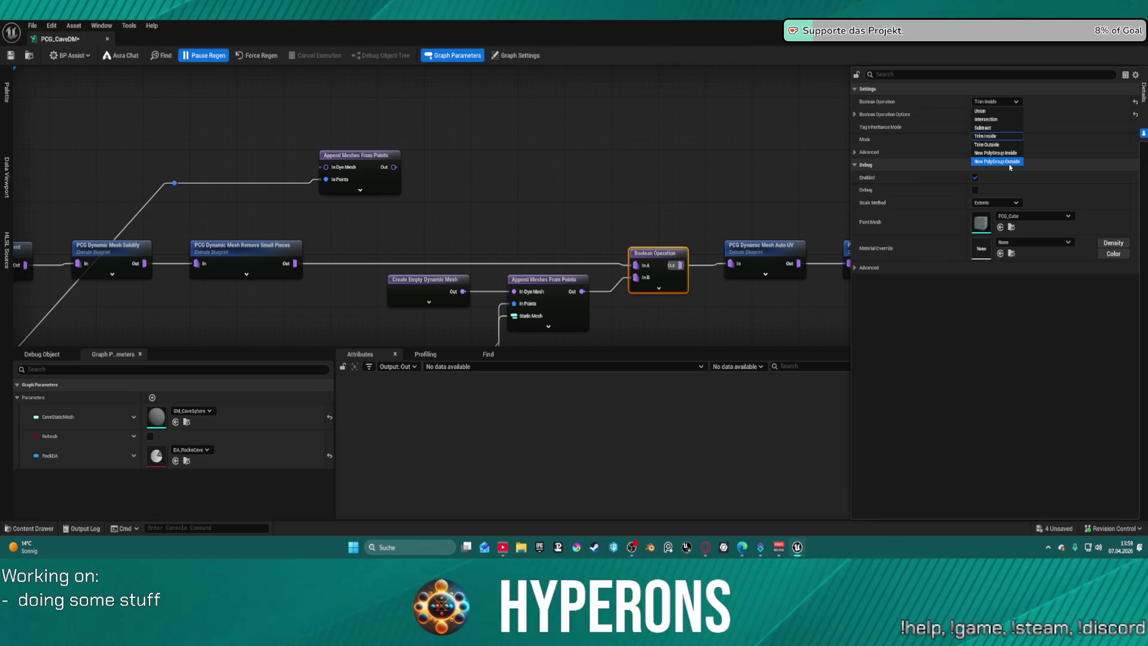
Close the Boolean list unchanged and remove an accidentally pasted node row.
{"action": "left_click", "coordinate": [669, 258]}
{"action": "left_click", "coordinate": [550, 203]}
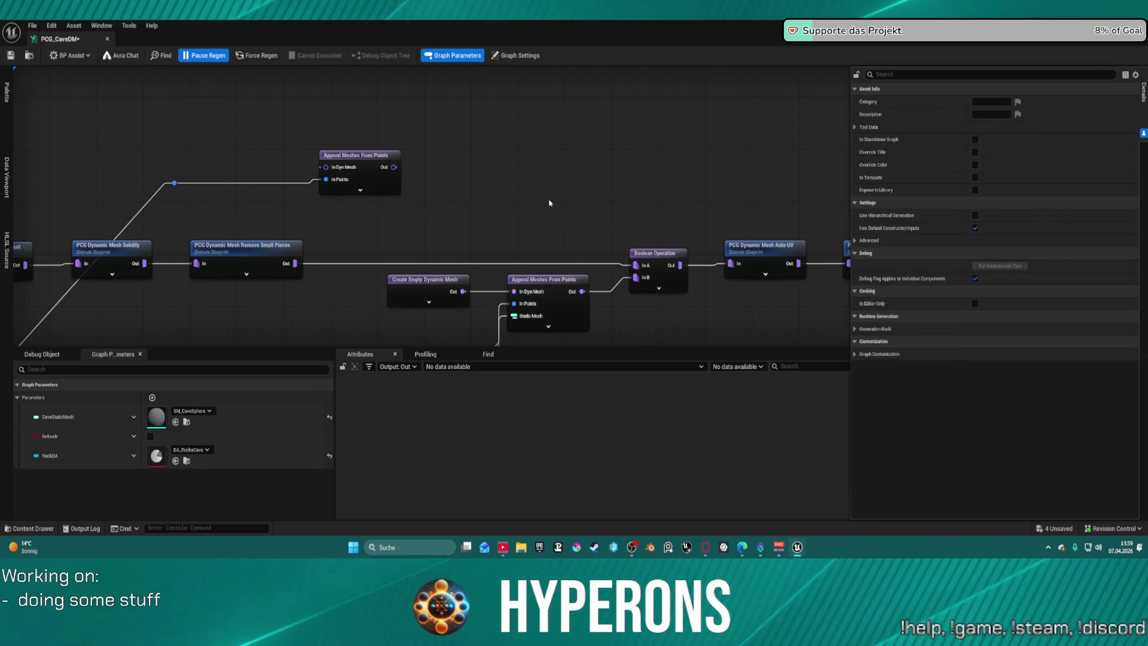
{"action": "key", "text": "ctrl+v"}
{"action": "mouse_move", "coordinate": [585, 202]}
{"action": "left_mouse_down"}
{"action": "mouse_move", "coordinate": [478, 119]}
{"action": "mouse_move", "coordinate": [442, 111]}
{"action": "left_mouse_up"}
{"action": "key", "text": "Delete"}
Paste a duplicate of the Trim Inside Boolean Operation node.
{"action": "left_click", "coordinate": [668, 284]}
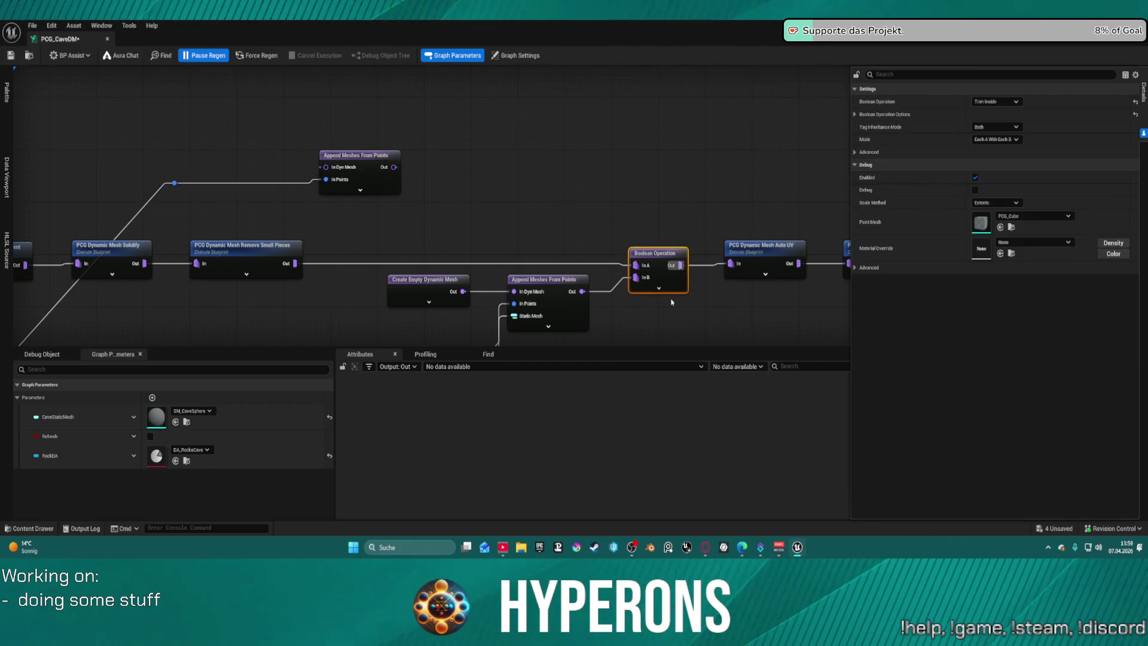
{"action": "left_click", "coordinate": [572, 174]}
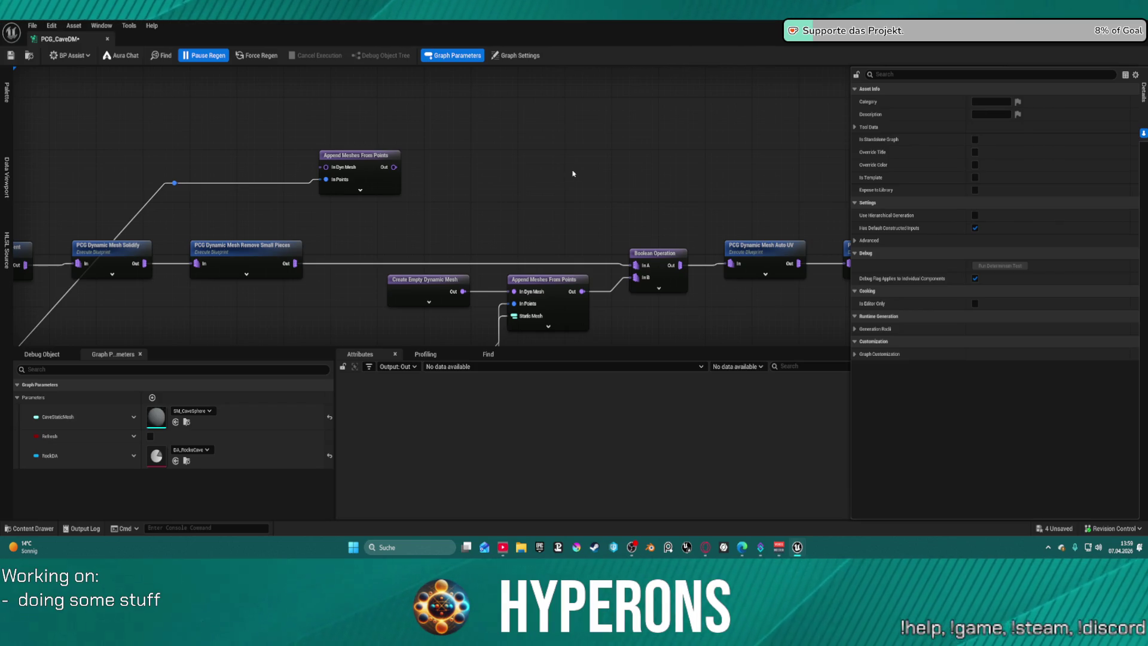
{"action": "key", "text": "ctrl+v"}
Wire both Remove Small Pieces outputs into the new Boolean's In A and In B, feeding the original Boolean.
{"action": "left_click_drag", "start_coordinate": [622, 187], "coordinate": [633, 266]}
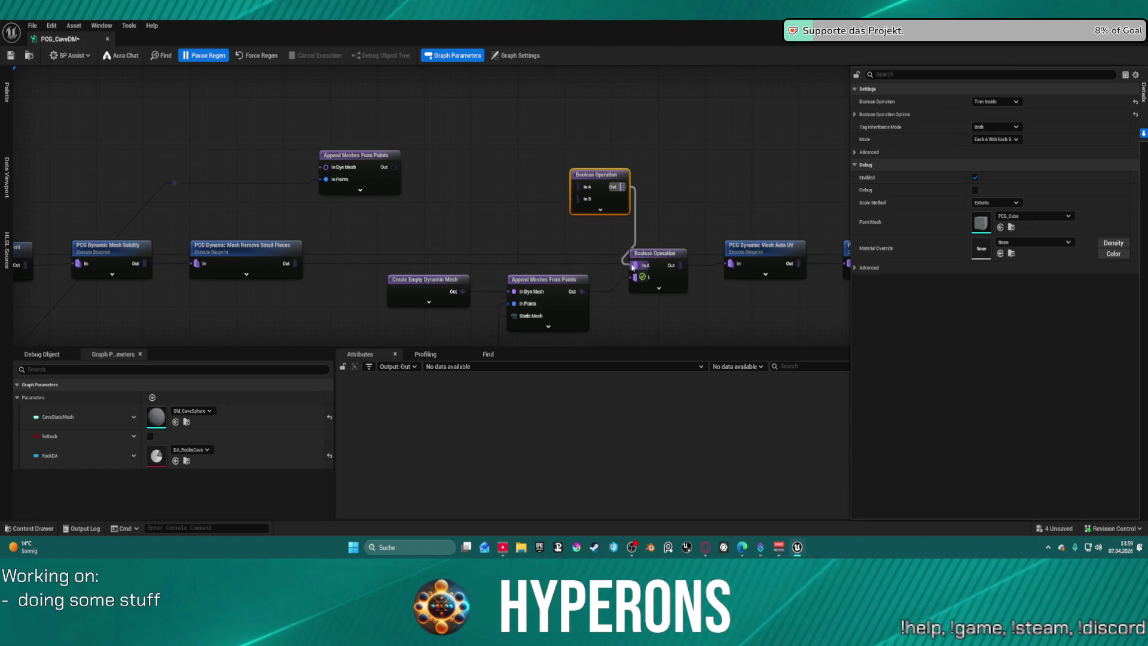
{"action": "mouse_move", "coordinate": [577, 198]}
{"action": "left_mouse_down"}
{"action": "mouse_move", "coordinate": [456, 246]}
{"action": "mouse_move", "coordinate": [295, 265]}
{"action": "left_mouse_up"}
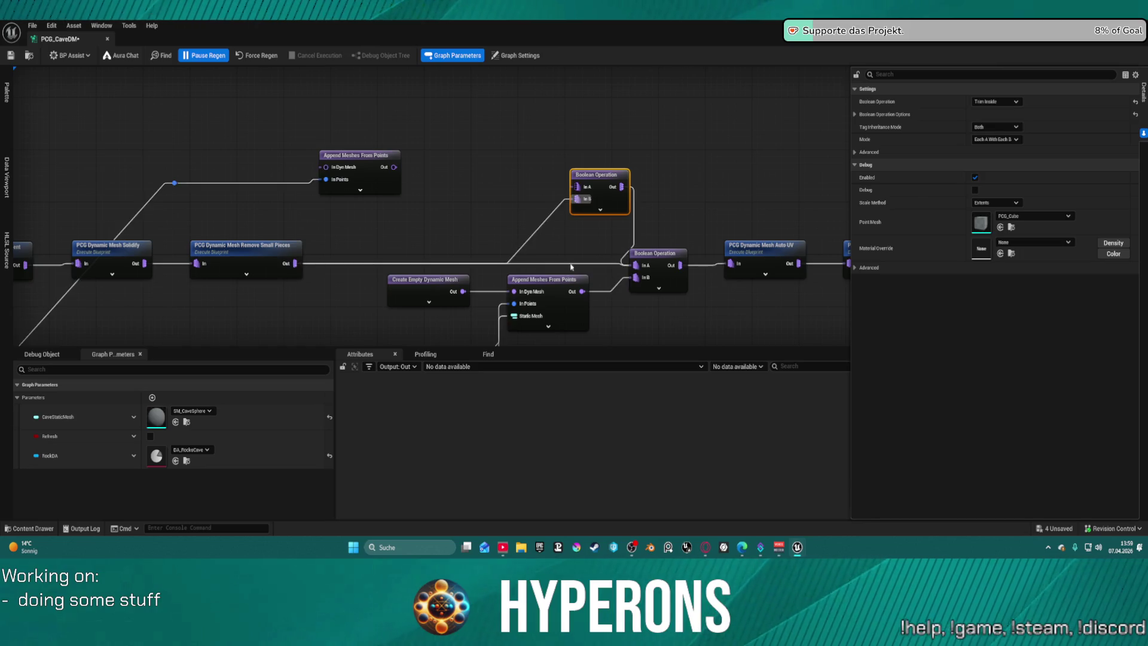
{"action": "left_click", "coordinate": [275, 257]}
{"action": "mouse_move", "coordinate": [573, 187]}
{"action": "left_mouse_down"}
{"action": "mouse_move", "coordinate": [410, 182]}
{"action": "mouse_move", "coordinate": [394, 167]}
{"action": "left_mouse_up"}
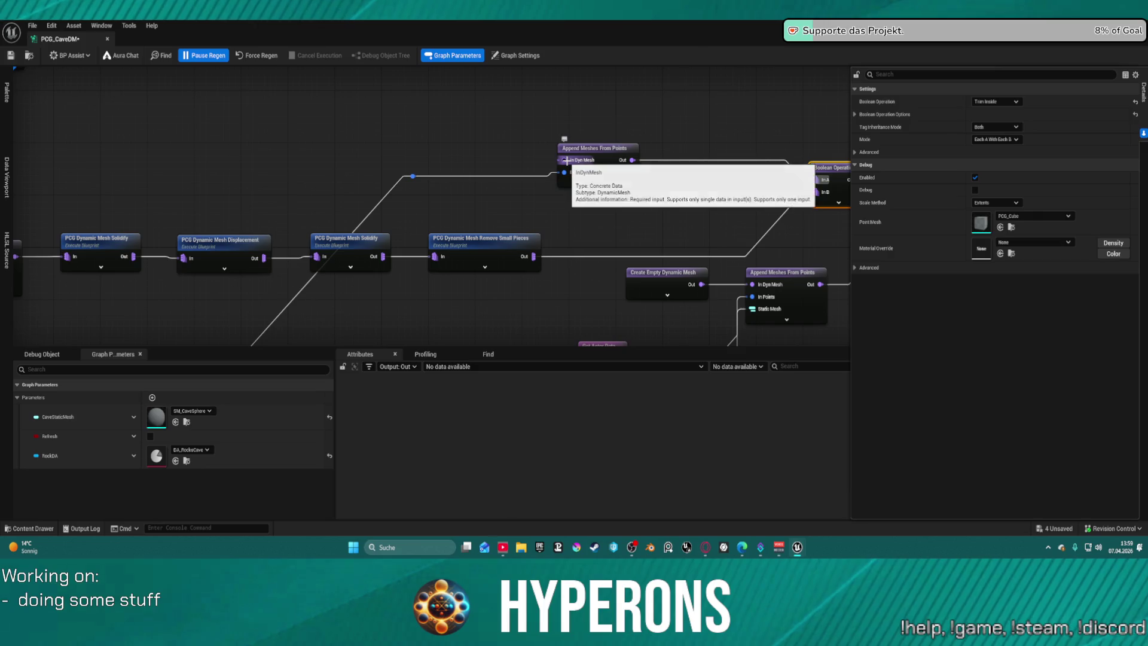
{"action": "scroll", "coordinate": [601, 121], "scroll_direction": "down", "scroll_amount": 2}
{"action": "mouse_move", "coordinate": [601, 121]}
{"action": "left_mouse_down"}
{"action": "mouse_move", "coordinate": [777, 185]}
{"action": "mouse_move", "coordinate": [818, 227]}
{"action": "left_mouse_up"}
Delete the spare Append Meshes node and reroute.
{"action": "left_click_drag", "start_coordinate": [505, 182], "coordinate": [681, 242]}
{"action": "key", "text": "Delete"}
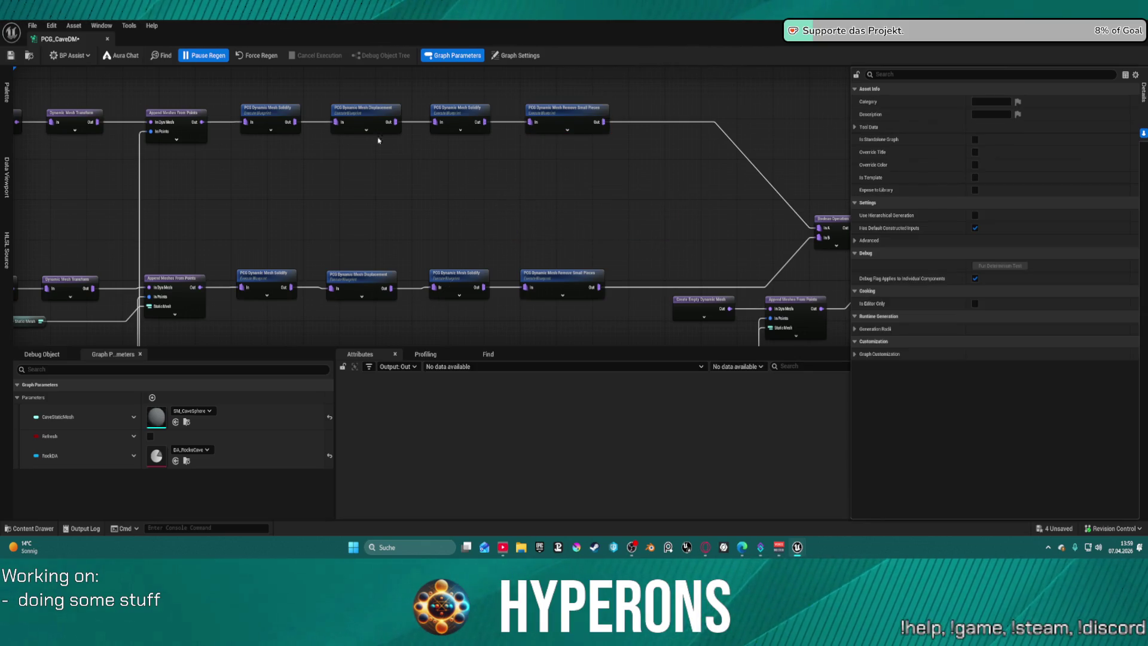
{"action": "left_click_drag", "start_coordinate": [379, 140], "coordinate": [671, 167]}
Inspect the Dynamic Mesh Transform node's location, rotation and scale settings.
{"action": "left_click", "coordinate": [561, 136]}
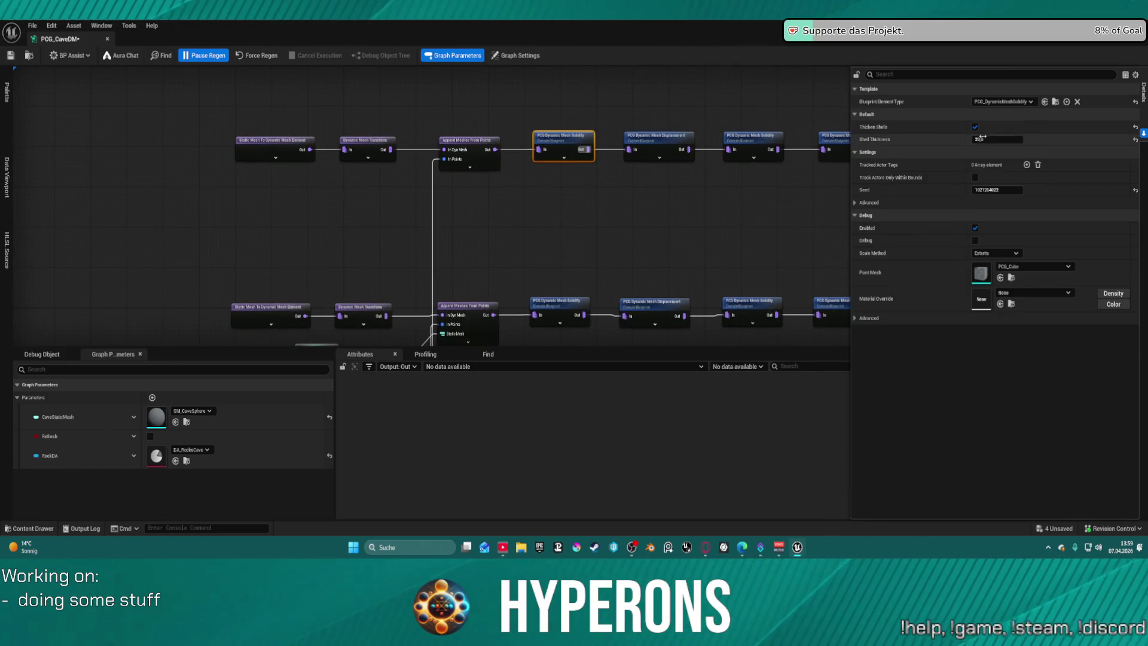
{"action": "left_click_drag", "start_coordinate": [506, 218], "coordinate": [539, 170]}
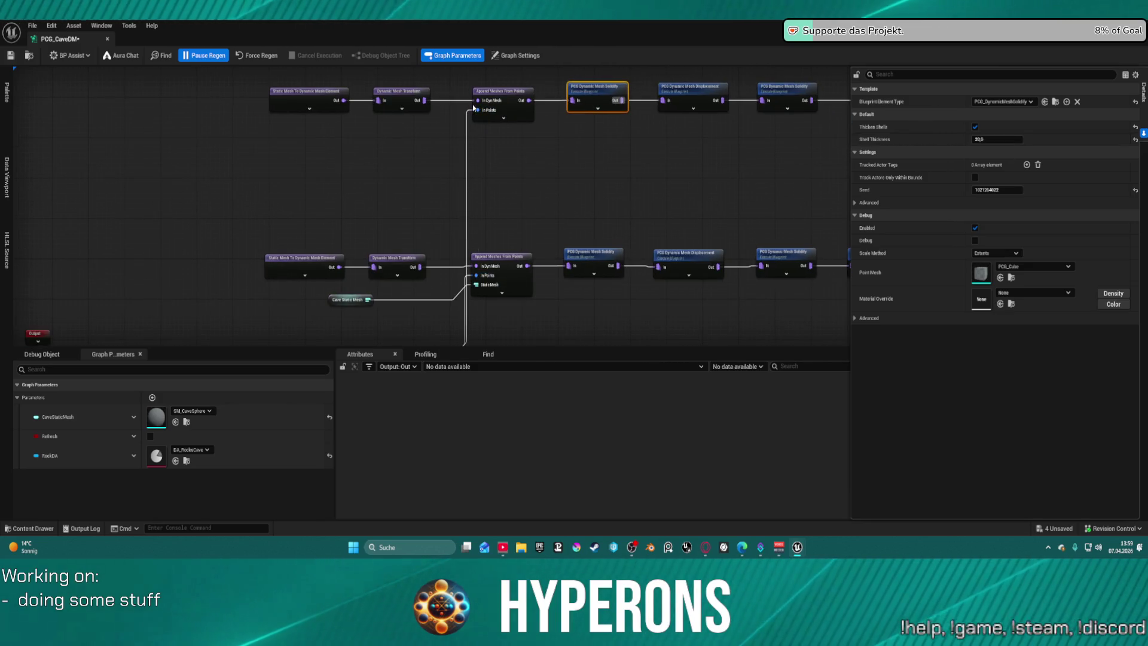
{"action": "mouse_move", "coordinate": [477, 110]}
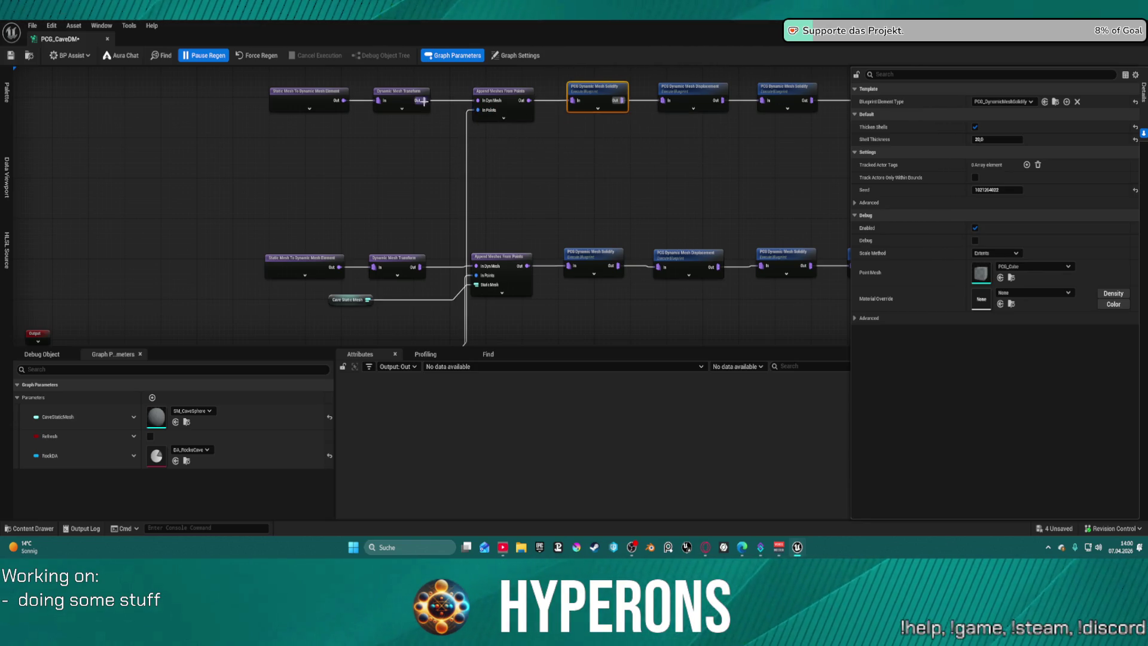
{"action": "left_click", "coordinate": [392, 91]}
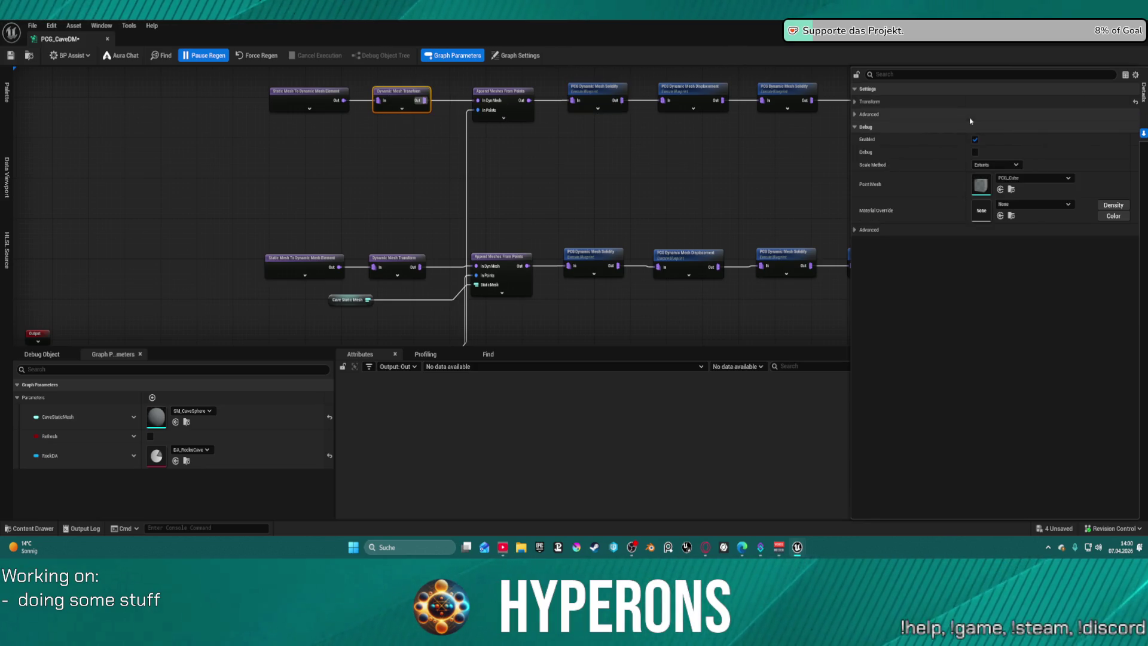
{"action": "left_click", "coordinate": [854, 102]}
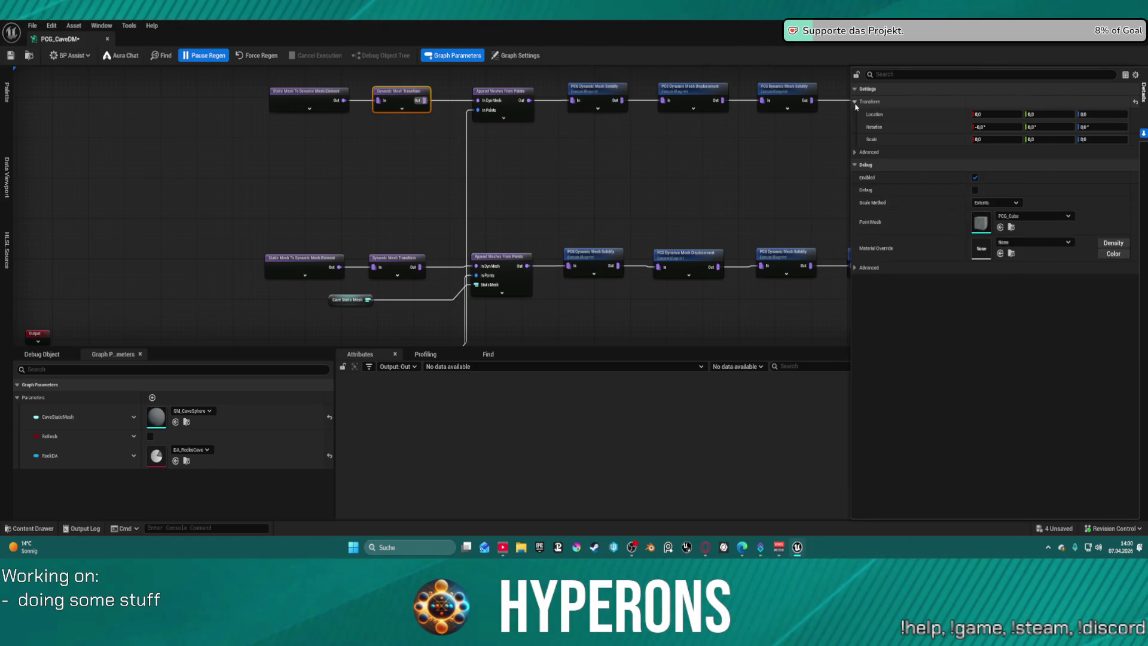
{"action": "left_click", "coordinate": [615, 145]}
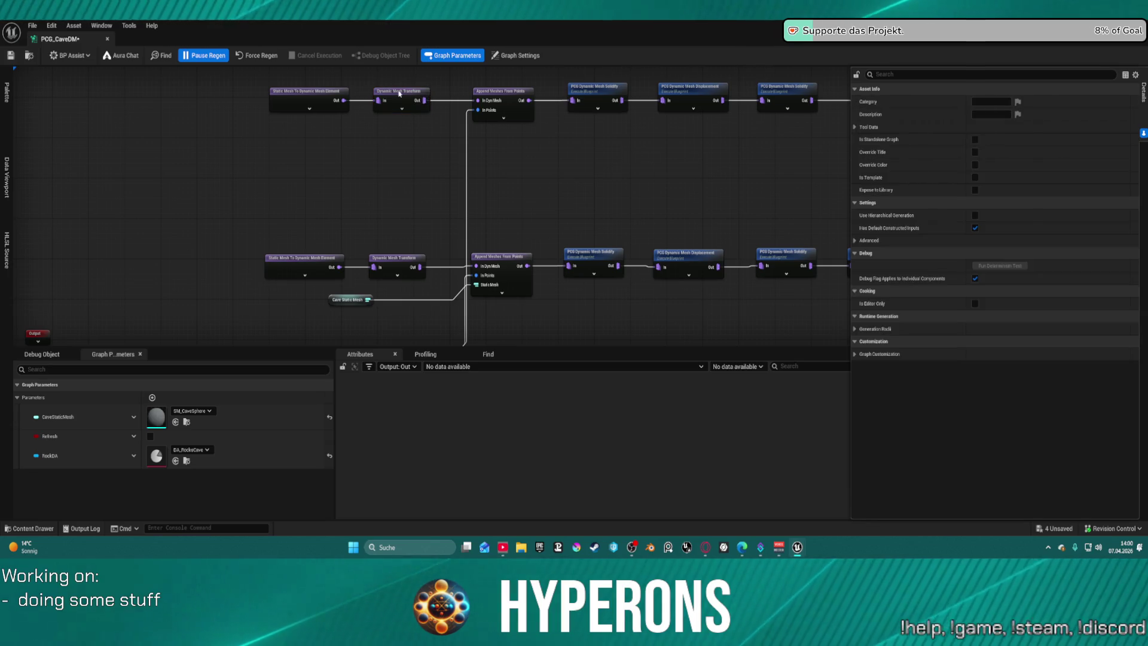
Paste a Dynamic Mesh Transform copy and wire it after the upper Remove Small Pieces into the Boolean.
{"action": "right_click", "coordinate": [396, 107]}
{"action": "left_click_drag", "start_coordinate": [594, 156], "coordinate": [420, 221]}
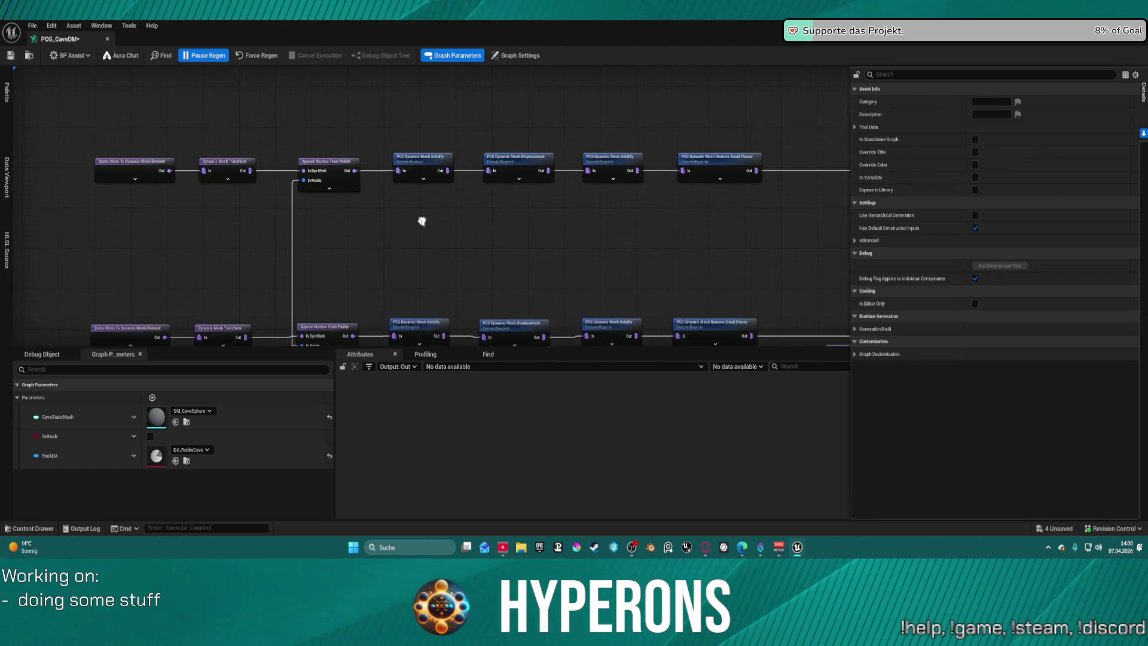
{"action": "left_click_drag", "start_coordinate": [508, 198], "coordinate": [211, 190]}
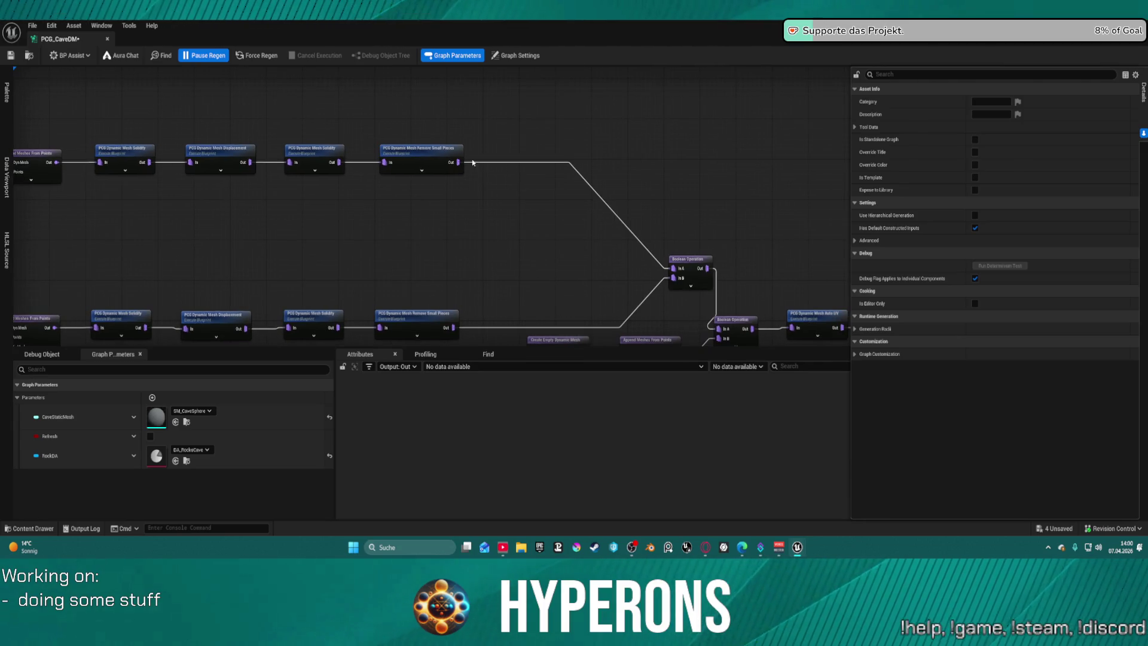
{"action": "key", "text": "ctrl+v"}
{"action": "mouse_move", "coordinate": [458, 162]}
{"action": "left_mouse_down"}
{"action": "mouse_move", "coordinate": [502, 177]}
{"action": "mouse_move", "coordinate": [604, 275]}
{"action": "mouse_move", "coordinate": [673, 268]}
{"action": "left_mouse_up"}
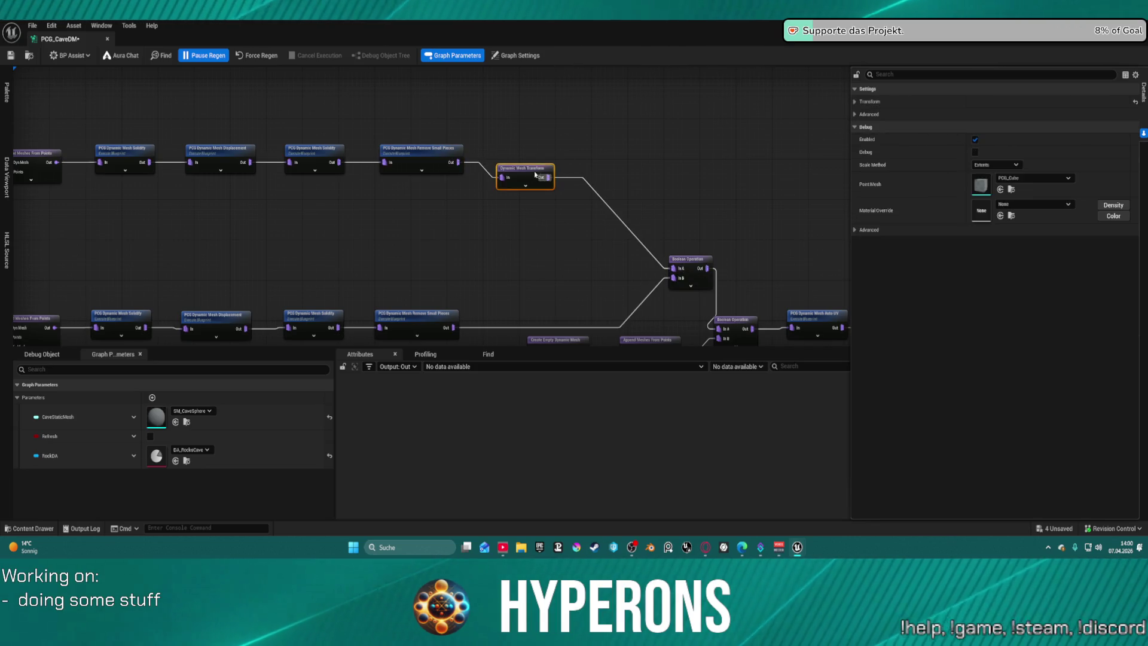
Set the upper Dynamic Mesh Transform's scale to 1.2 uniformly and resume cave graph regeneration.
{"action": "left_click", "coordinate": [974, 102]}
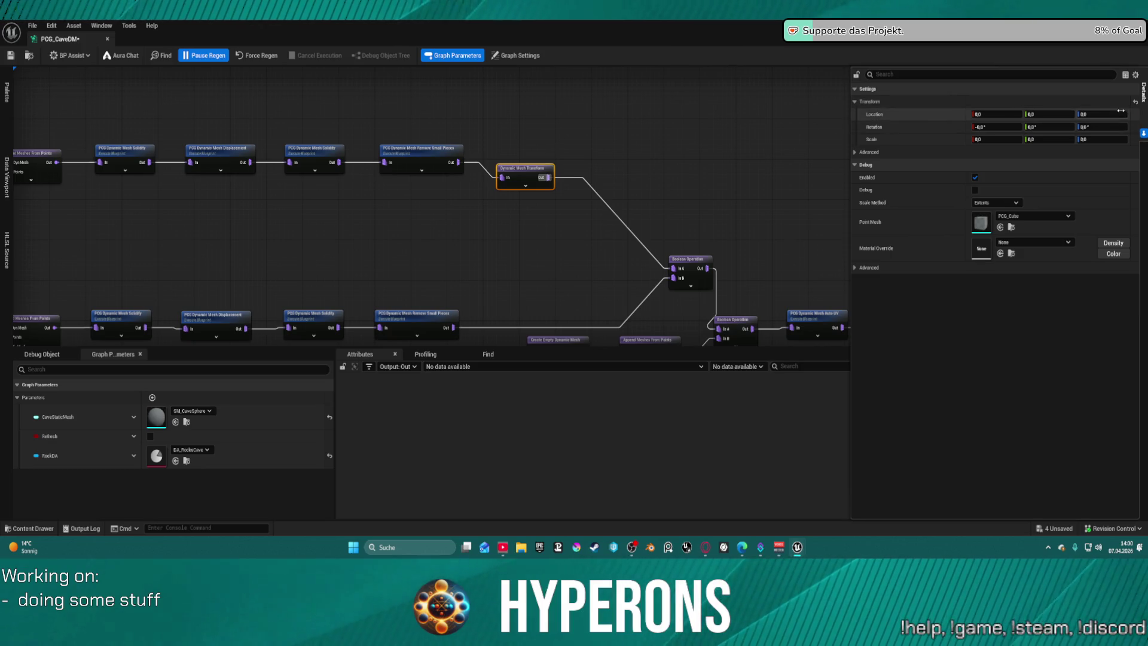
{"action": "left_click", "coordinate": [998, 139]}
{"action": "type", "text": "1"}
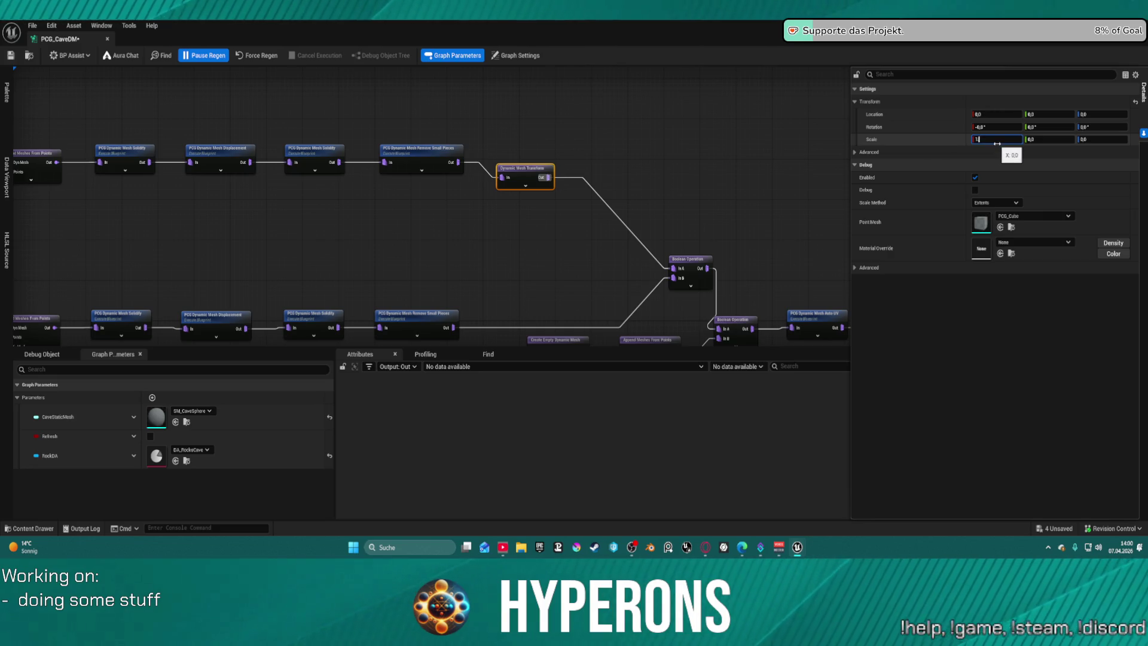
{"action": "type", "text": "2"}
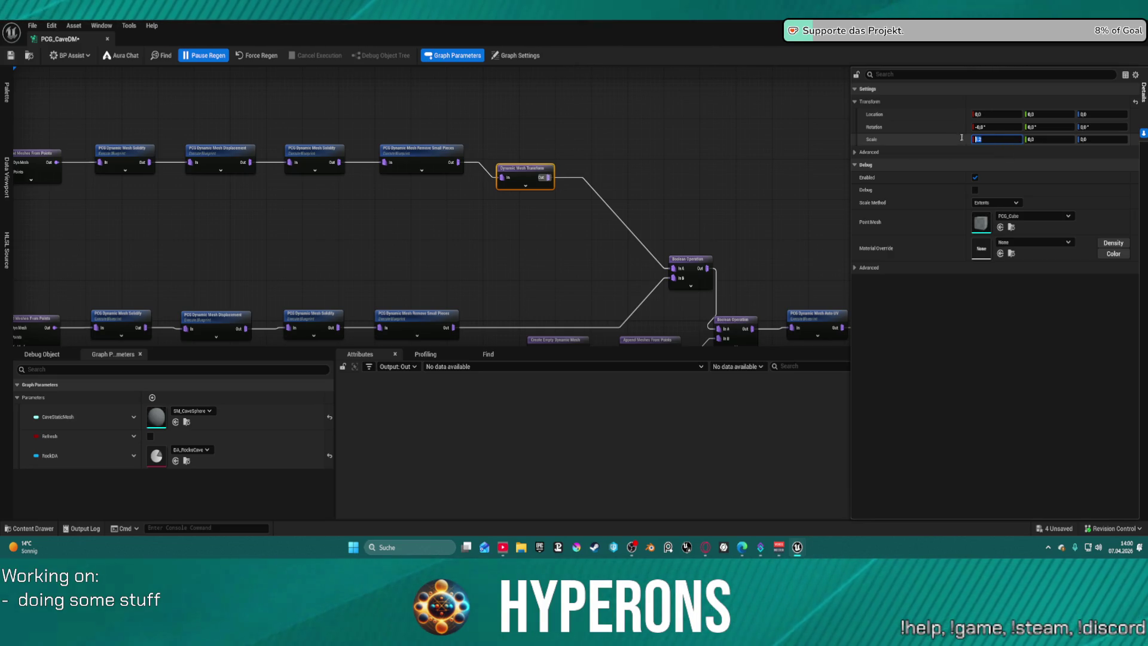
{"action": "key", "text": "Tab"}
{"action": "type", "text": "1,2"}
{"action": "key", "text": "Return"}
{"action": "left_click", "coordinate": [729, 137]}
{"action": "left_click", "coordinate": [206, 58]}
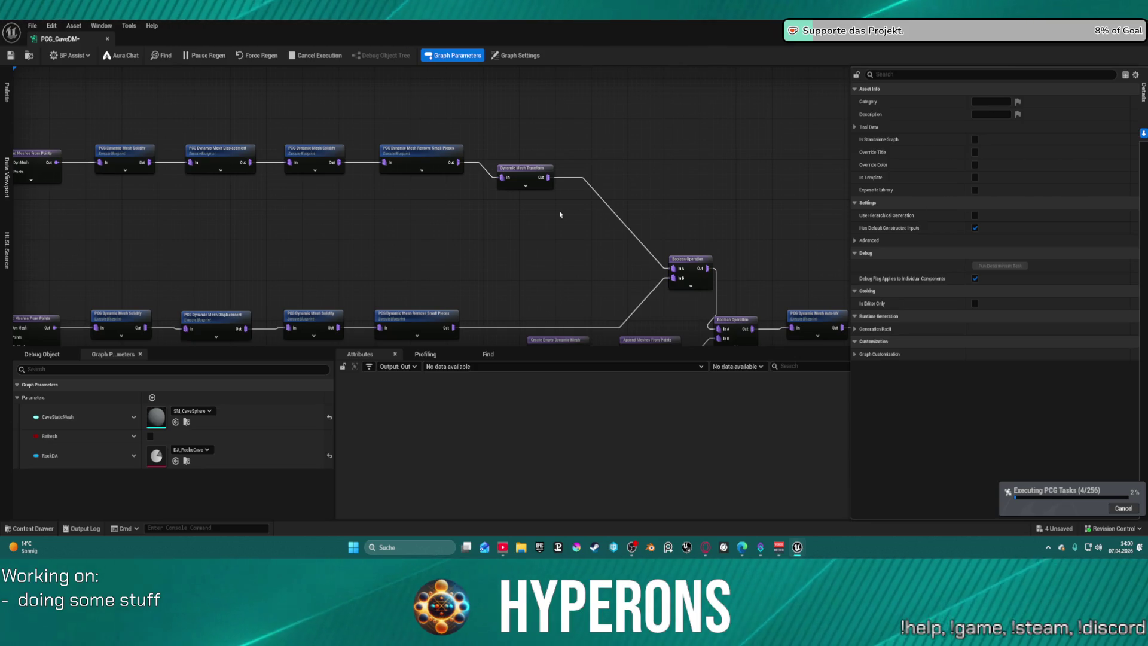
Save all work, naming the untitled level DEV_Cave_Landscape in the Maps folder.
{"action": "key", "text": "ctrl+s"}
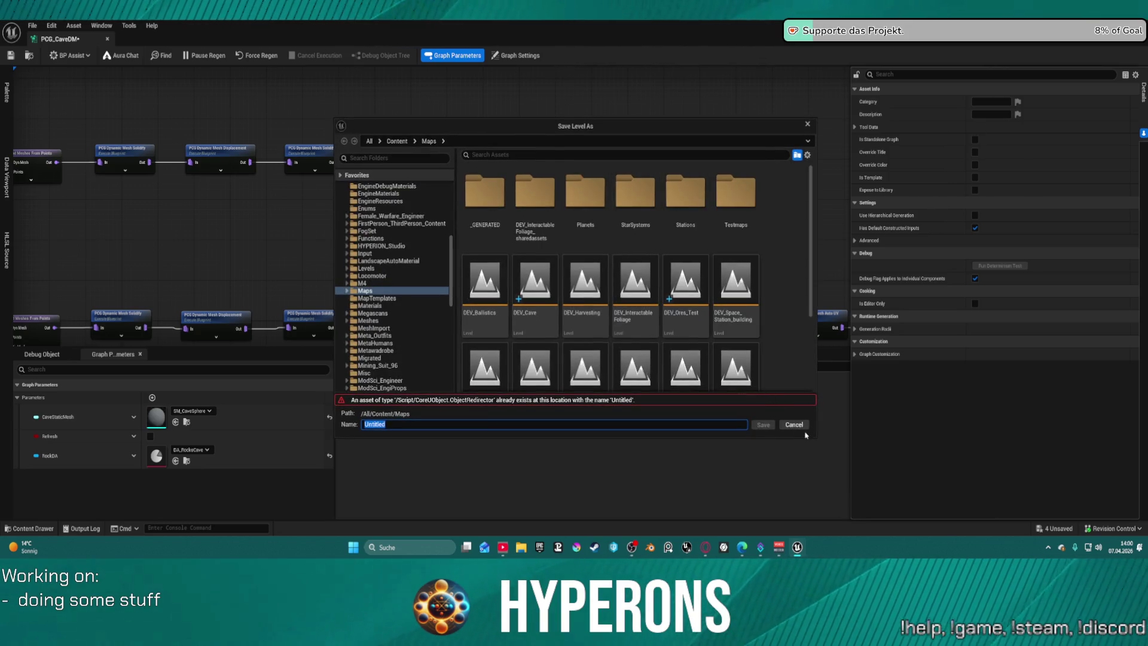
{"action": "left_click", "coordinate": [535, 287]}
{"action": "type", "text": "DEV_Cave_Lan"}
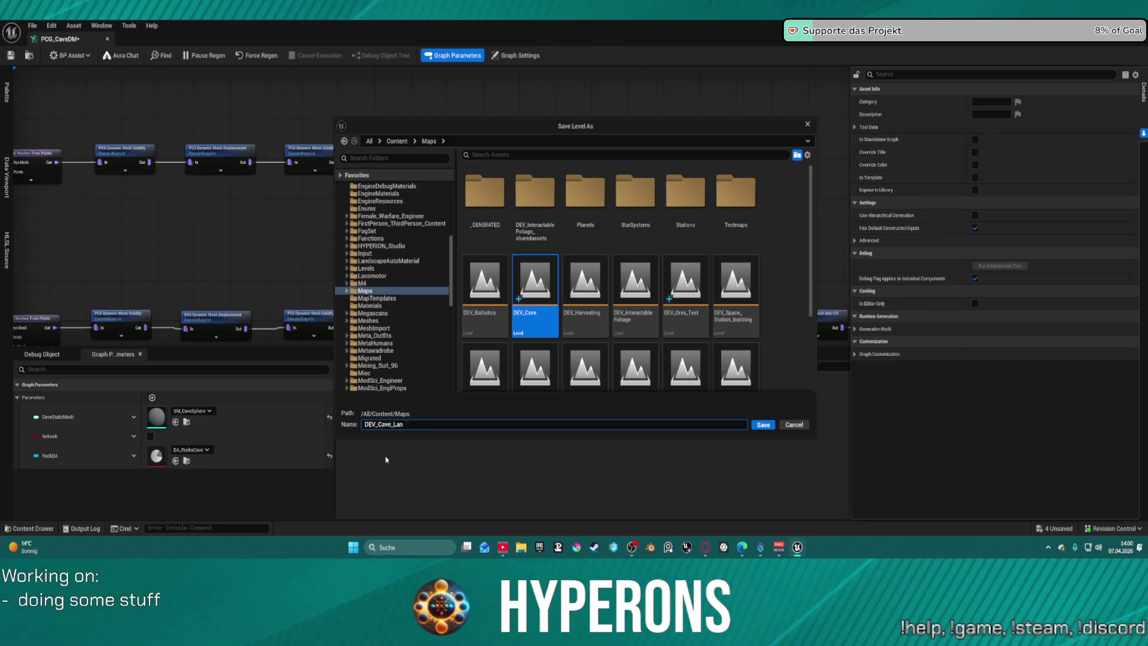
{"action": "type", "text": "ding"}
{"action": "key", "text": "Return"}
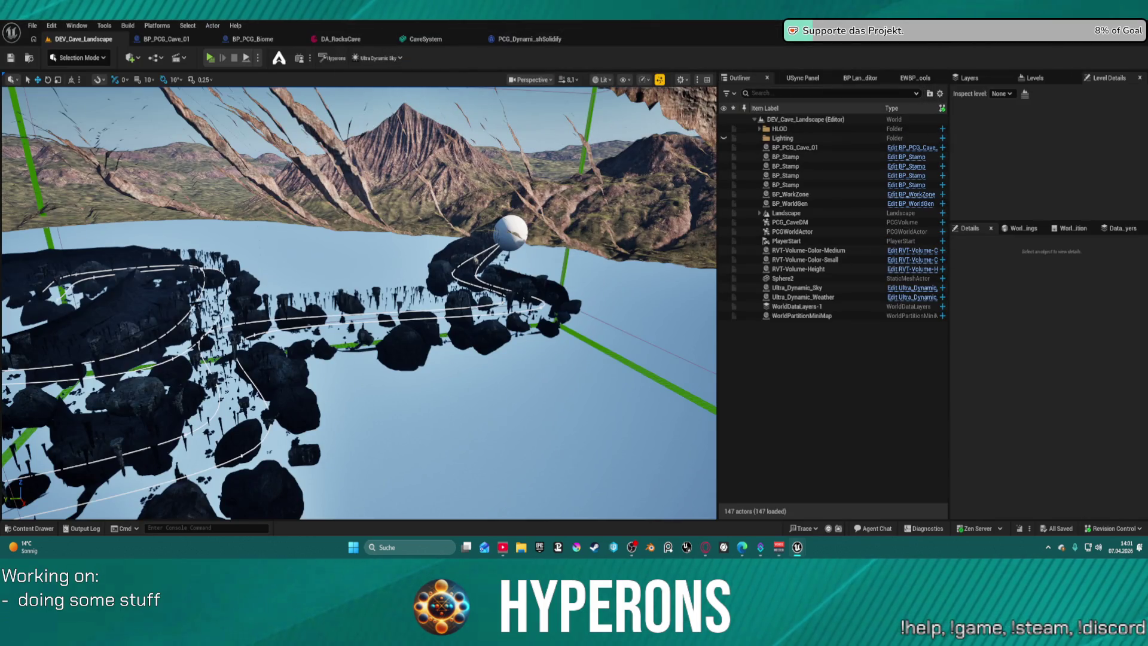
Fly through the stalactite-lined cave tunnel and out to the white sphere at the entrance.
{"action": "key", "text": "w"}
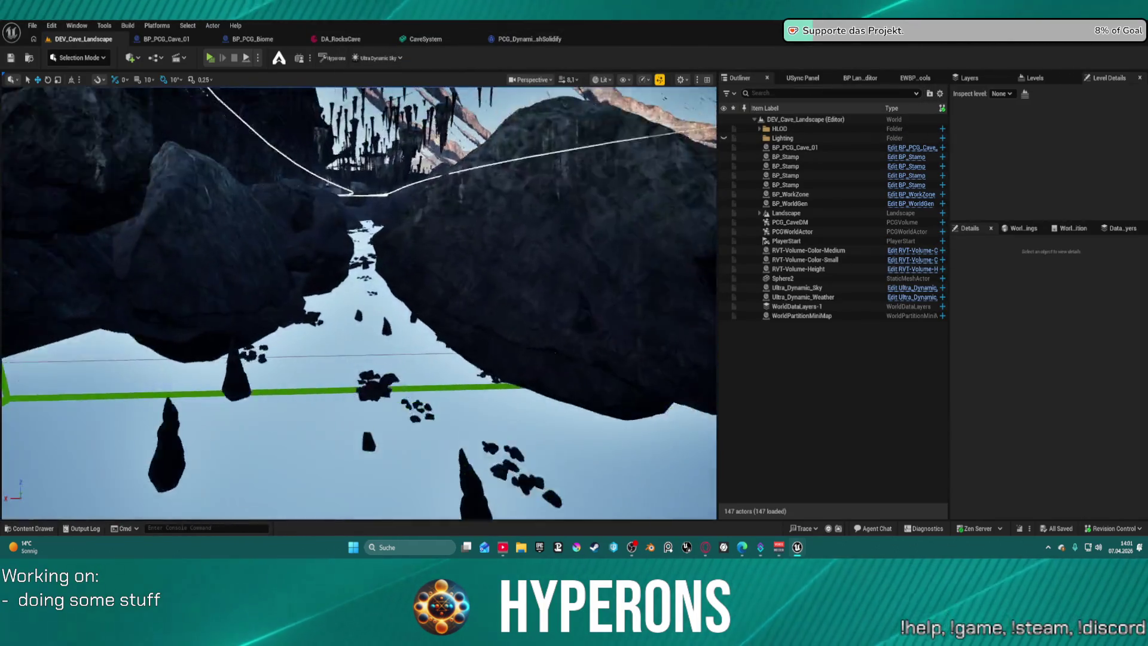
{"action": "key", "text": "w"}
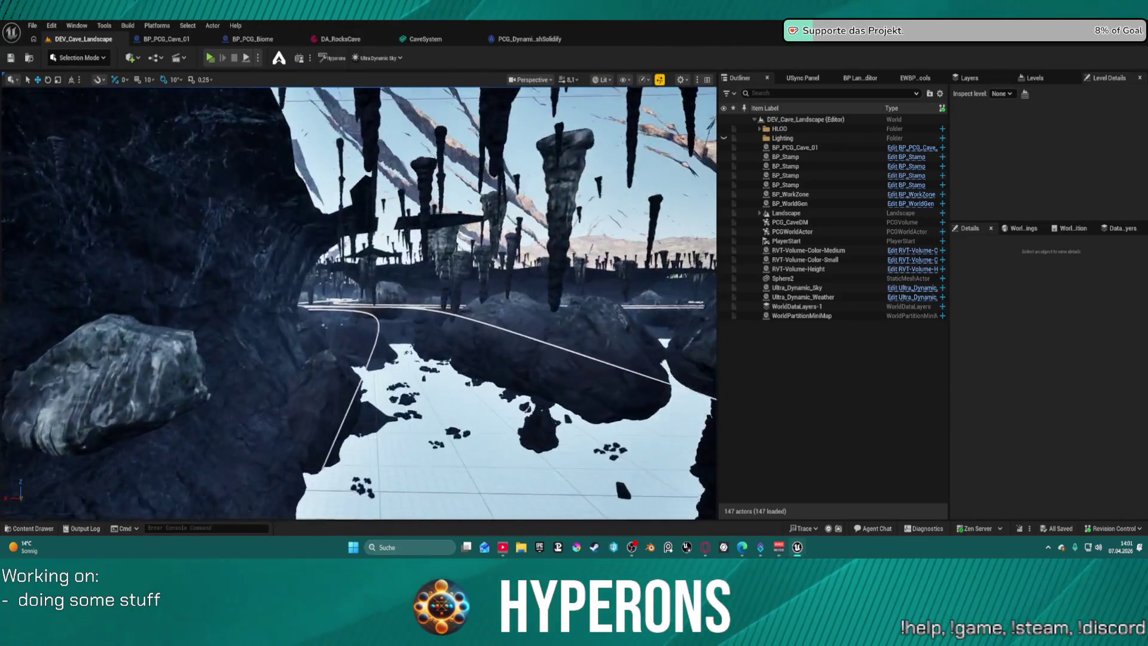
{"action": "key", "text": "w"}
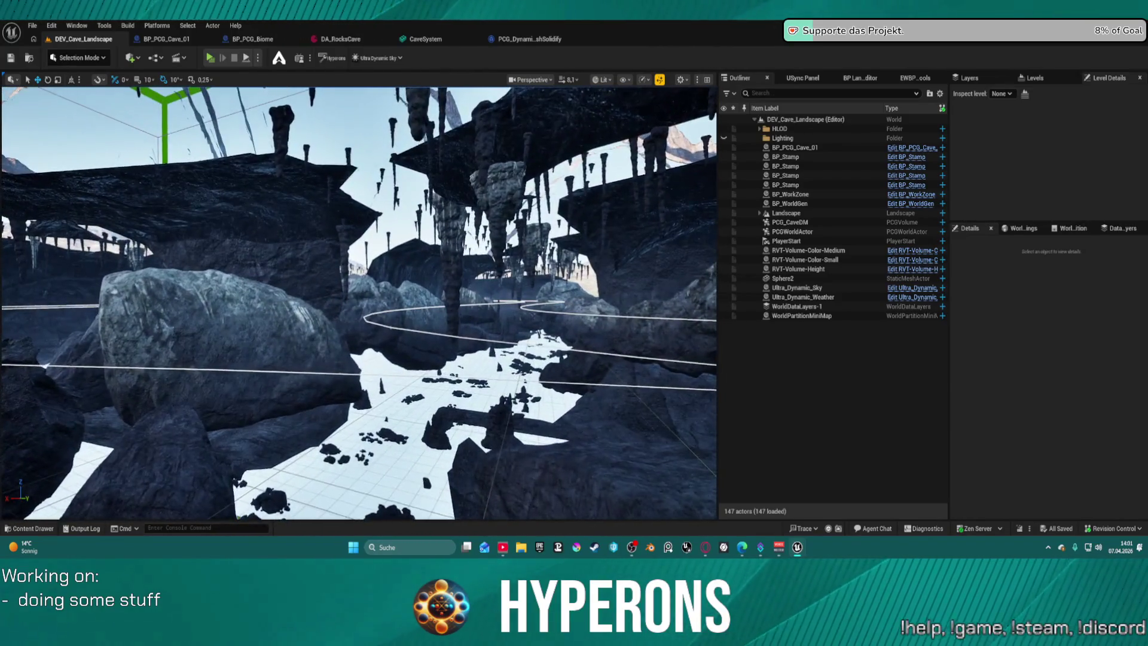
{"action": "key", "text": "w"}
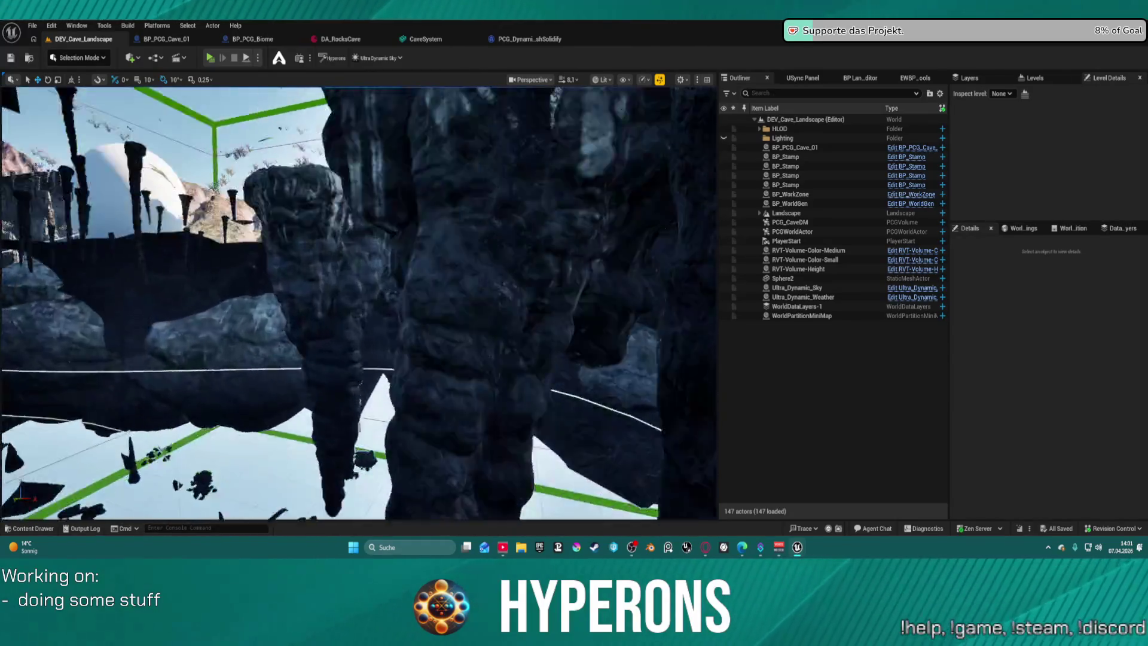
{"action": "key", "text": "w"}
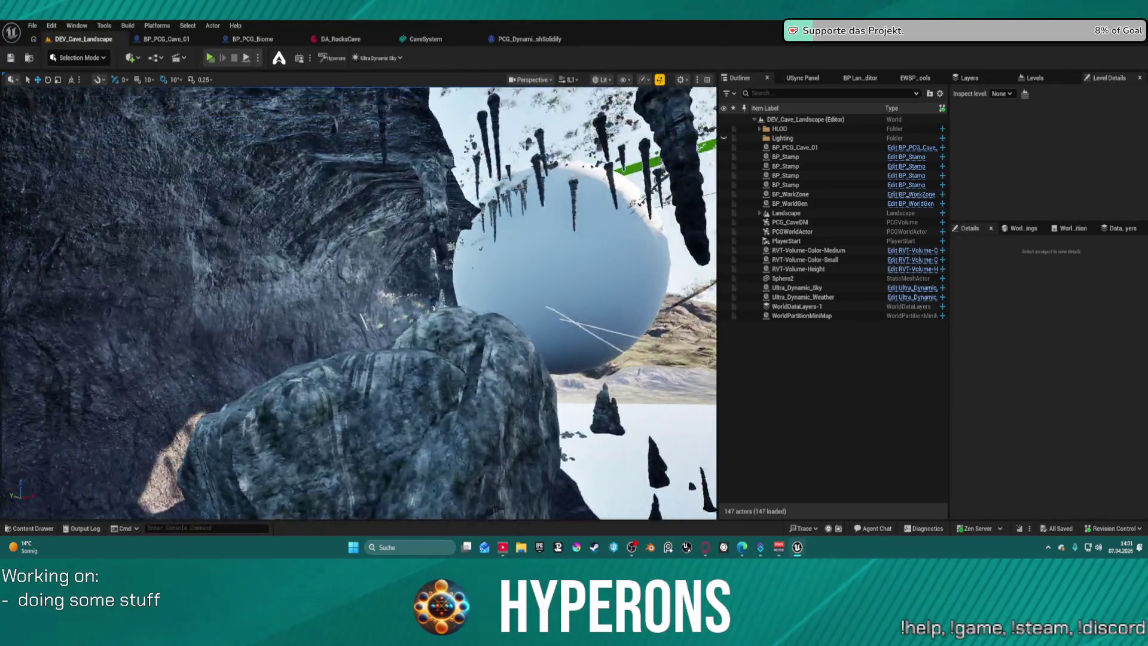
{"action": "key", "text": "w"}
{"action": "key", "text": "w"}
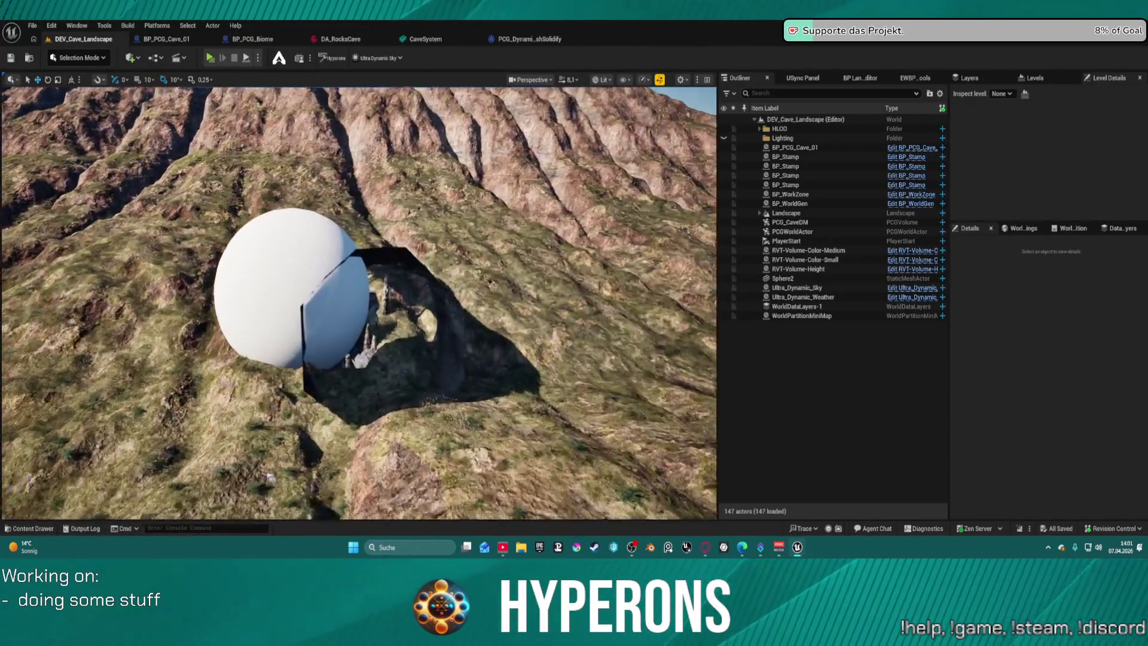
{"action": "key", "text": "w"}
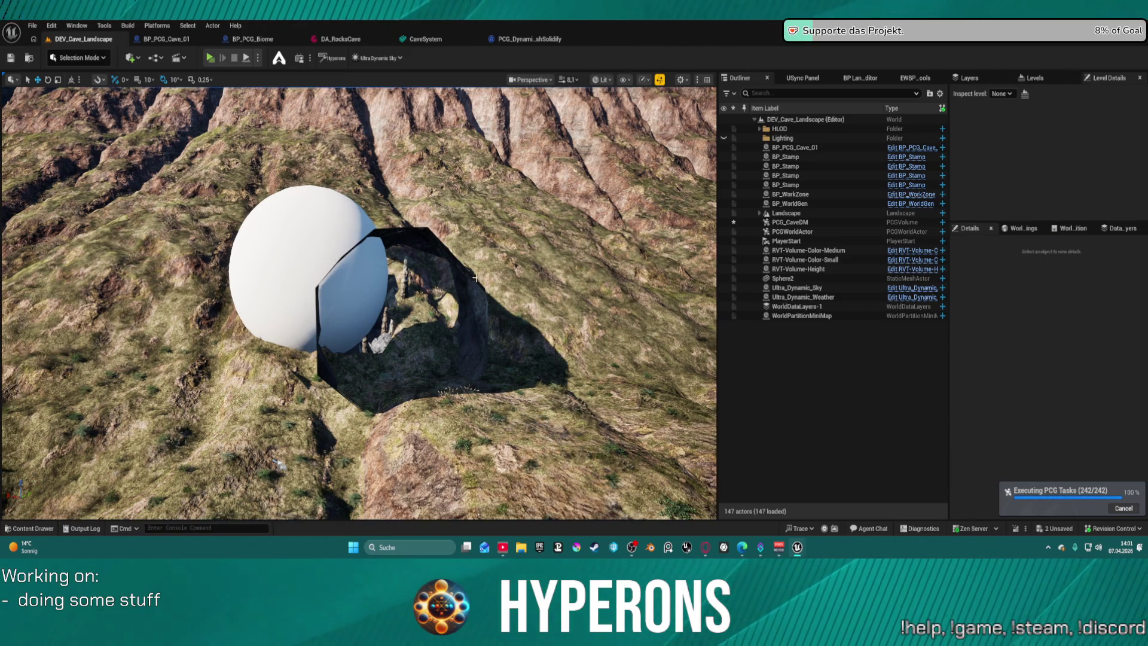
Jump inside the cave and fly past the boulders, looking down at the stalagmites.
{"action": "key", "text": "1"}
{"action": "key", "text": "w"}
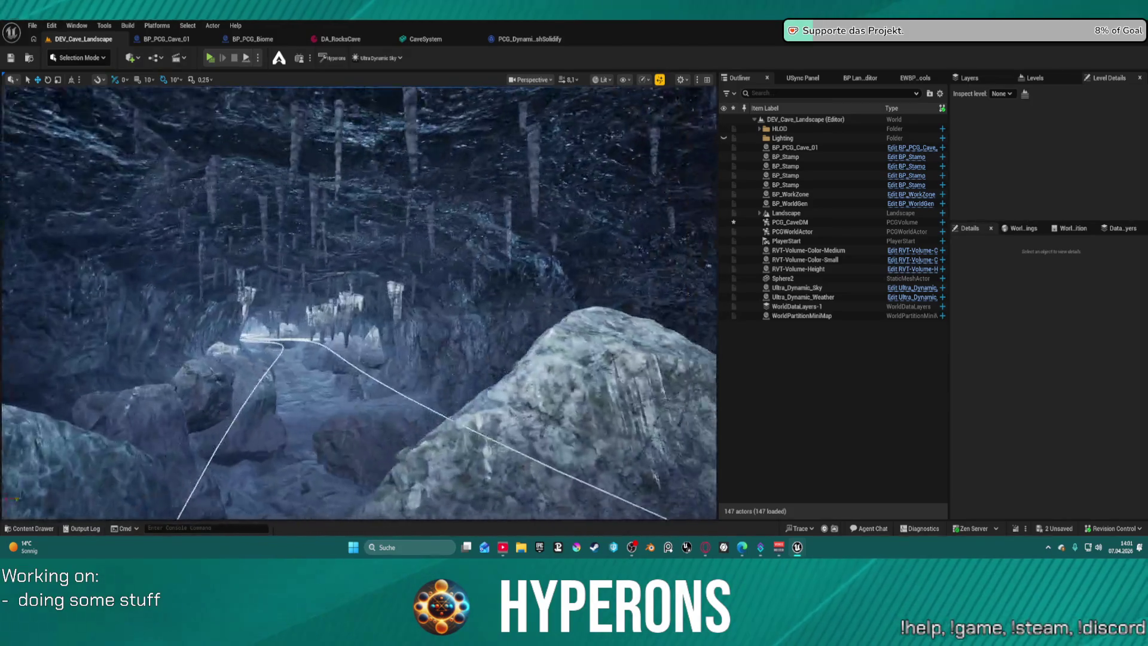
{"action": "key", "text": "w"}
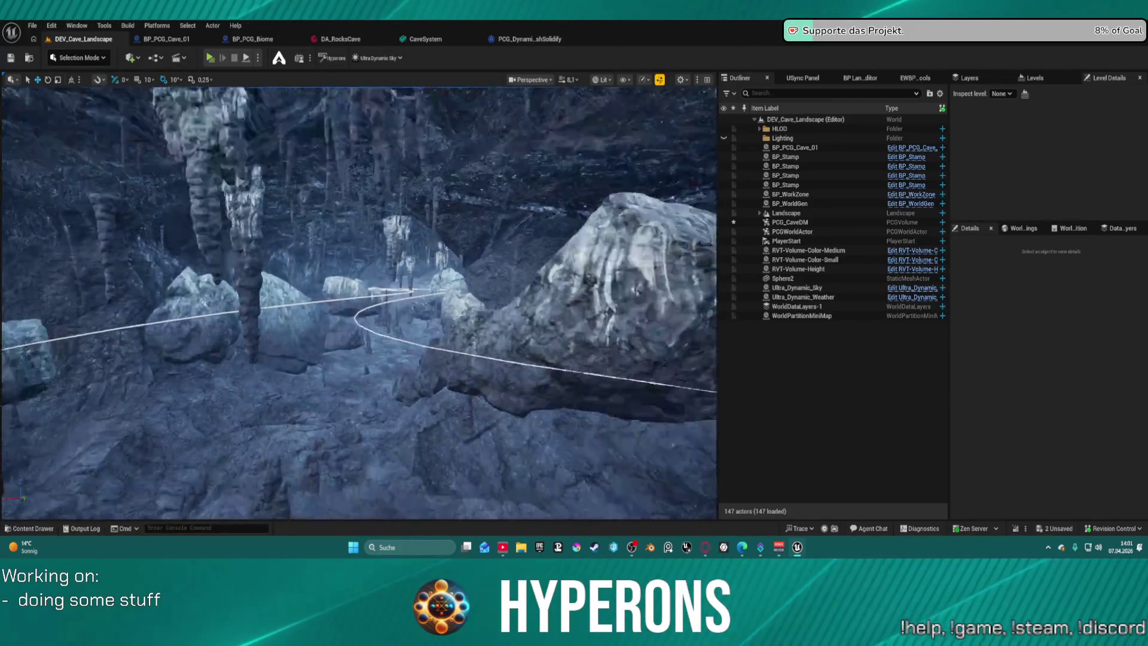
{"action": "key", "text": "w"}
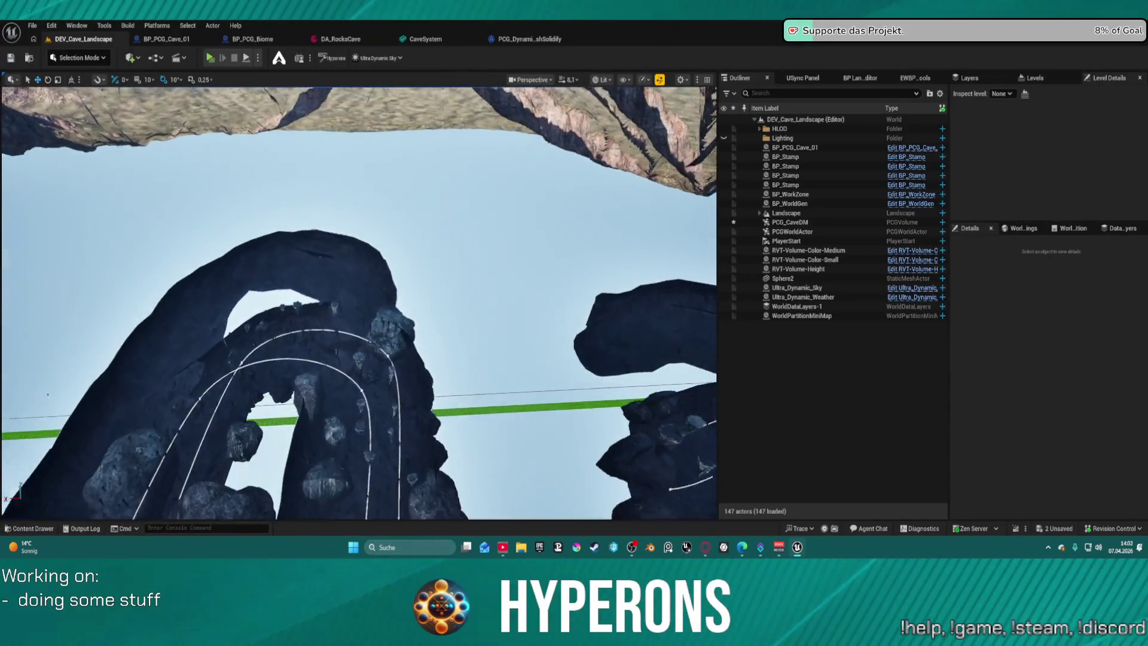
Pull back above the cave to view the whole winding track and the rock ridge.
{"action": "key", "text": "w"}
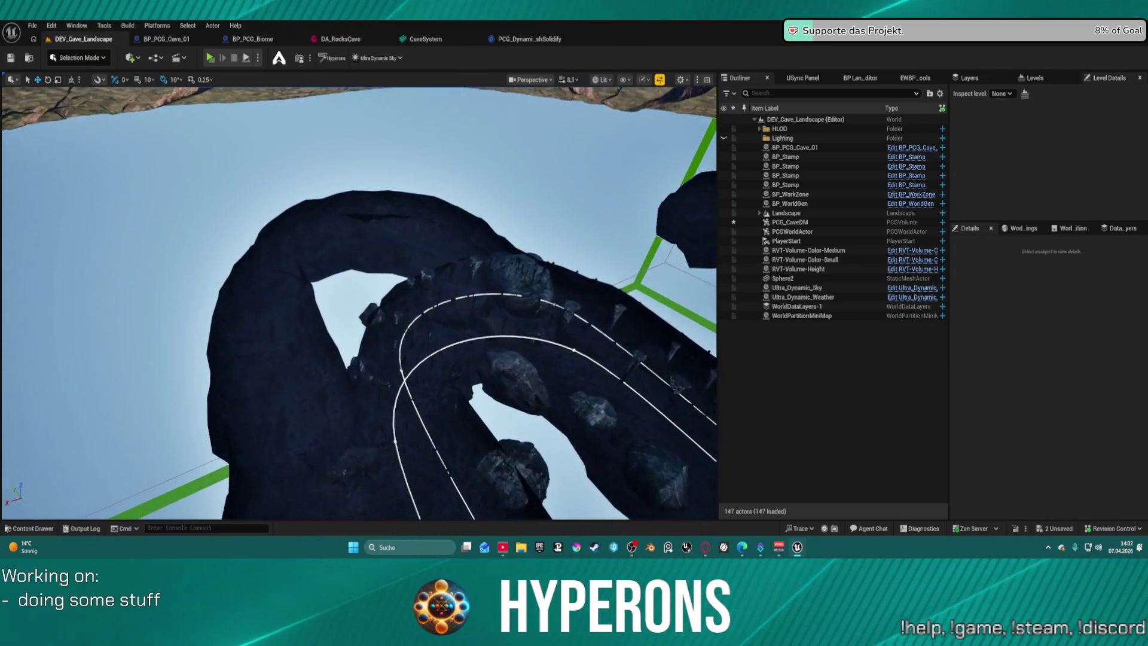
{"action": "key", "text": "s"}
{"action": "key", "text": "w"}
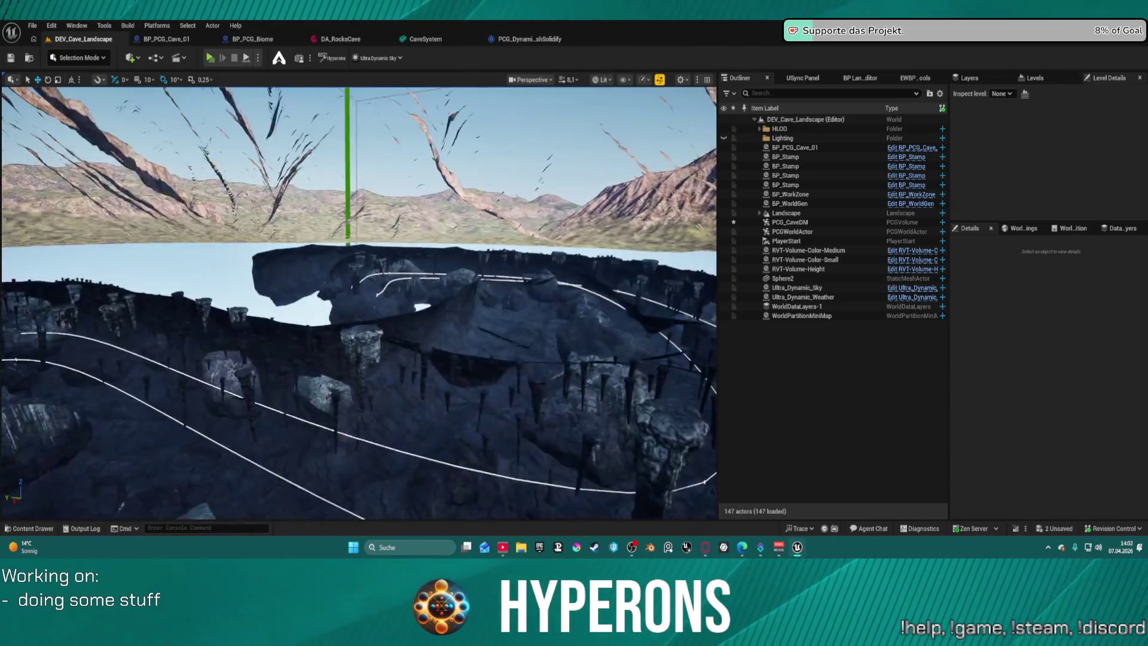
{"action": "key", "text": "s"}
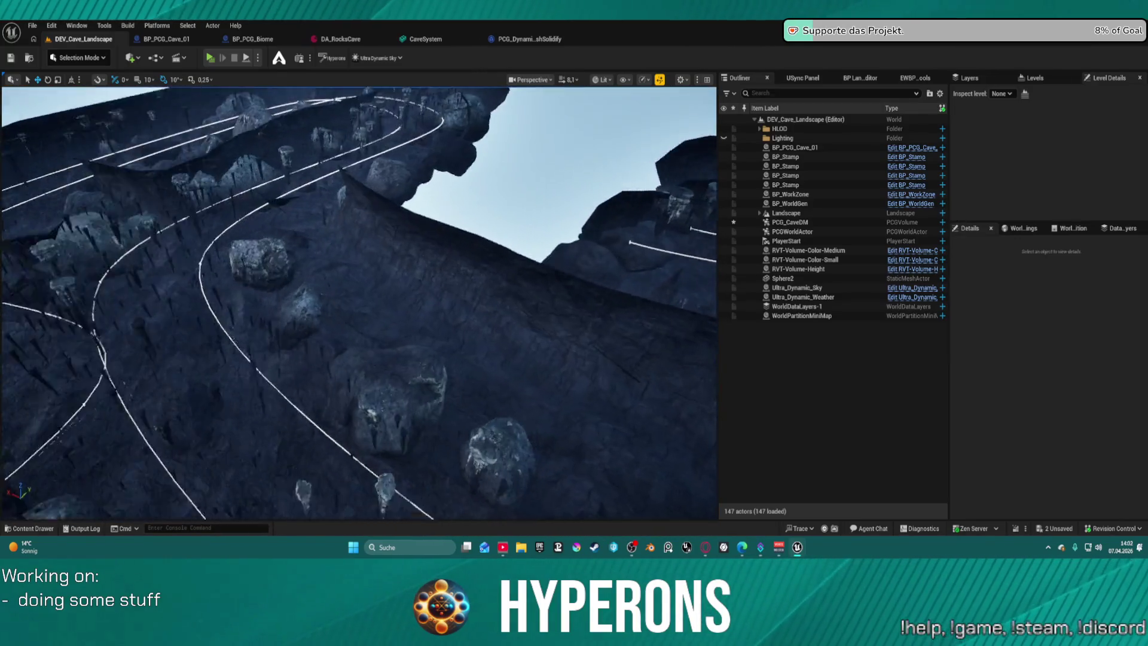
{"action": "key", "text": "a"}
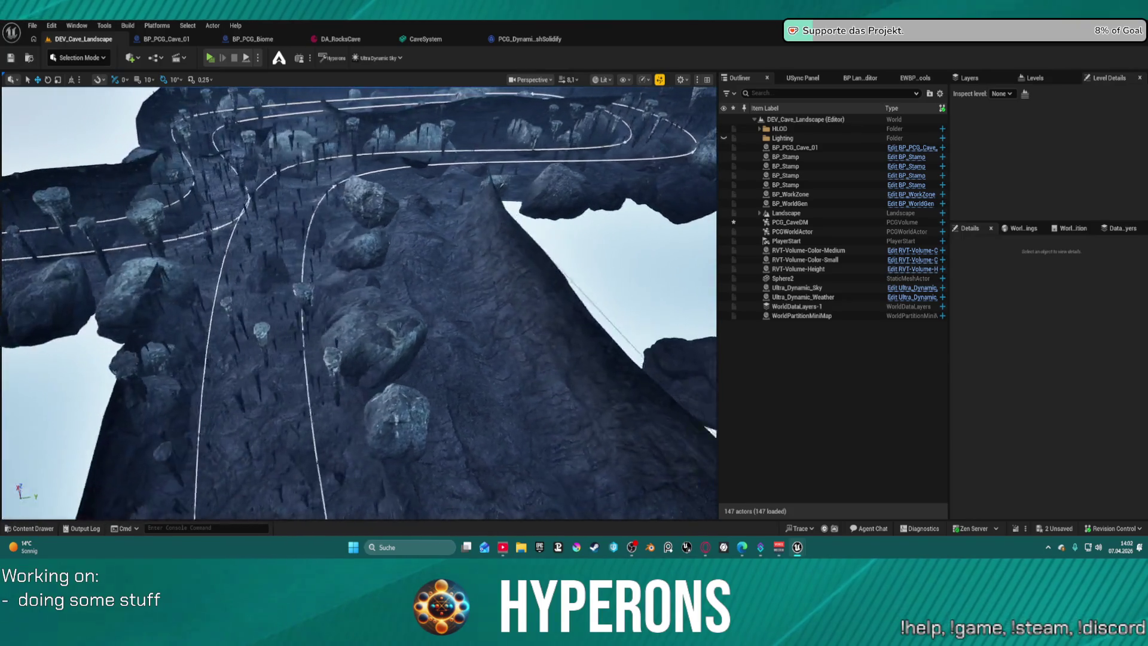
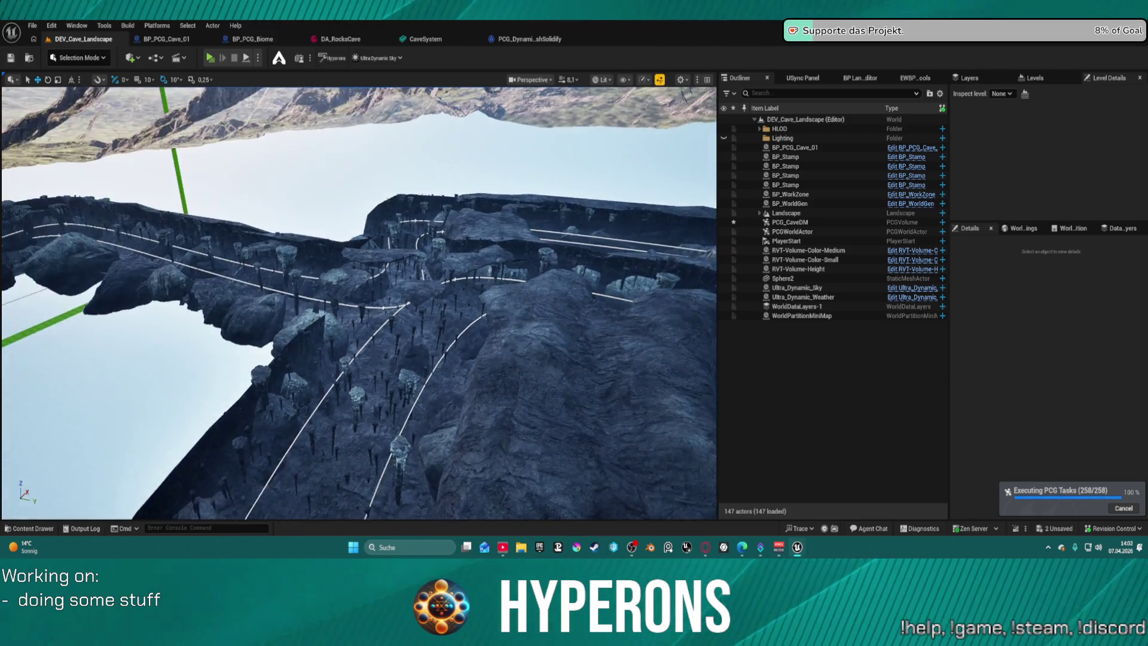
Close the CaveSystem mesh editor and return to the DEV_Cave_Landscape level.
{"action": "left_click_drag", "start_coordinate": [6, 145], "coordinate": [8, 144]}
{"action": "left_click_drag", "start_coordinate": [395, 291], "coordinate": [395, 291]}
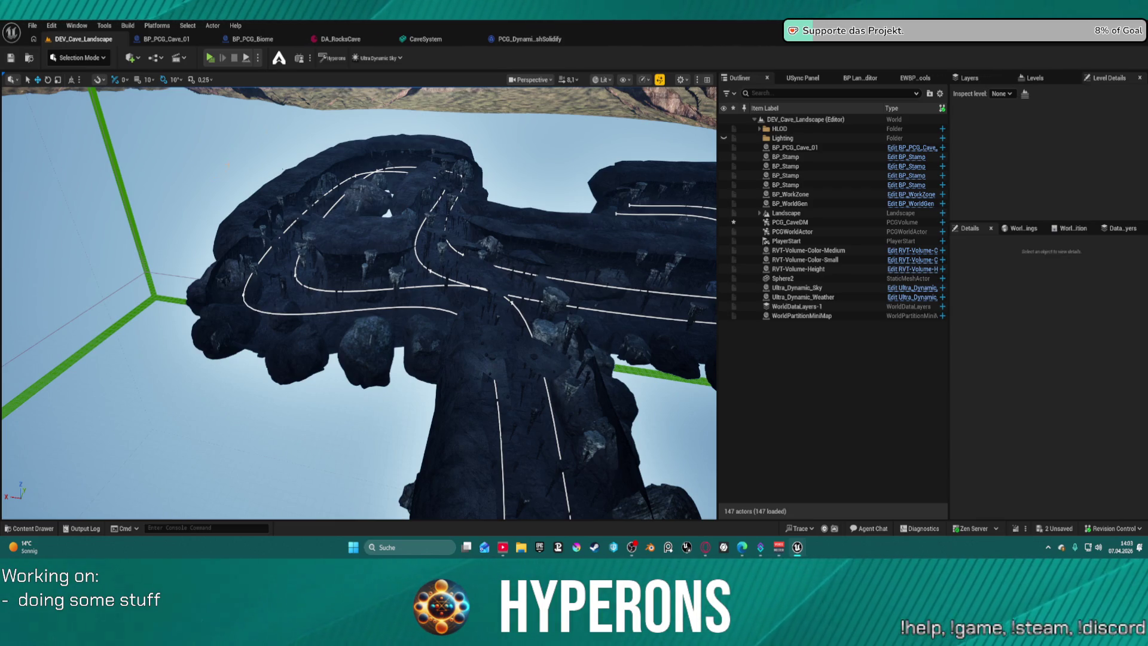
{"action": "left_click", "coordinate": [434, 39]}
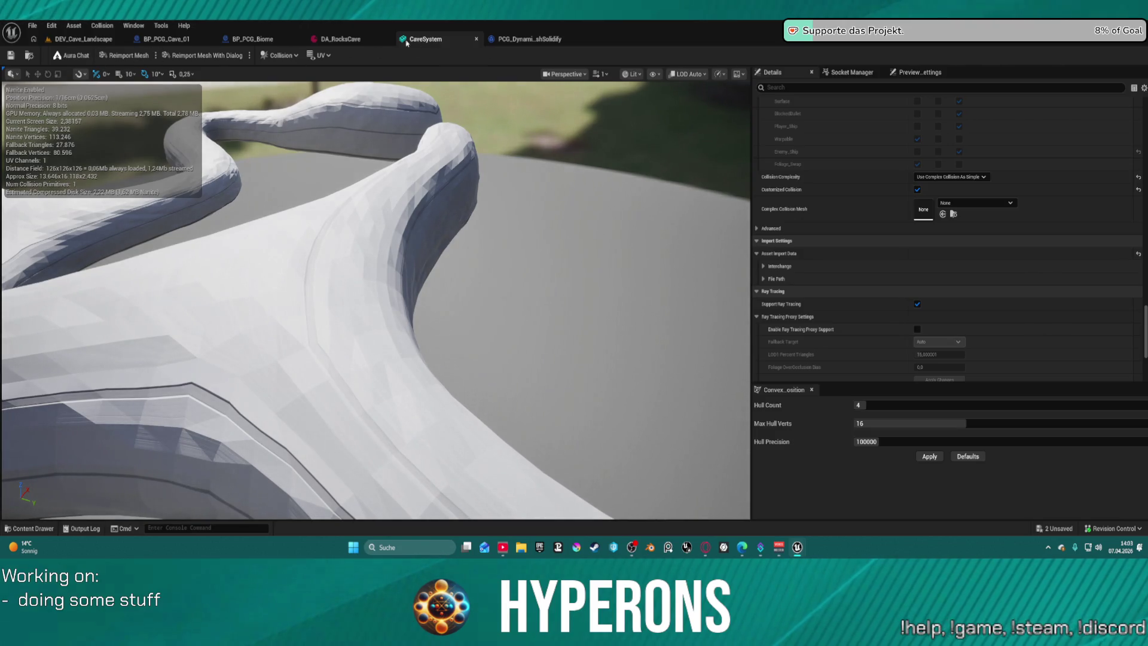
{"action": "left_click", "coordinate": [476, 38]}
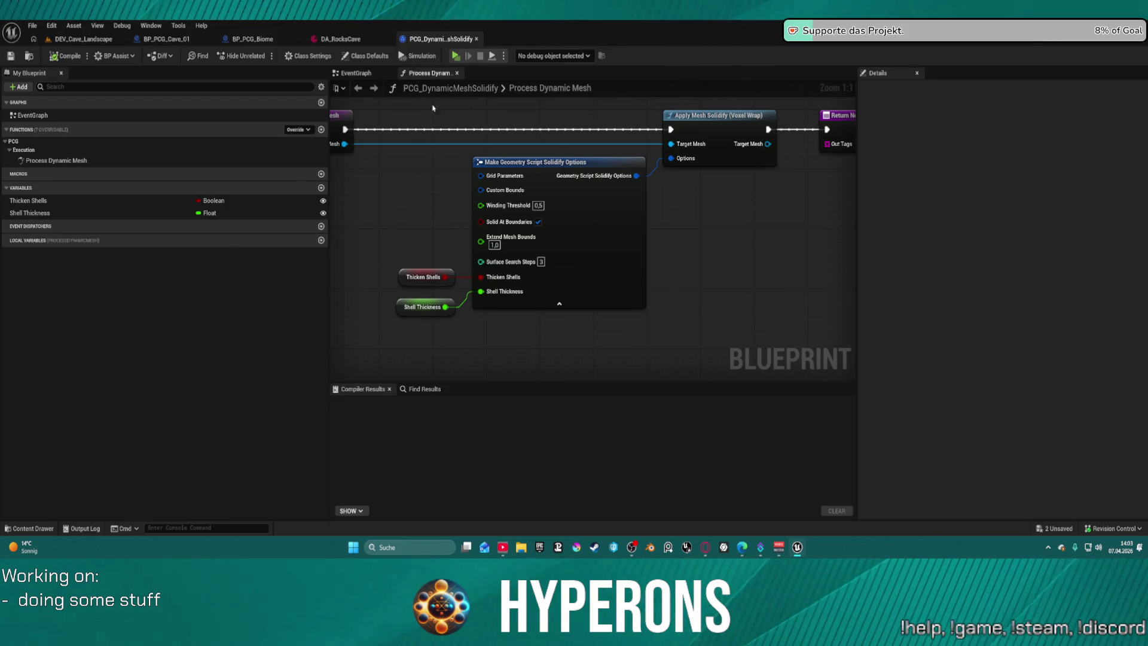
{"action": "left_click", "coordinate": [76, 40]}
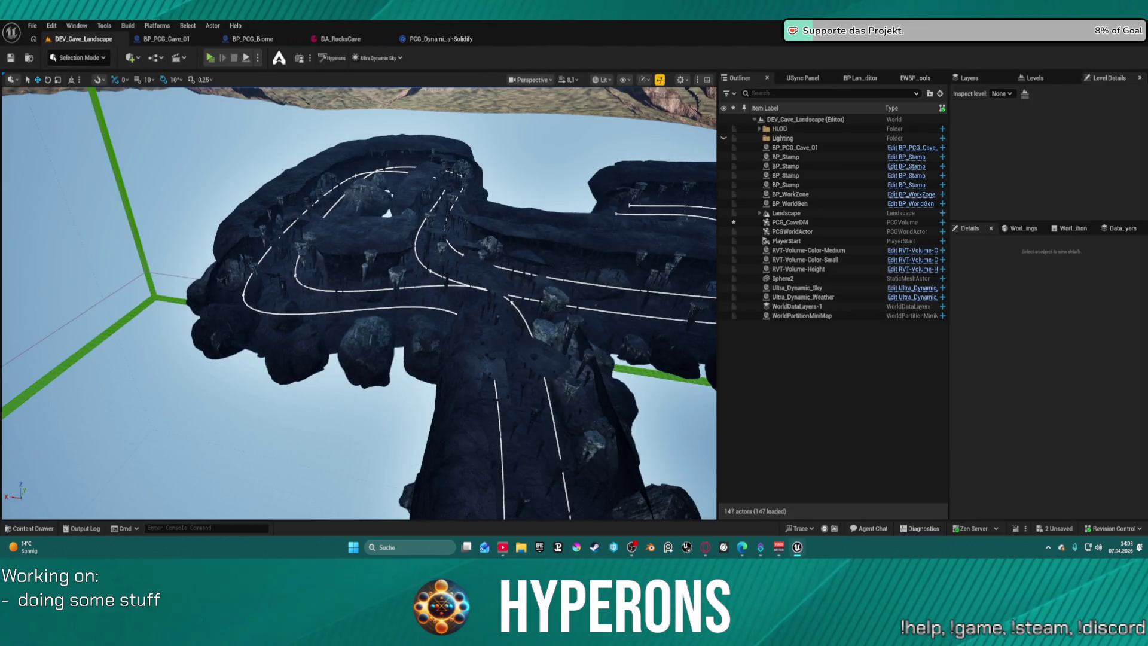
Place SM_CaveSphere from the Content Drawer into the level and focus on it.
{"action": "key", "text": "ctrl+space"}
{"action": "left_click_drag", "start_coordinate": [307, 359], "coordinate": [226, 364]}
{"action": "double_click", "coordinate": [792, 277]}
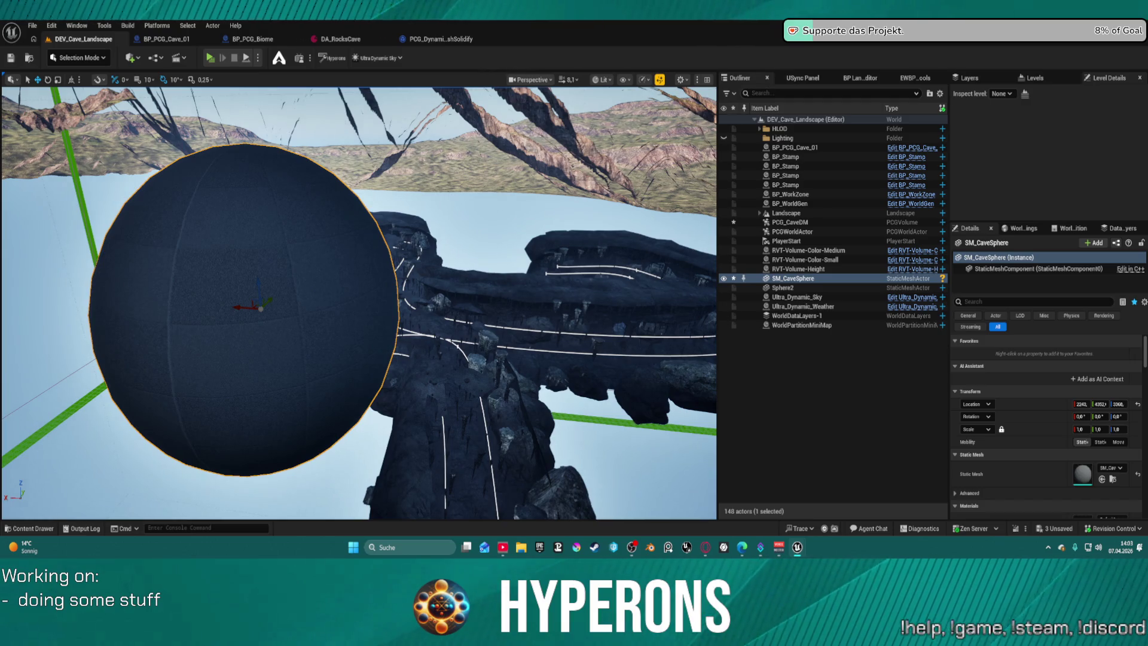
Delete the placed SM_CaveSphere actor from the level.
{"action": "key", "text": "ctrl+space"}
{"action": "left_click", "coordinate": [264, 207]}
{"action": "key", "text": "Delete"}
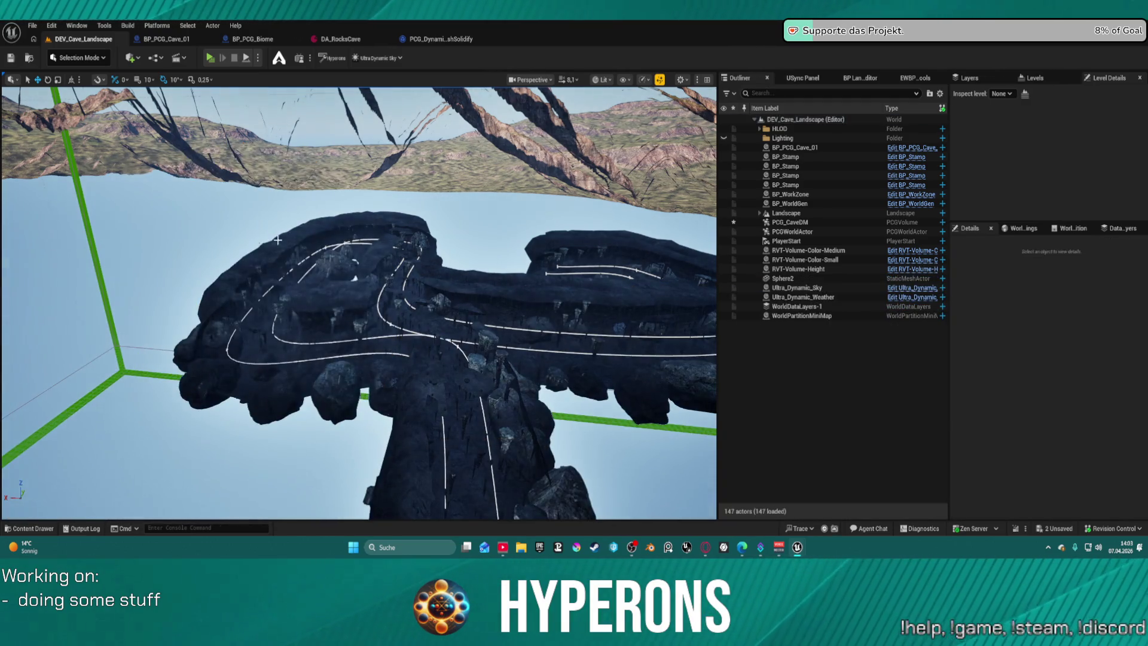
Duplicate the mesh as SM_CaveSphere_outside and place it into the level.
{"action": "key", "text": "ctrl+space"}
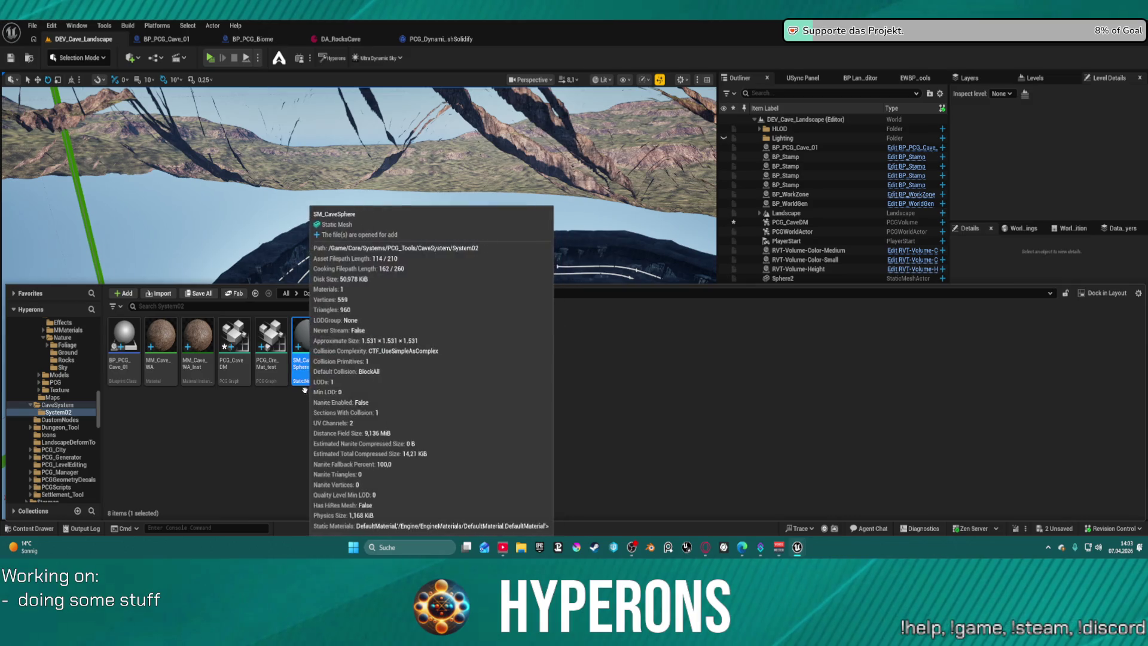
{"action": "type", "text": "SM_CaveSphere_outside"}
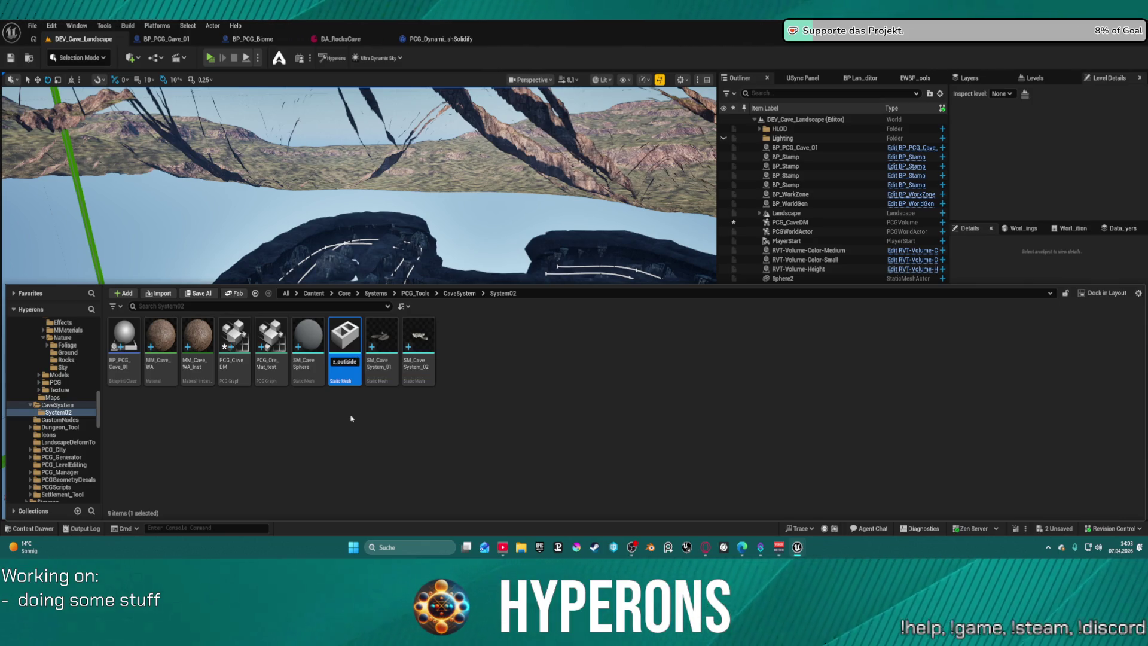
{"action": "key", "text": "Return"}
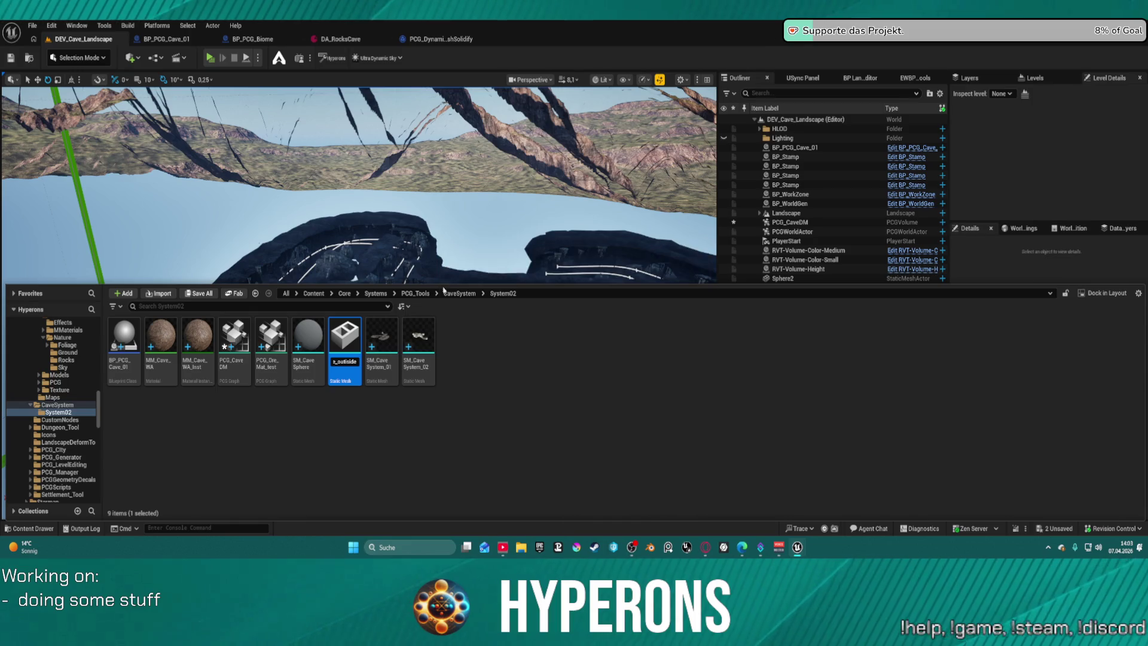
{"action": "left_click_drag", "start_coordinate": [344, 347], "coordinate": [335, 278]}
{"action": "scroll", "coordinate": [334, 278], "scroll_direction": "down", "scroll_amount": 5}
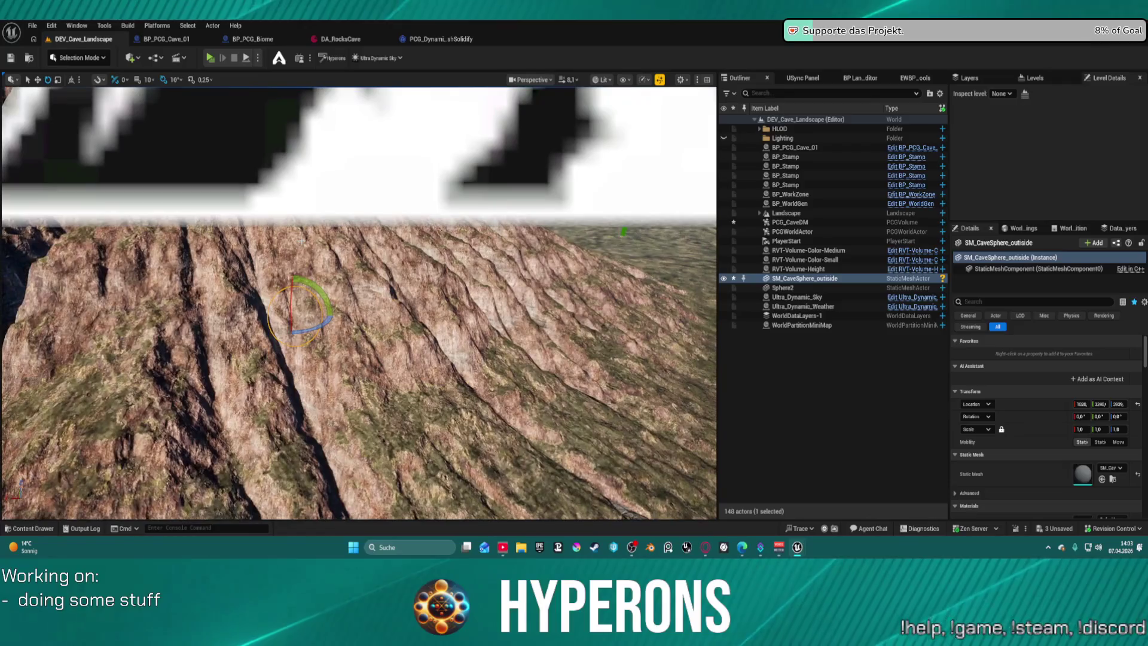
In Modeling Mode, set SM_CaveSphere_outside's scale to 1,1 and bake it with Bake Transform.
{"action": "scroll", "coordinate": [375, 317], "scroll_direction": "up", "scroll_amount": 5}
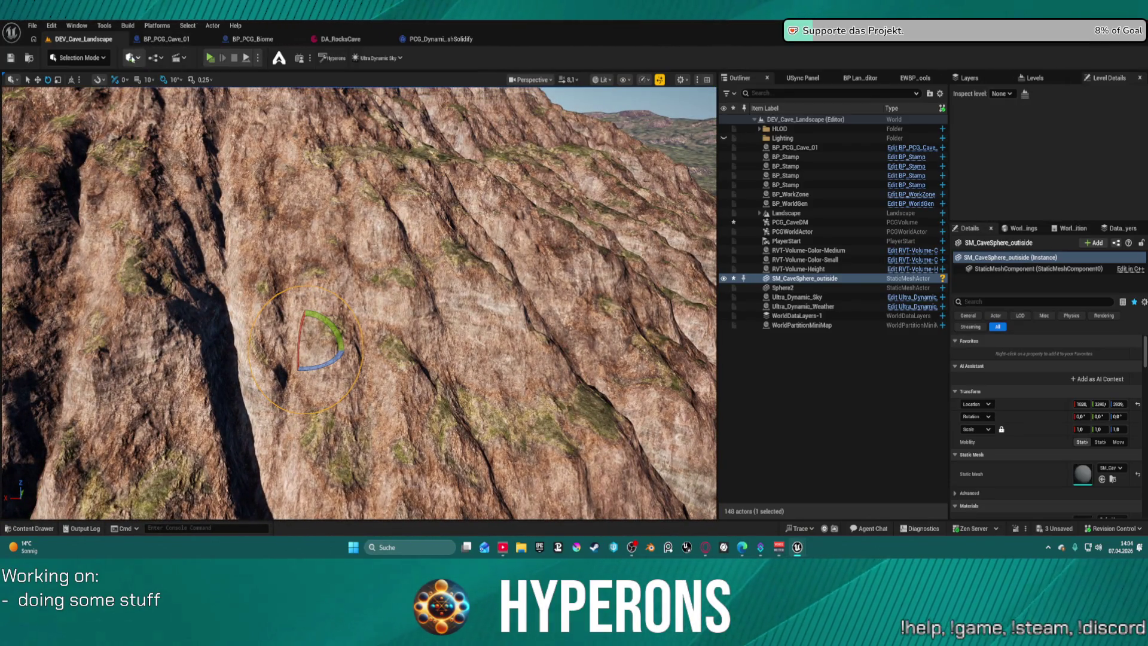
{"action": "left_click", "coordinate": [78, 57]}
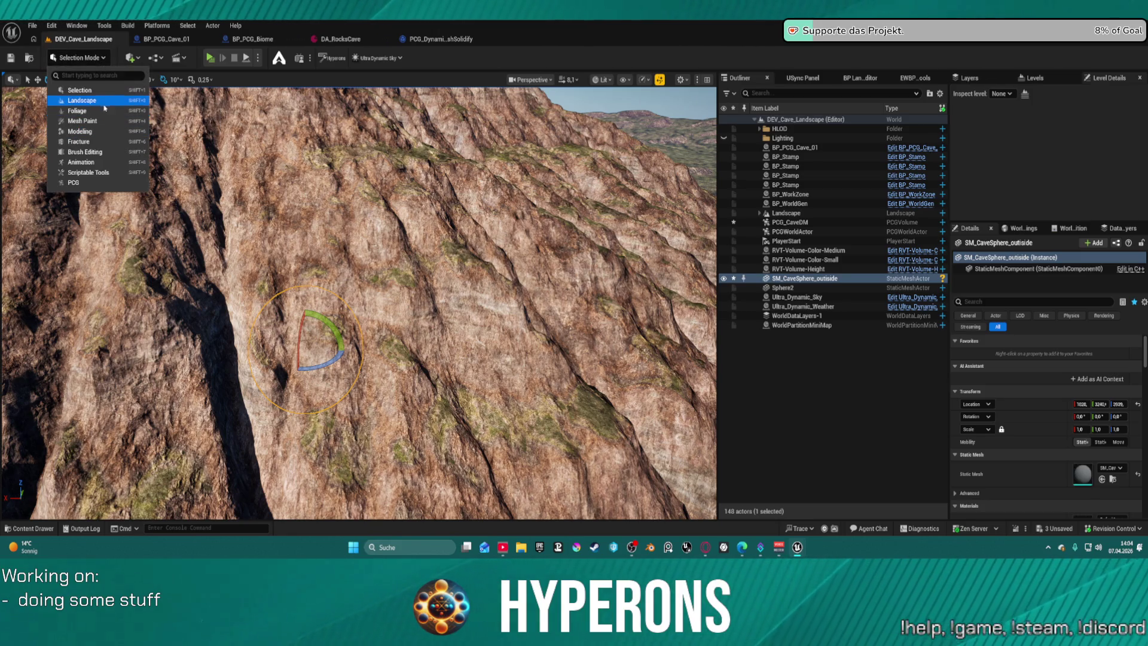
{"action": "left_click", "coordinate": [99, 134]}
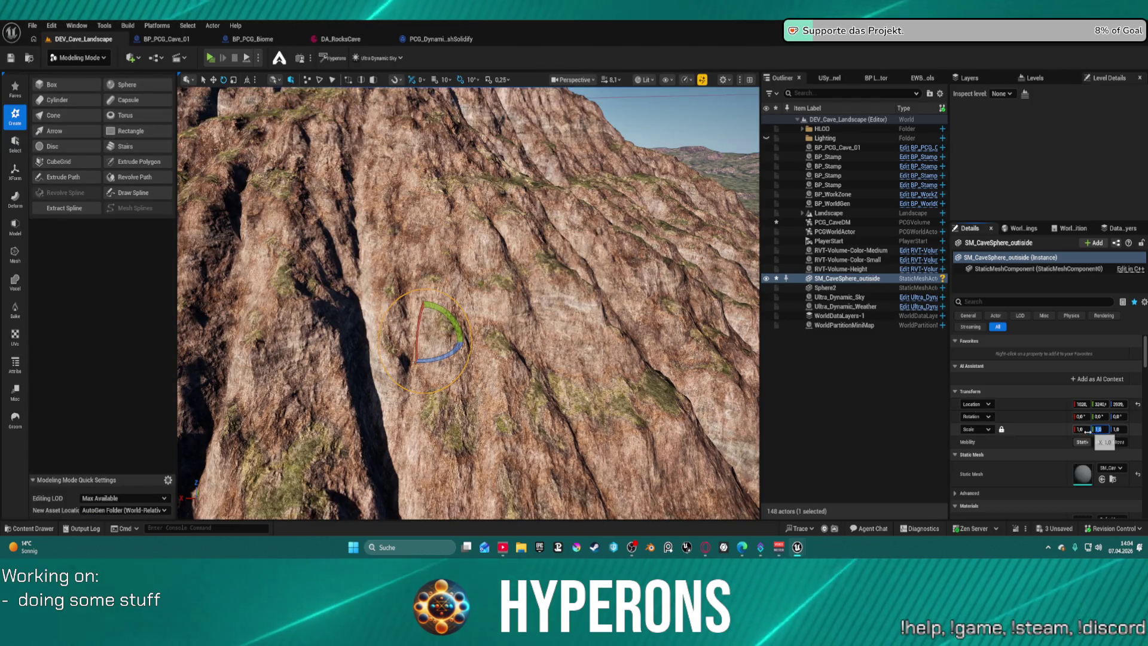
{"action": "left_click", "coordinate": [1086, 429]}
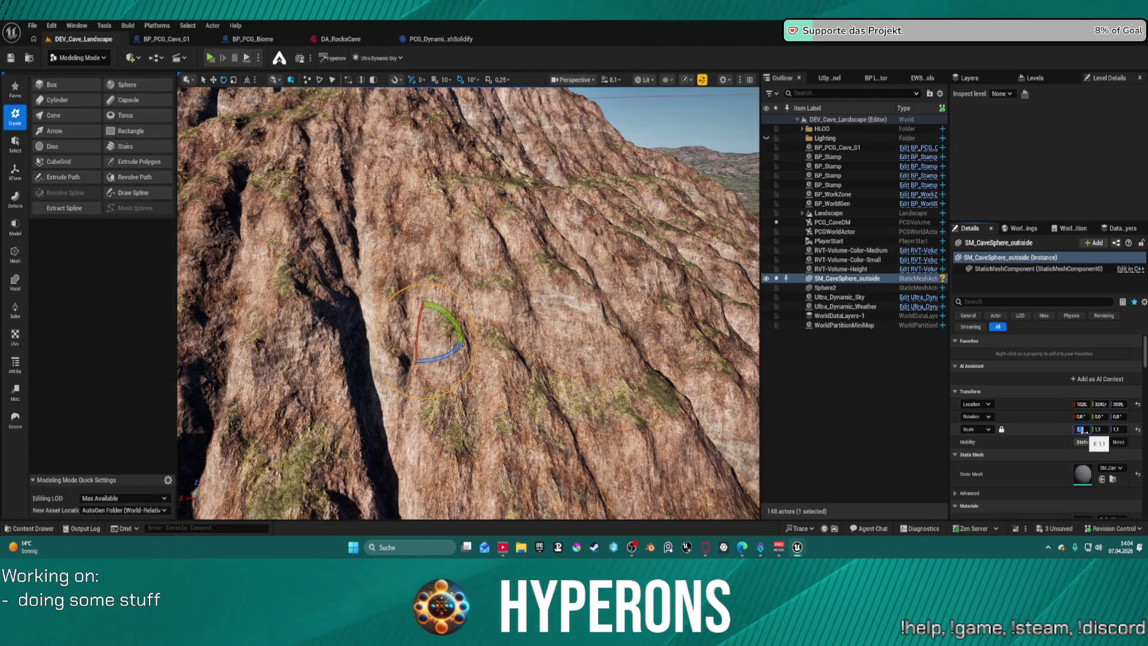
{"action": "type", "text": "1,1"}
{"action": "key", "text": "Return"}
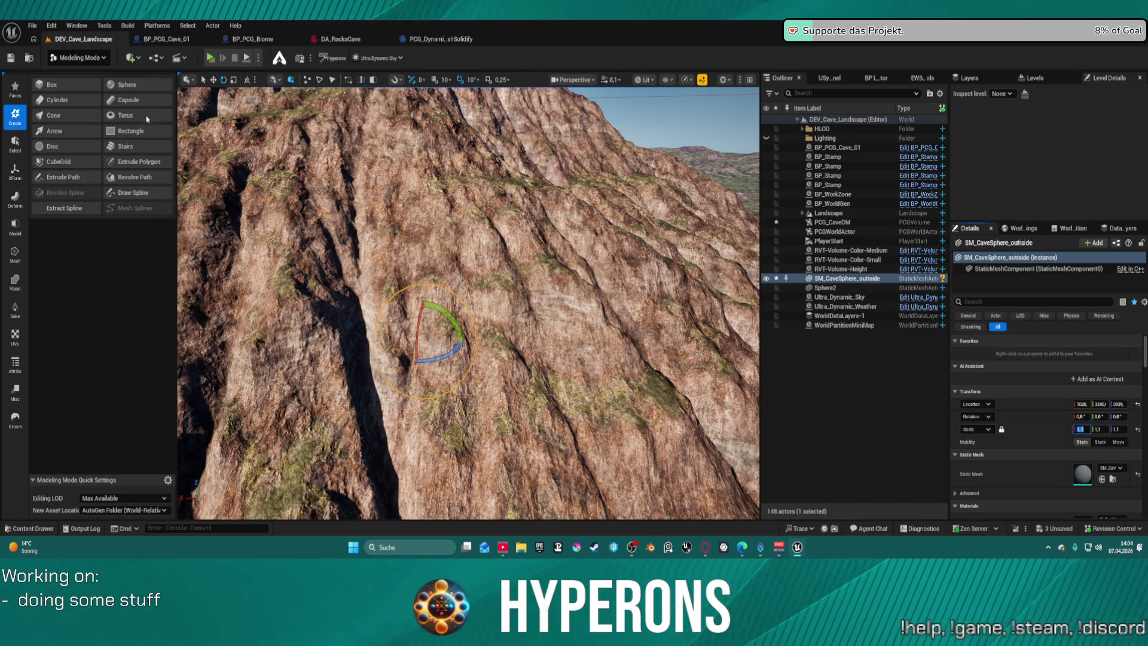
{"action": "scroll", "coordinate": [144, 129], "scroll_direction": "down", "scroll_amount": 2}
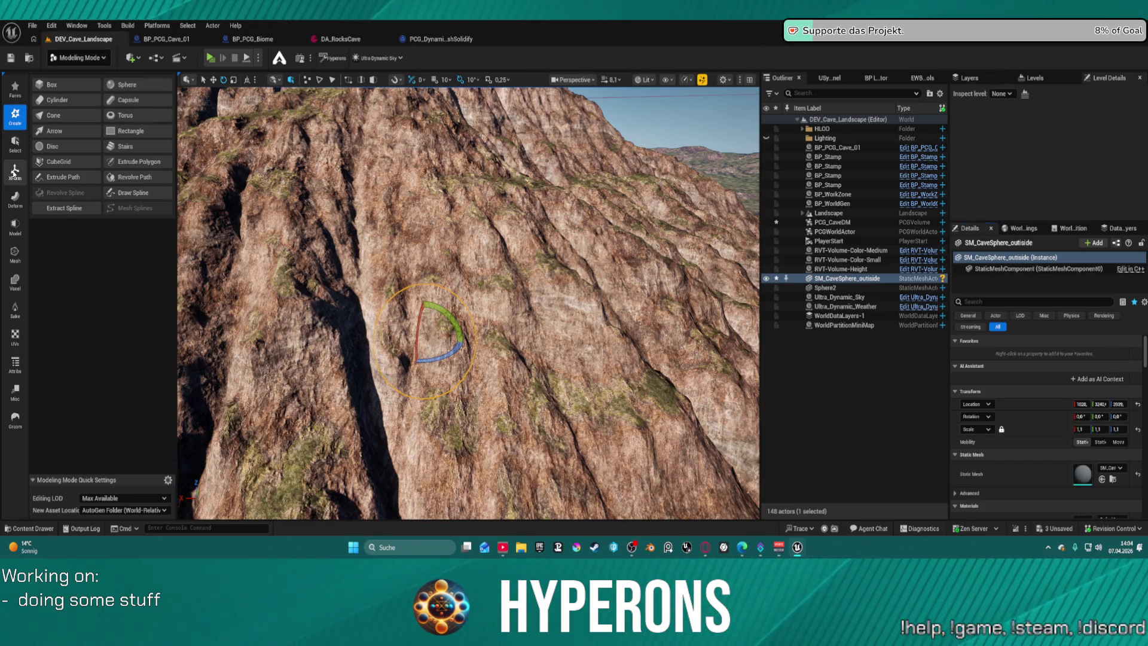
{"action": "left_click", "coordinate": [145, 114]}
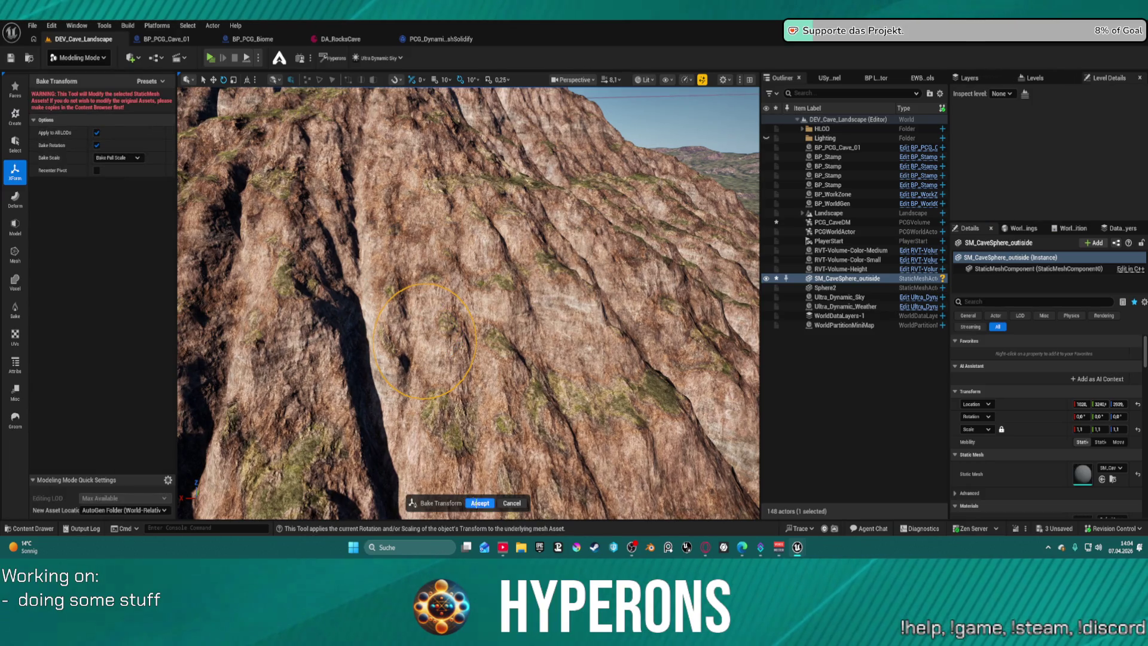
{"action": "left_click", "coordinate": [479, 503]}
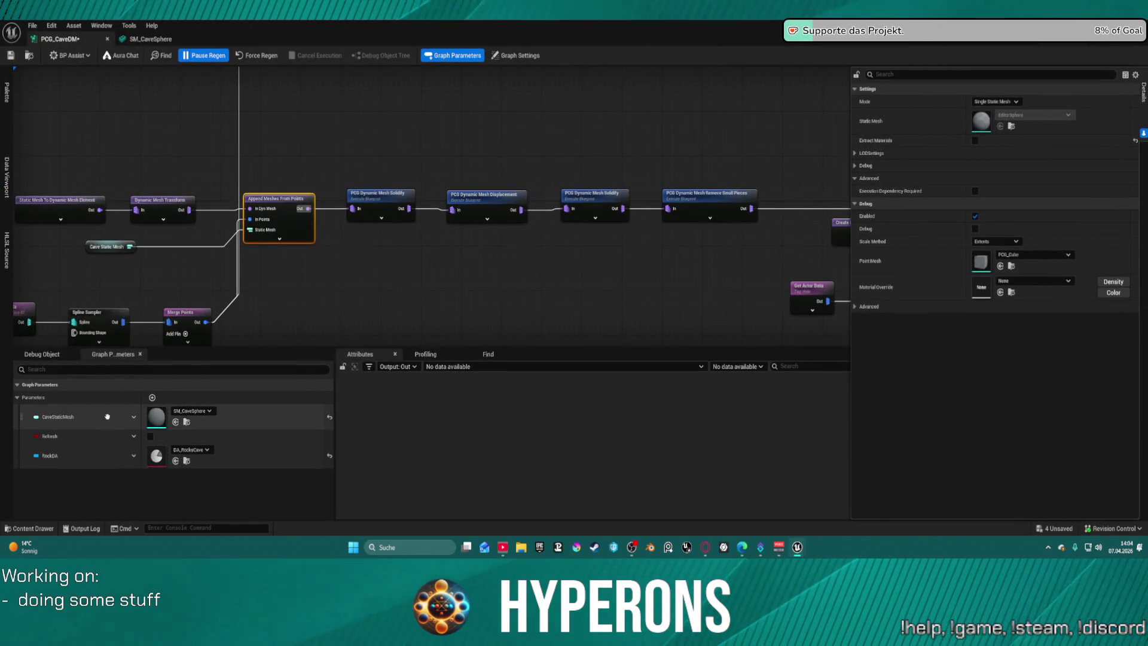
Add a graph parameter NewProperty of type Static Mesh Soft Object Reference.
{"action": "left_click", "coordinate": [134, 417]}
{"action": "left_click", "coordinate": [134, 418]}
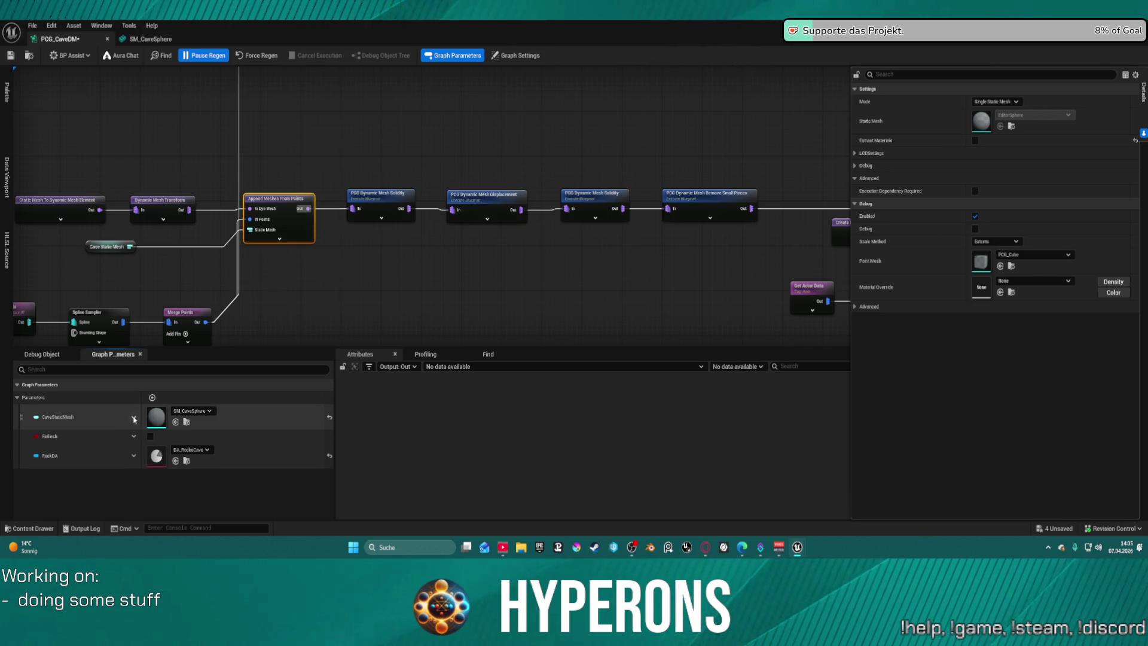
{"action": "left_click", "coordinate": [152, 398]}
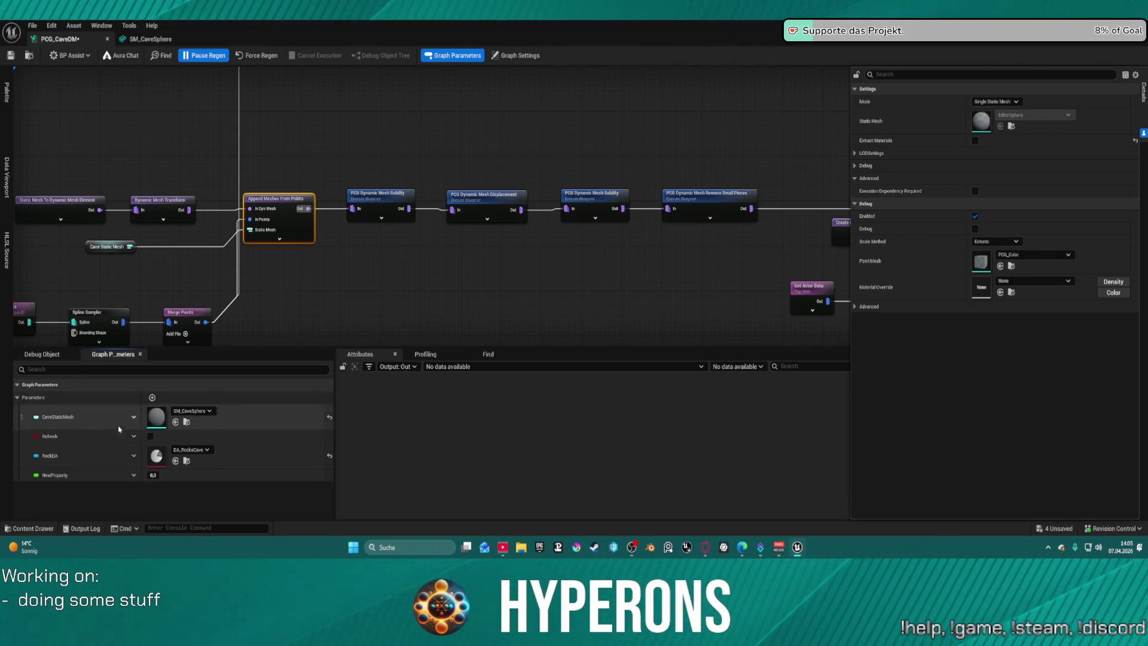
{"action": "left_click", "coordinate": [134, 475]}
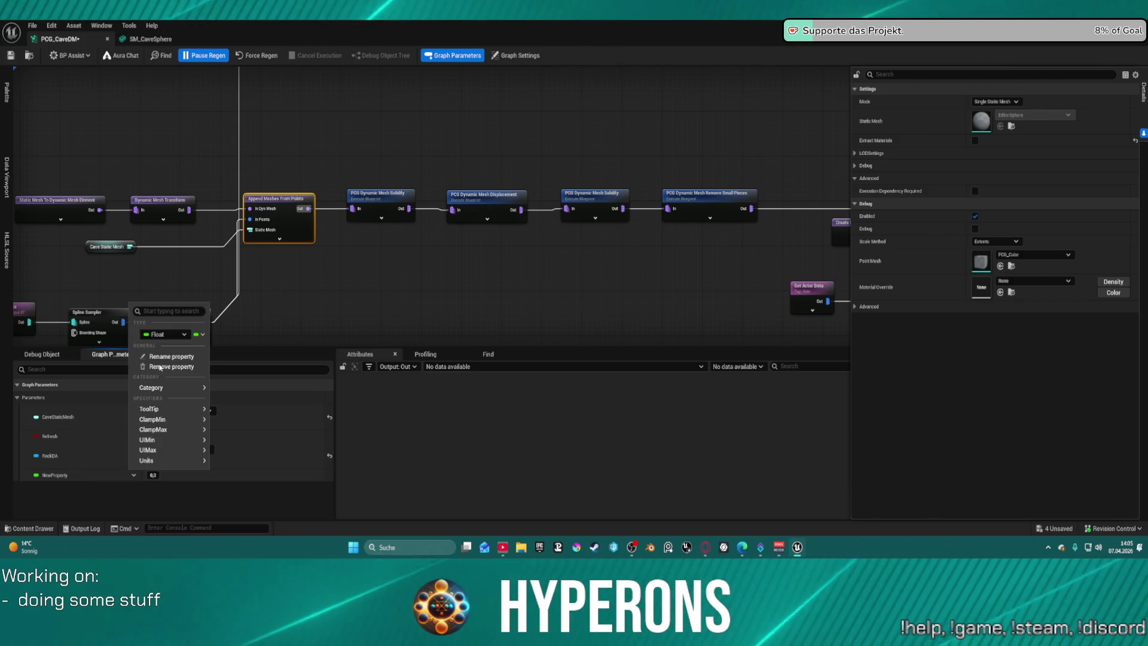
{"action": "left_click", "coordinate": [184, 335]}
{"action": "type", "text": "stat"}
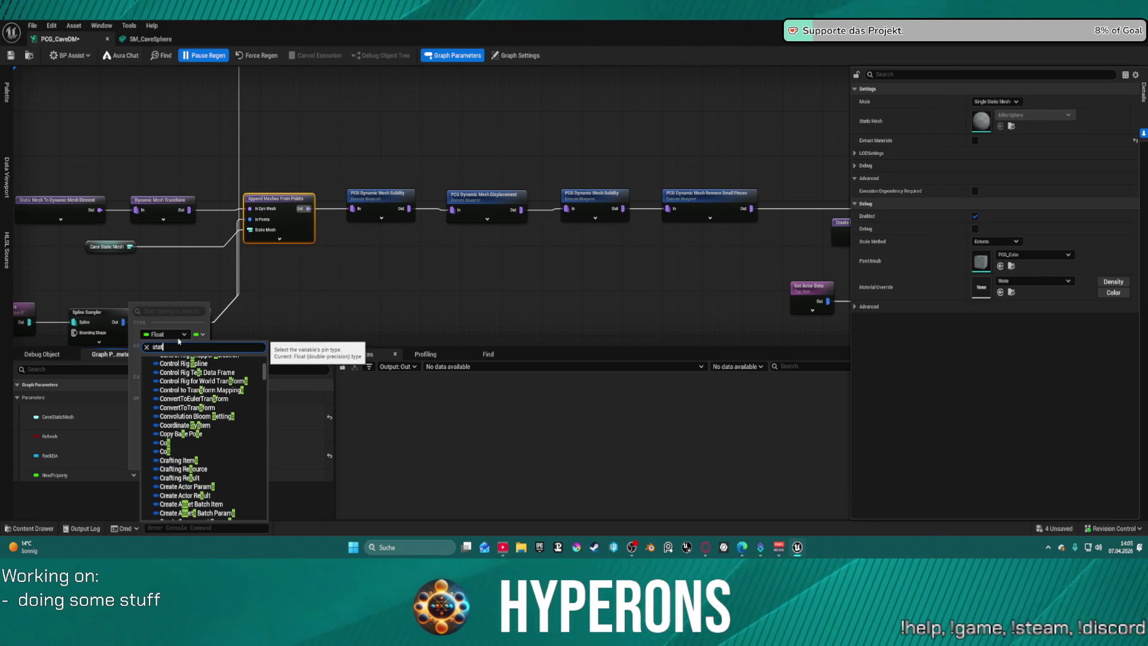
{"action": "type", "text": "ic mesh"}
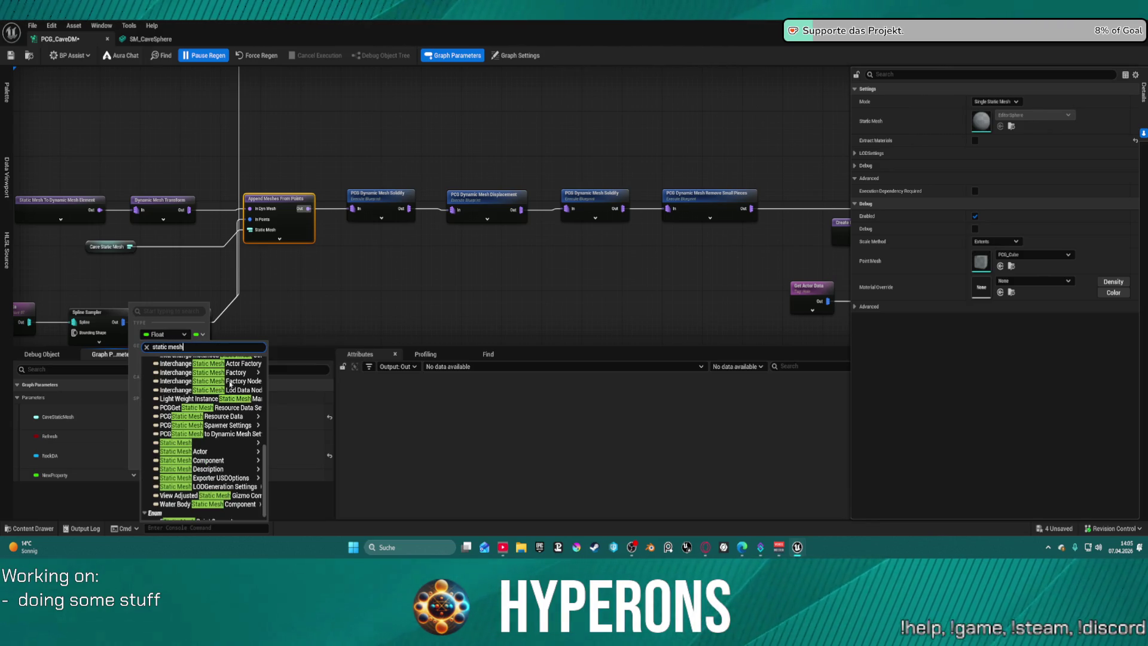
{"action": "mouse_move", "coordinate": [251, 443]}
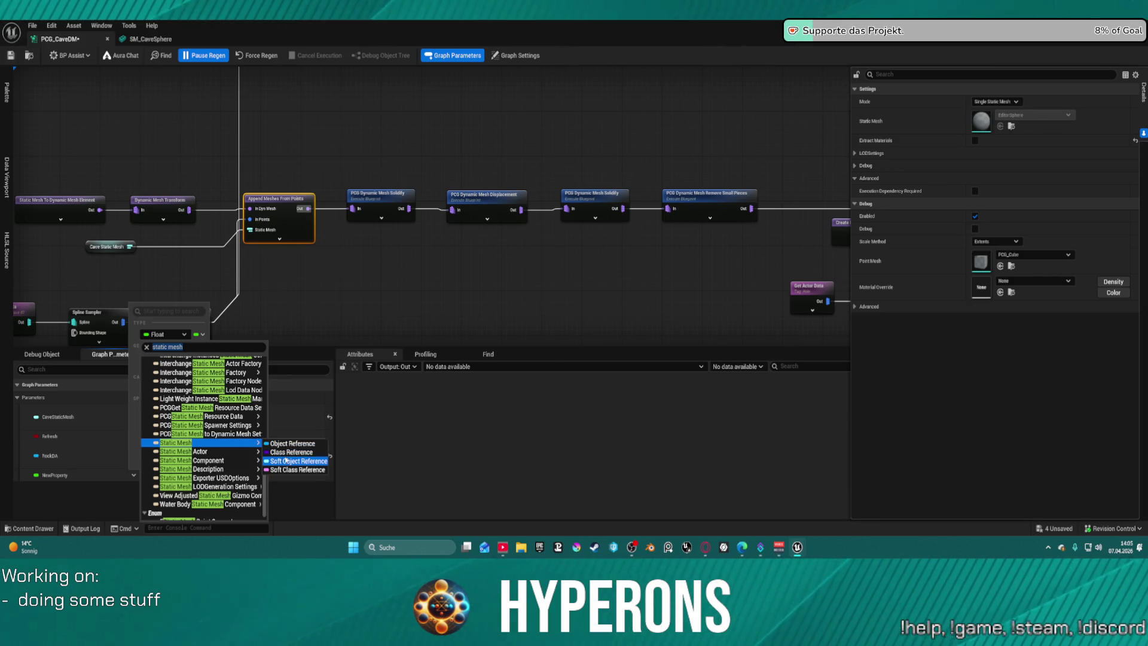
{"action": "left_click", "coordinate": [285, 461]}
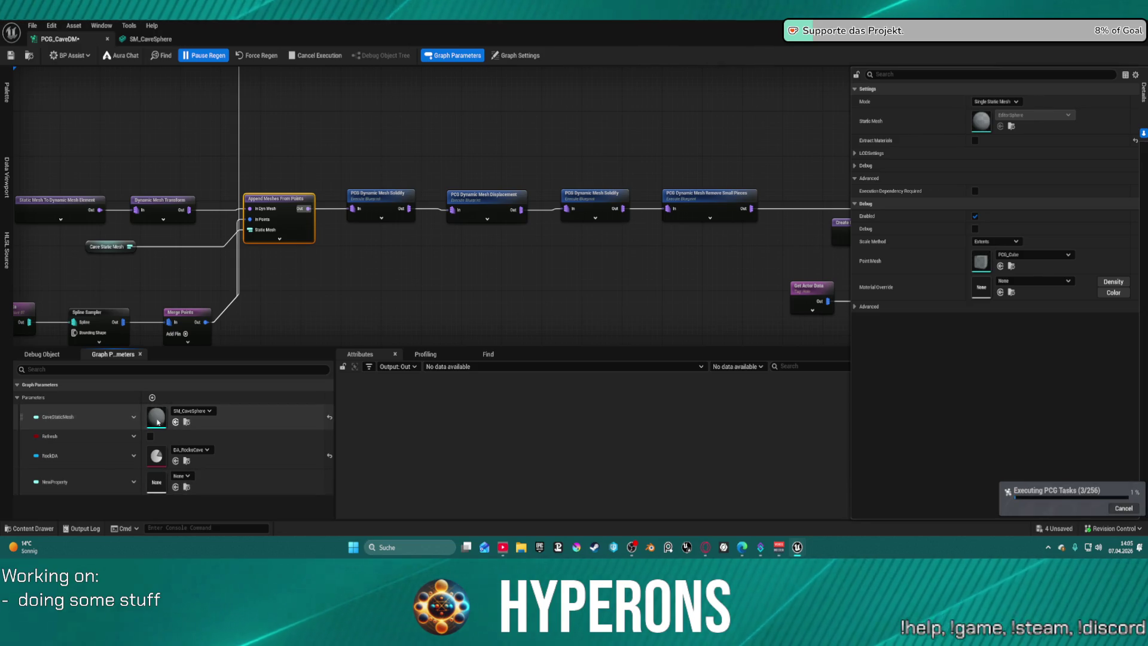
Save, then assign the selected SM_CaveSphere_outside asset to NewProperty.
{"action": "left_click", "coordinate": [184, 476]}
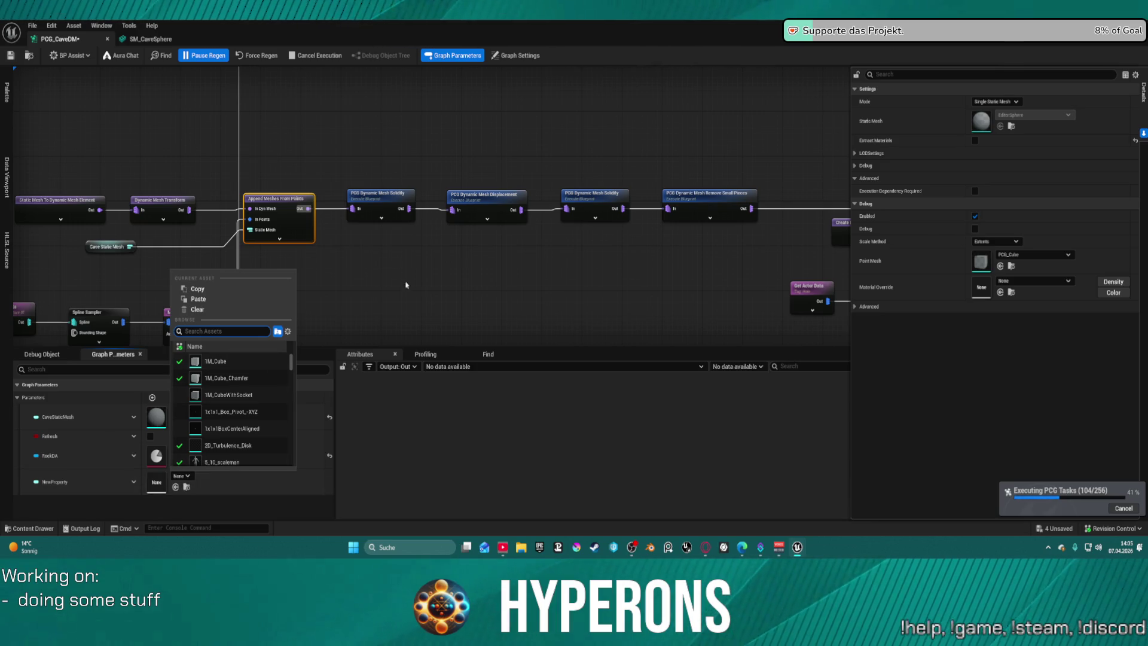
{"action": "left_click", "coordinate": [345, 221]}
{"action": "key", "text": "ctrl+s"}
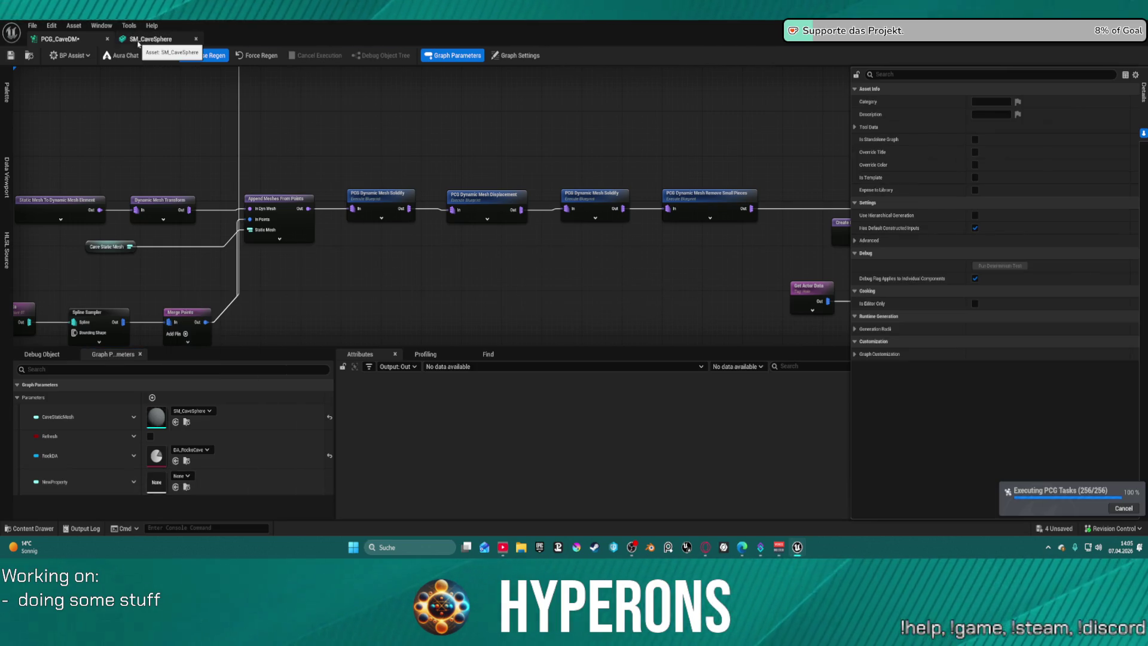
{"action": "left_click", "coordinate": [138, 40]}
{"action": "left_click", "coordinate": [31, 56]}
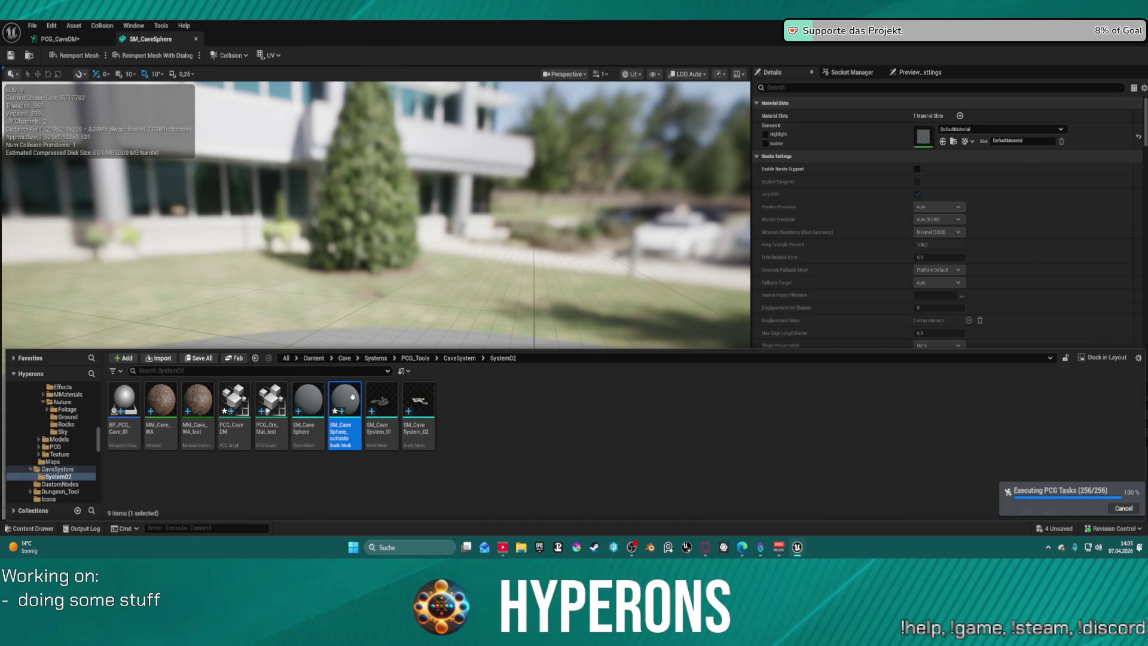
{"action": "left_click", "coordinate": [65, 39]}
{"action": "left_click", "coordinate": [175, 486]}
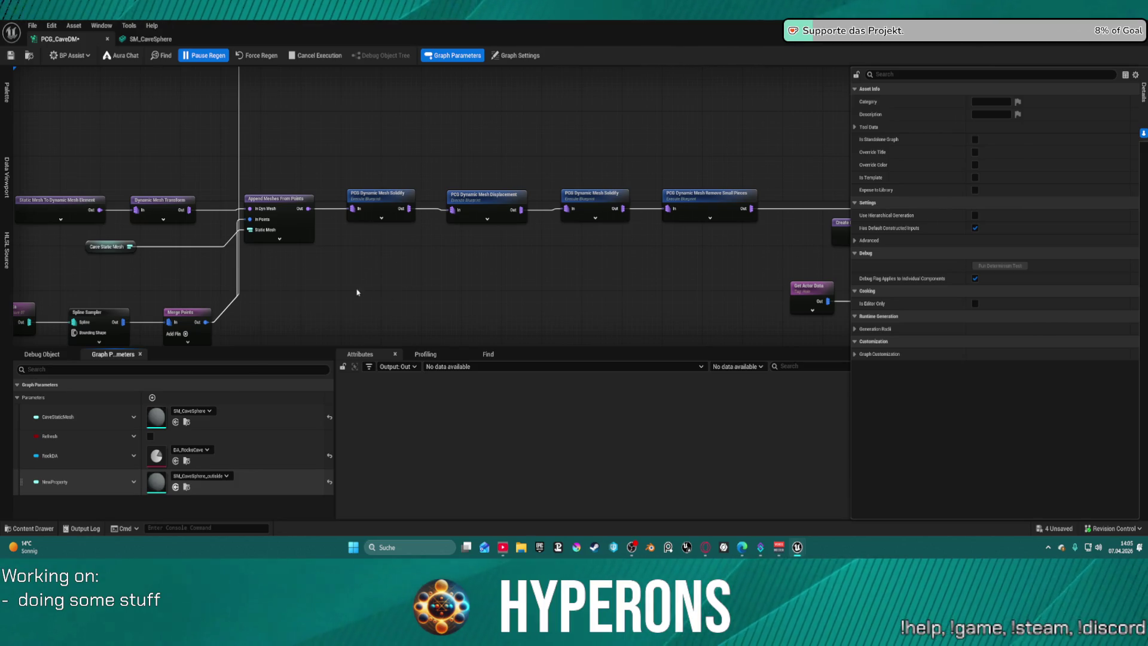
{"action": "mouse_move", "coordinate": [565, 105]}
{"action": "left_mouse_down"}
{"action": "mouse_move", "coordinate": [544, 156]}
{"action": "mouse_move", "coordinate": [514, 120]}
{"action": "mouse_move", "coordinate": [551, 169]}
{"action": "mouse_move", "coordinate": [768, 151]}
{"action": "mouse_move", "coordinate": [747, 36]}
{"action": "mouse_move", "coordinate": [767, 104]}
{"action": "left_mouse_up"}
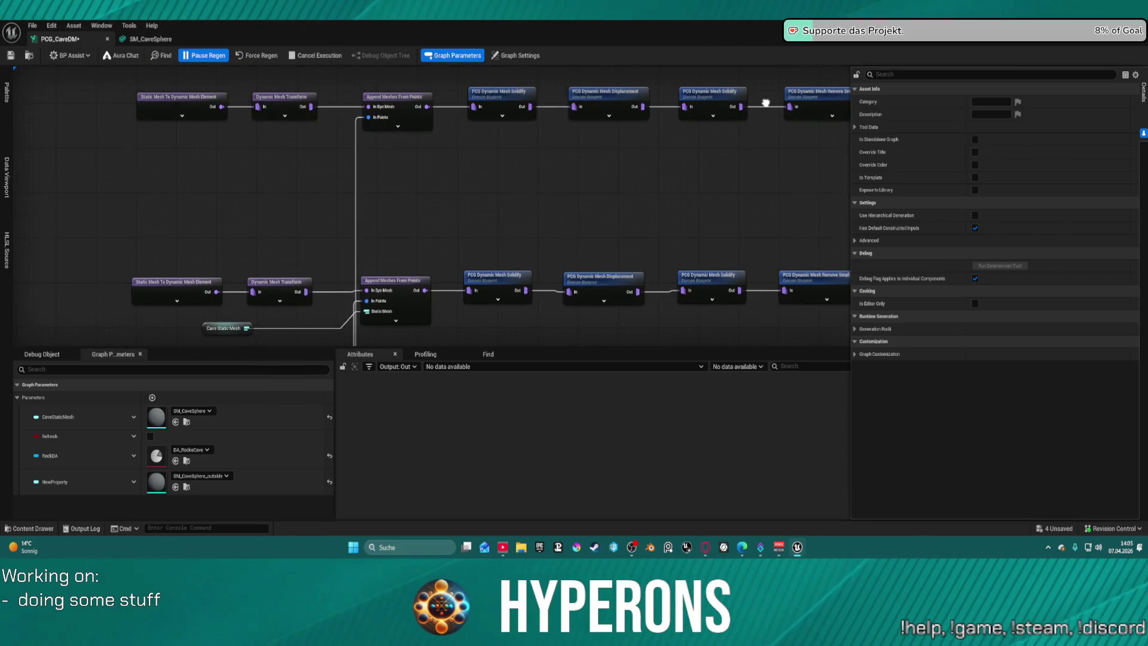
Wire a NewProperty getter into the upper Append Meshes From Points Static Mesh pin, then save.
{"action": "key", "text": "ctrl+s"}
{"action": "left_click", "coordinate": [401, 129]}
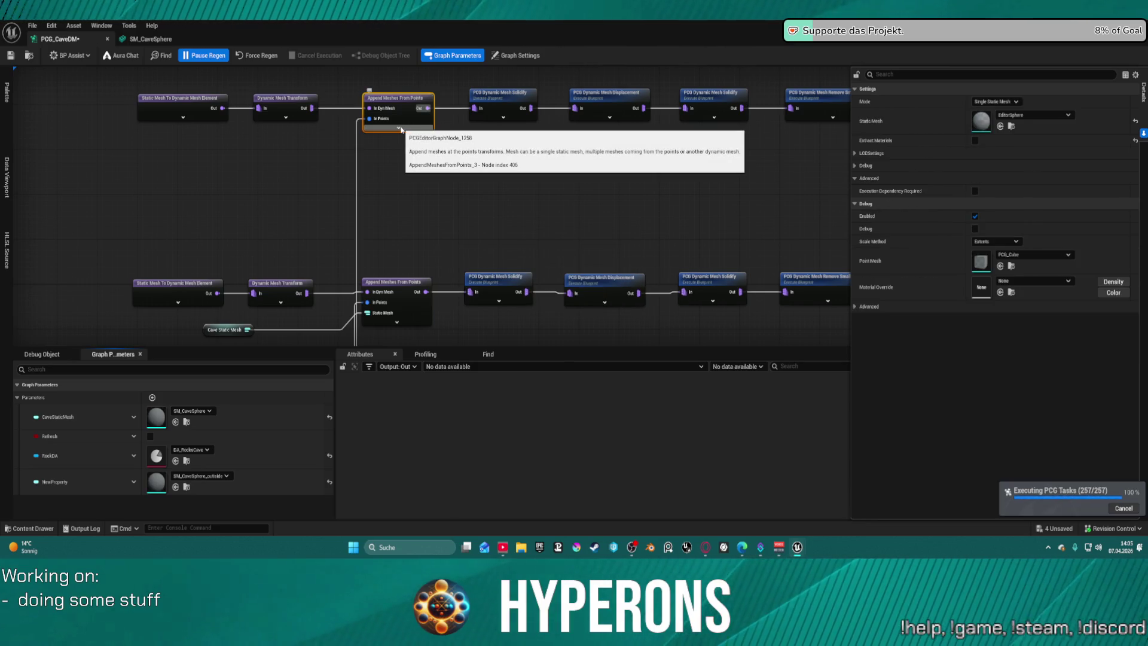
{"action": "left_click", "coordinate": [400, 128]}
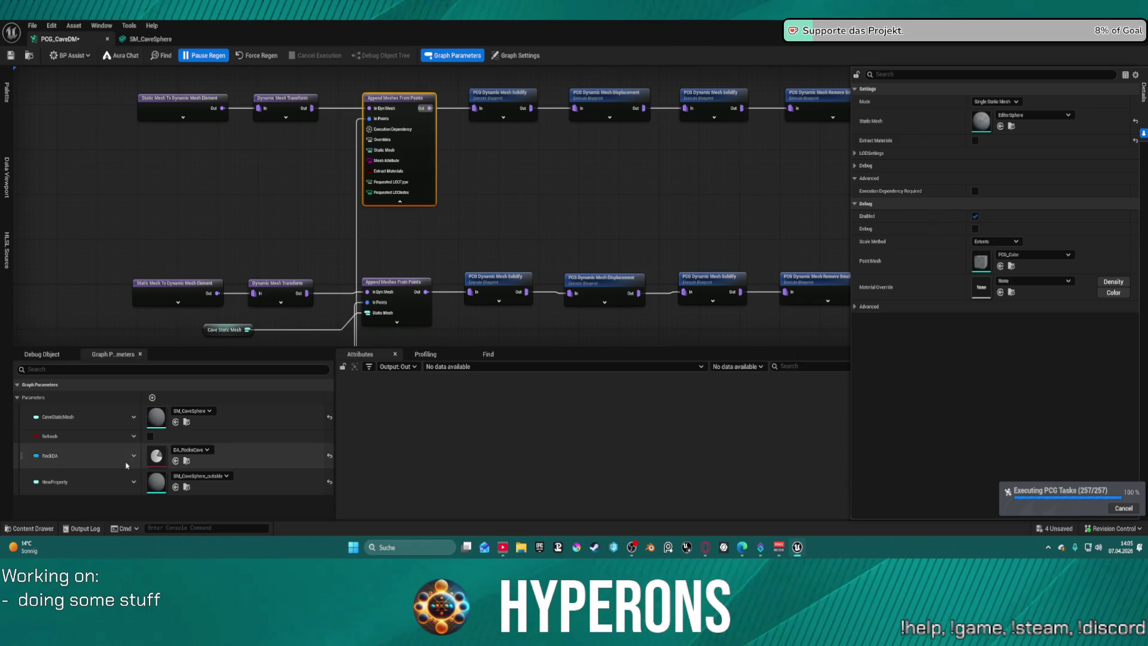
{"action": "left_click", "coordinate": [50, 494]}
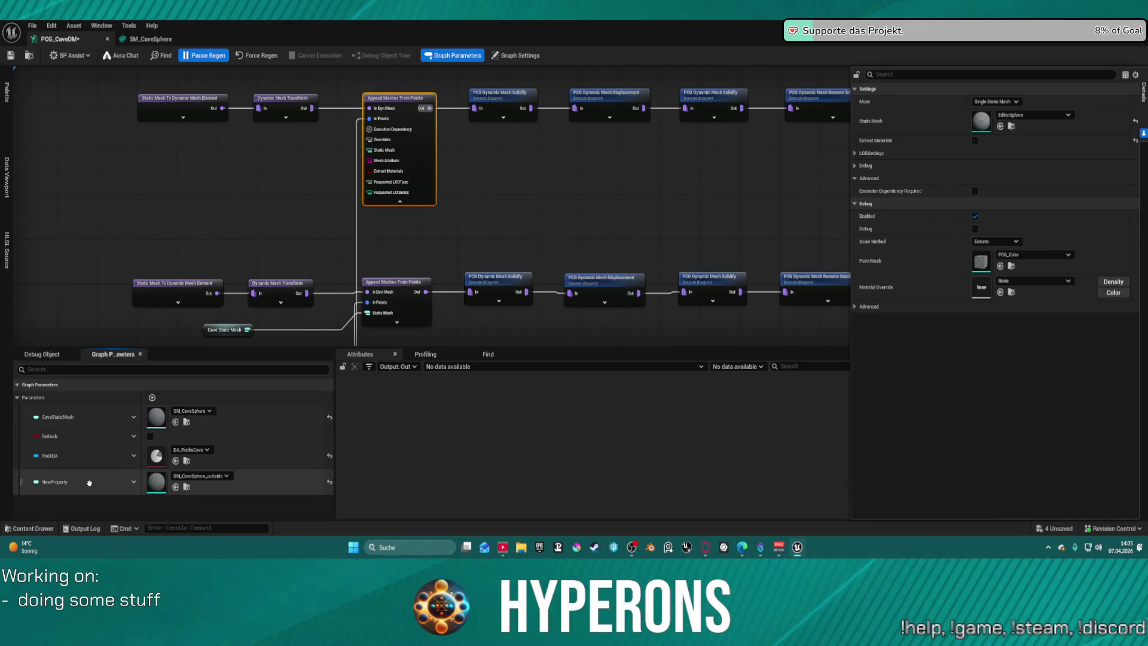
{"action": "key", "text": "ctrl+v"}
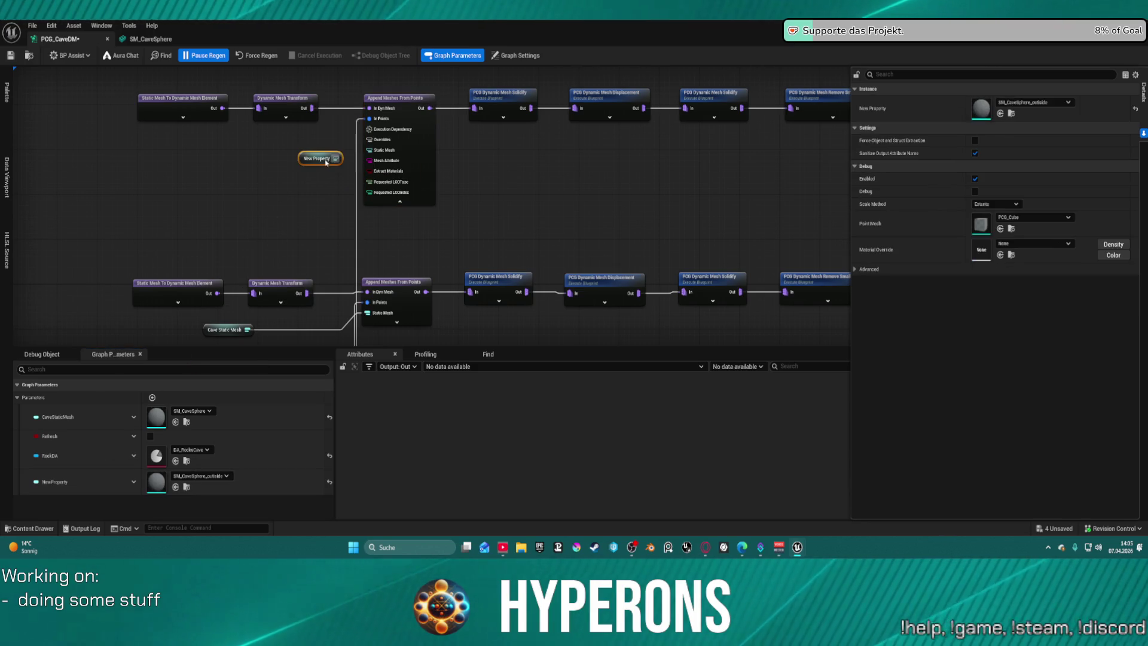
{"action": "mouse_move", "coordinate": [337, 159]}
{"action": "left_mouse_down"}
{"action": "mouse_move", "coordinate": [382, 157]}
{"action": "mouse_move", "coordinate": [372, 154]}
{"action": "left_mouse_up"}
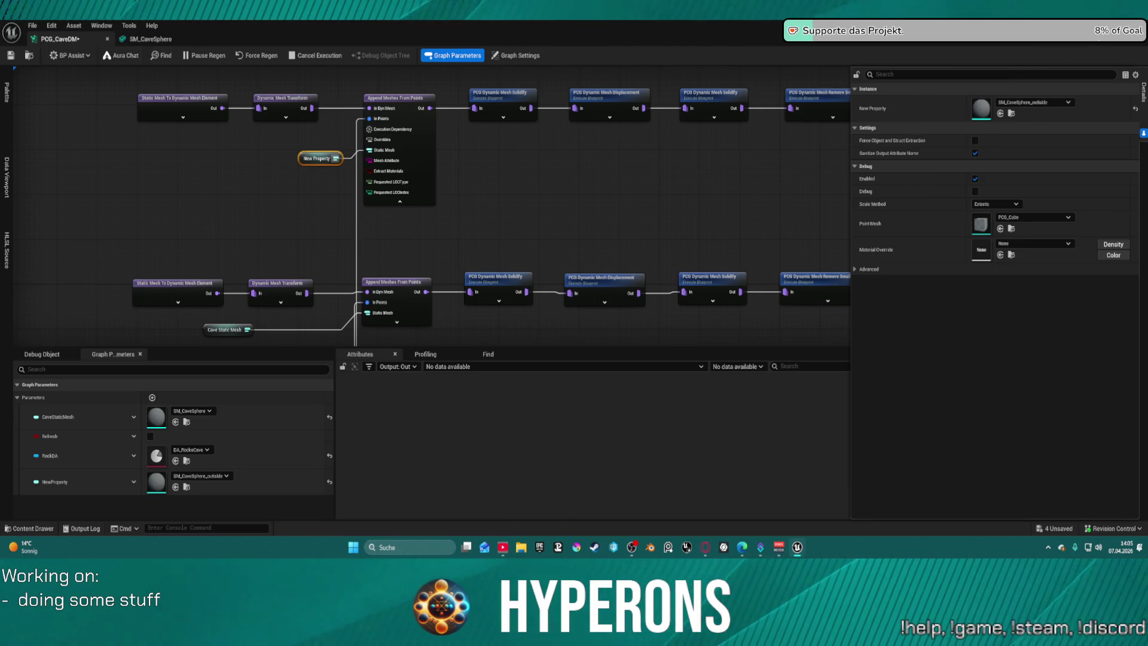
{"action": "key", "text": "ctrl+s"}
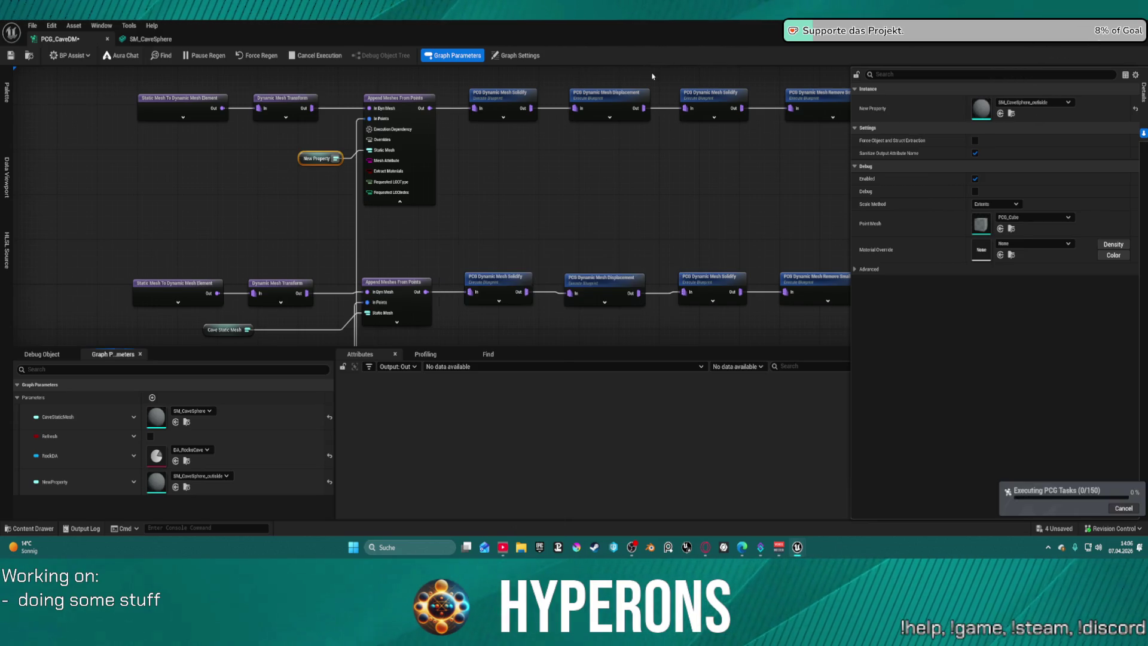
Fly the level viewport over the terrain and through the cave toward Sphere2.
{"action": "key", "text": "alt+Tab"}
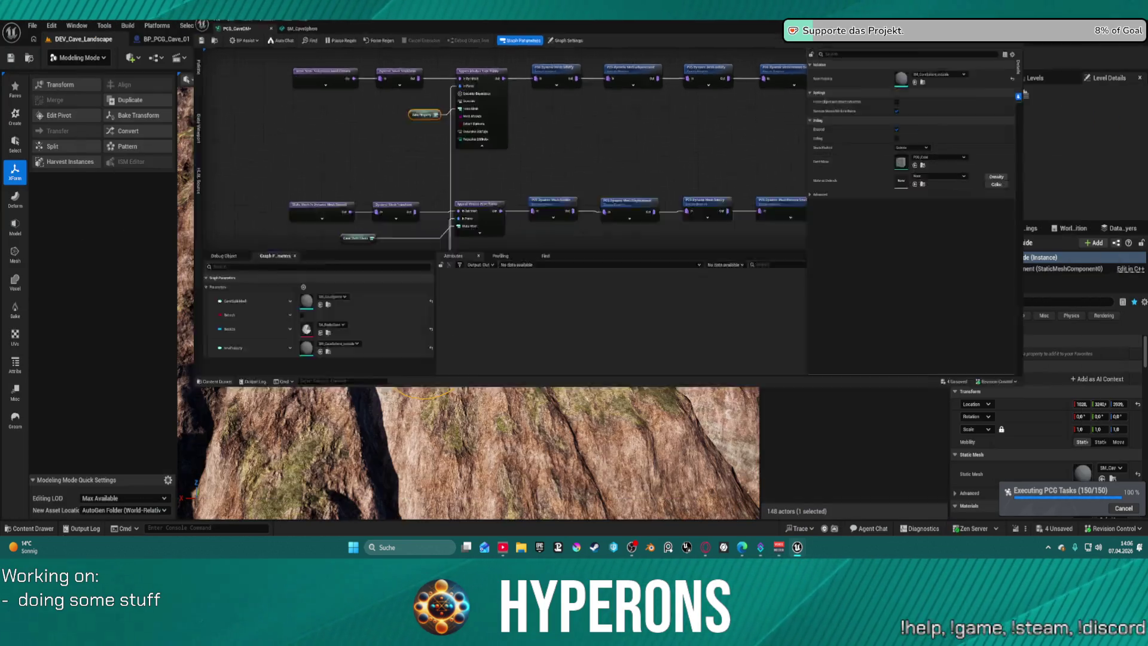
{"action": "key", "text": "w"}
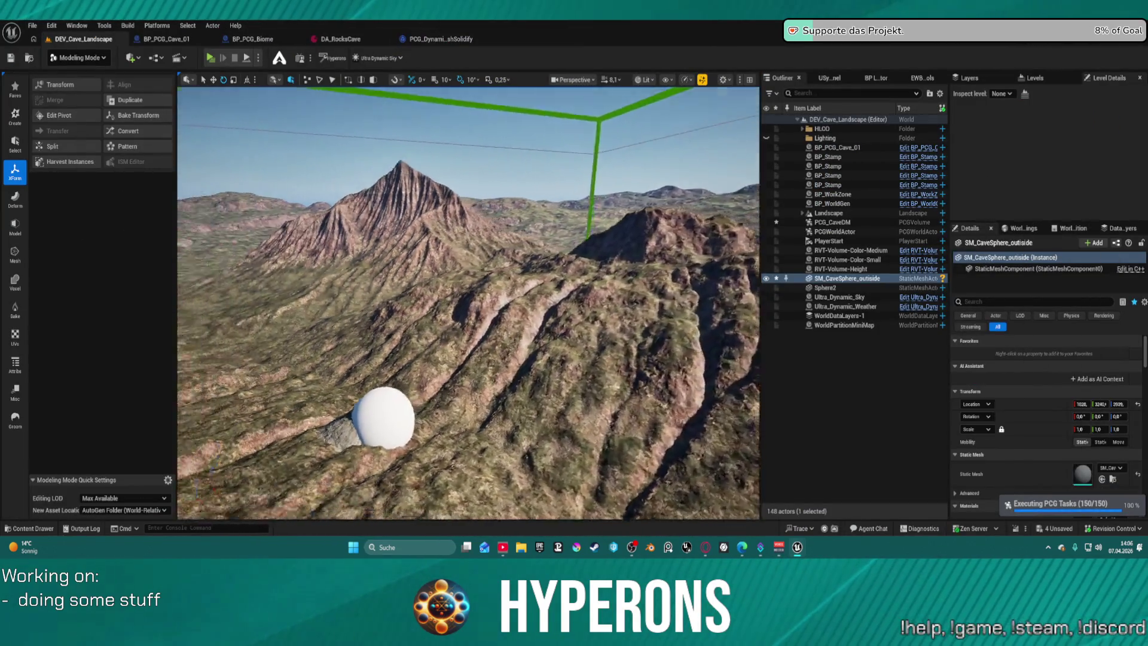
{"action": "key", "text": "w"}
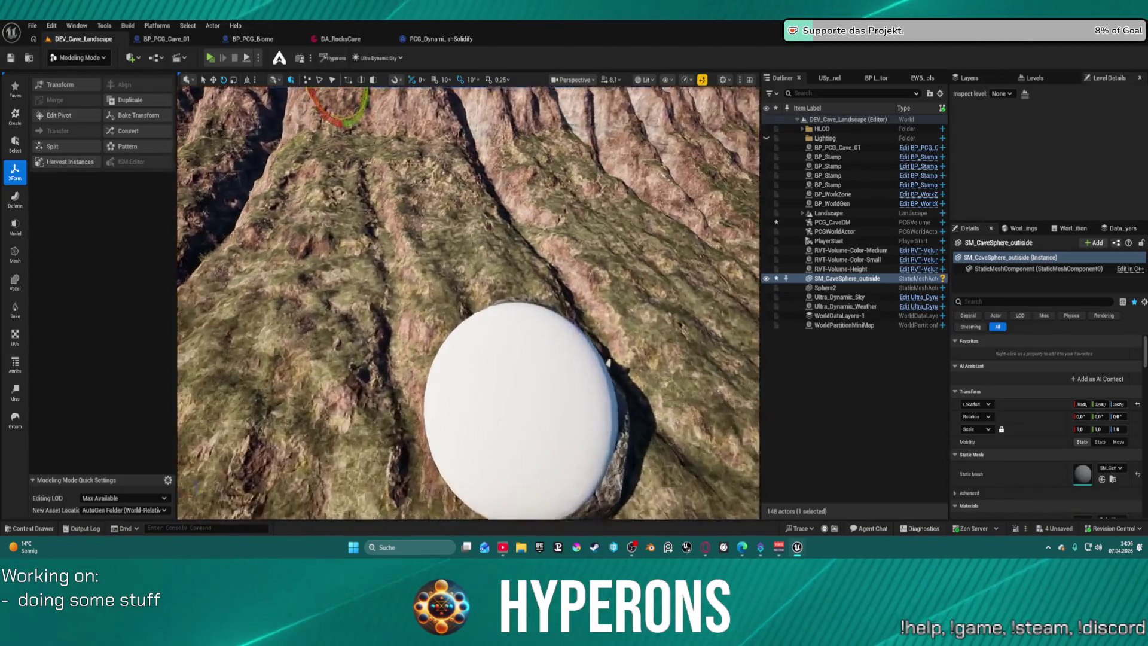
{"action": "key", "text": "w"}
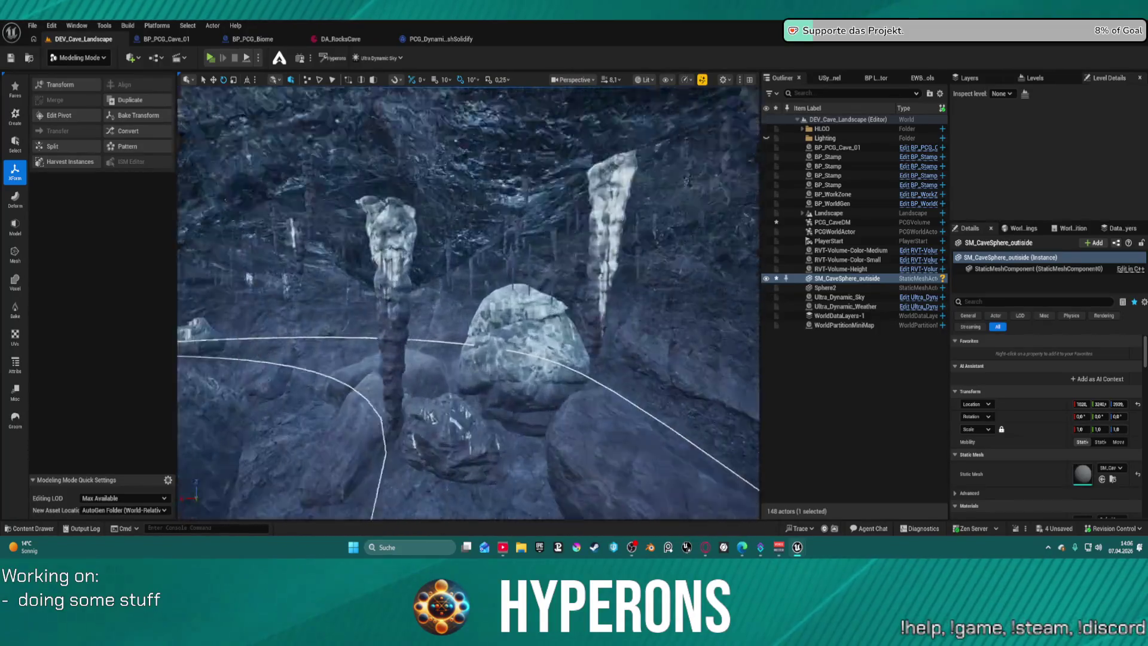
{"action": "key", "text": "w"}
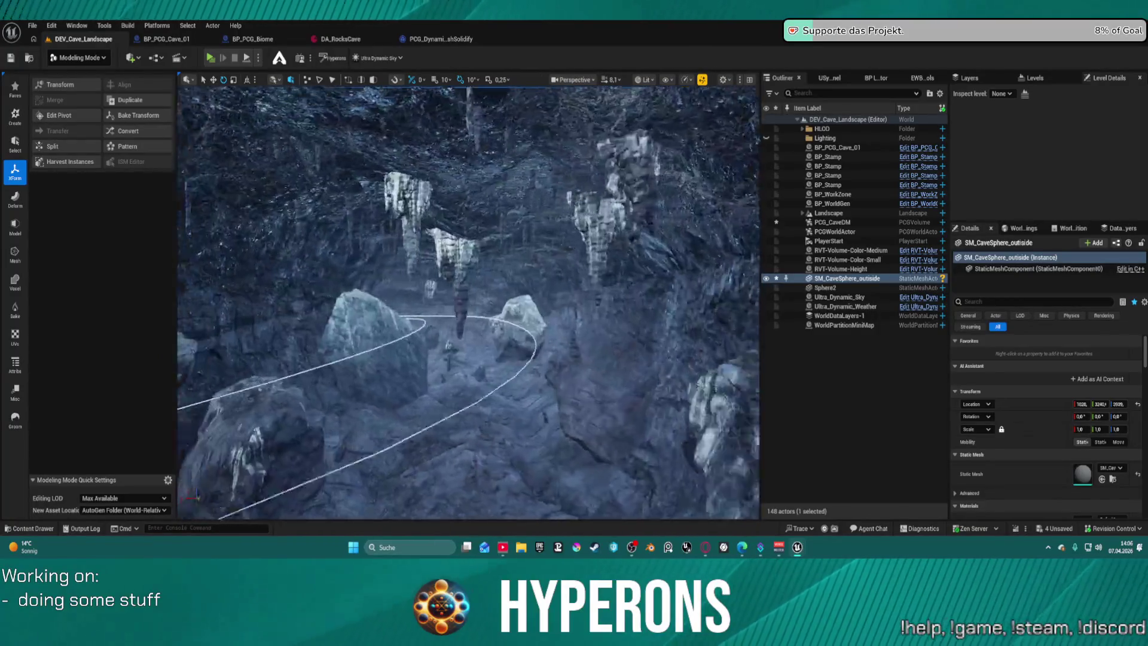
{"action": "key", "text": "f"}
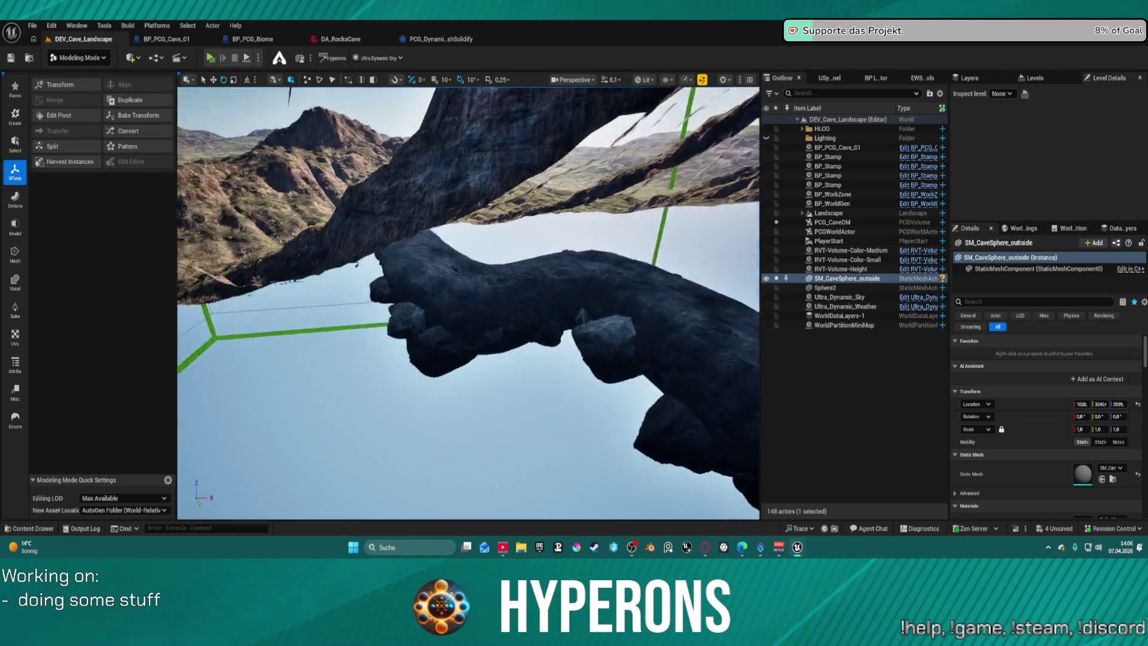
{"action": "key", "text": "w"}
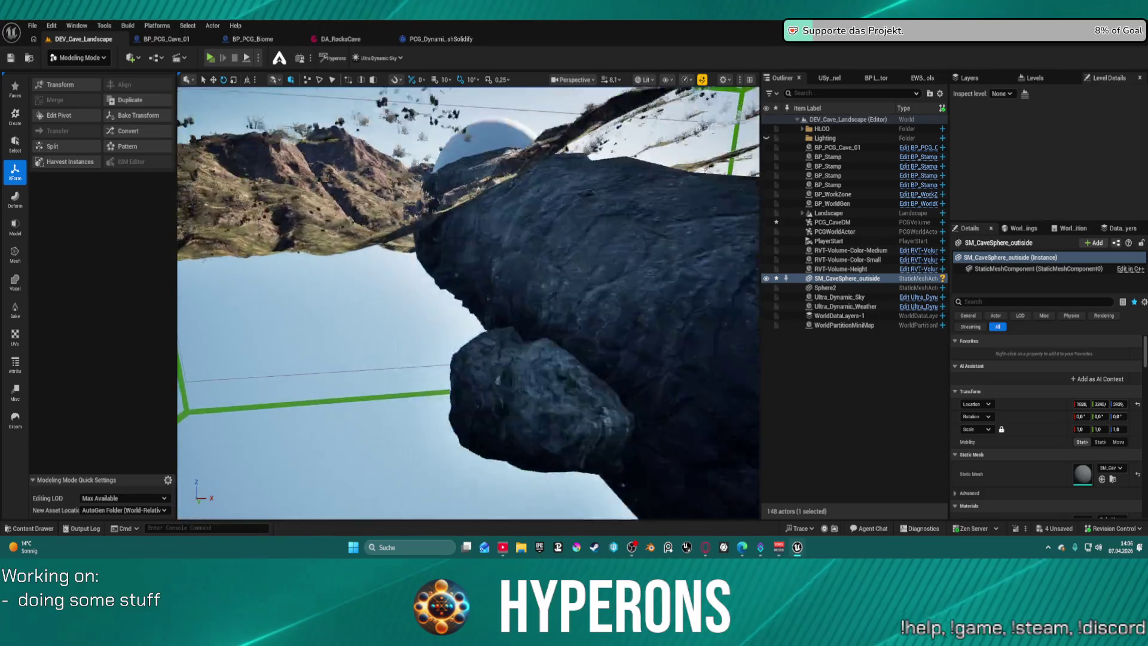
{"action": "key", "text": "f"}
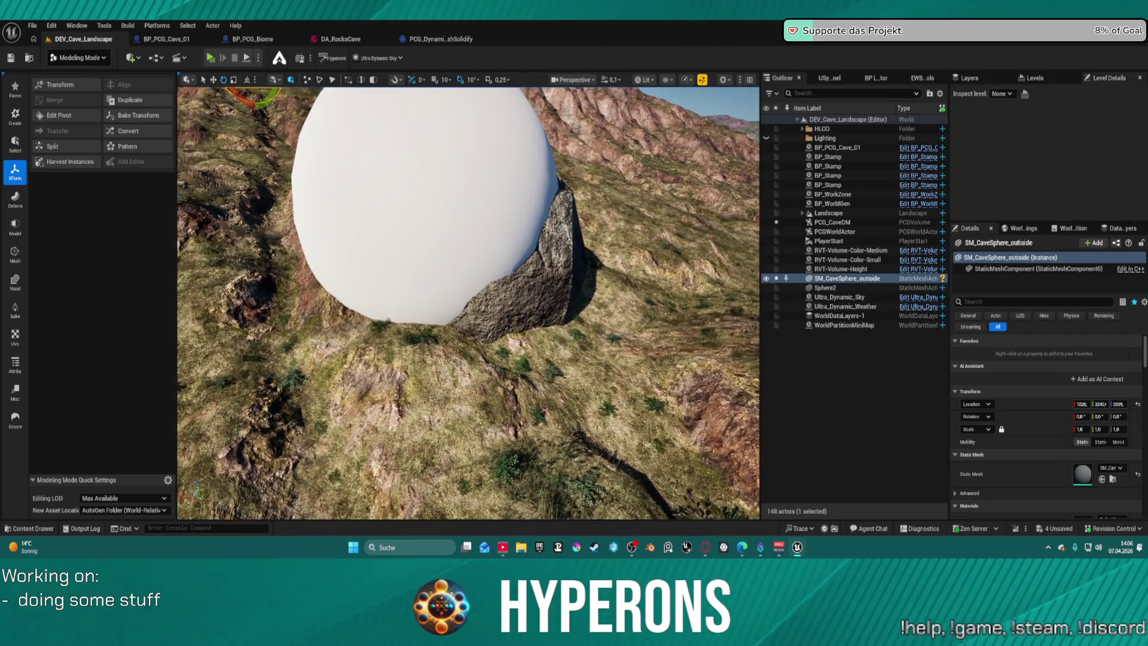
Select Sphere2, orbit lower around it, and save the level.
{"action": "left_click", "coordinate": [412, 192]}
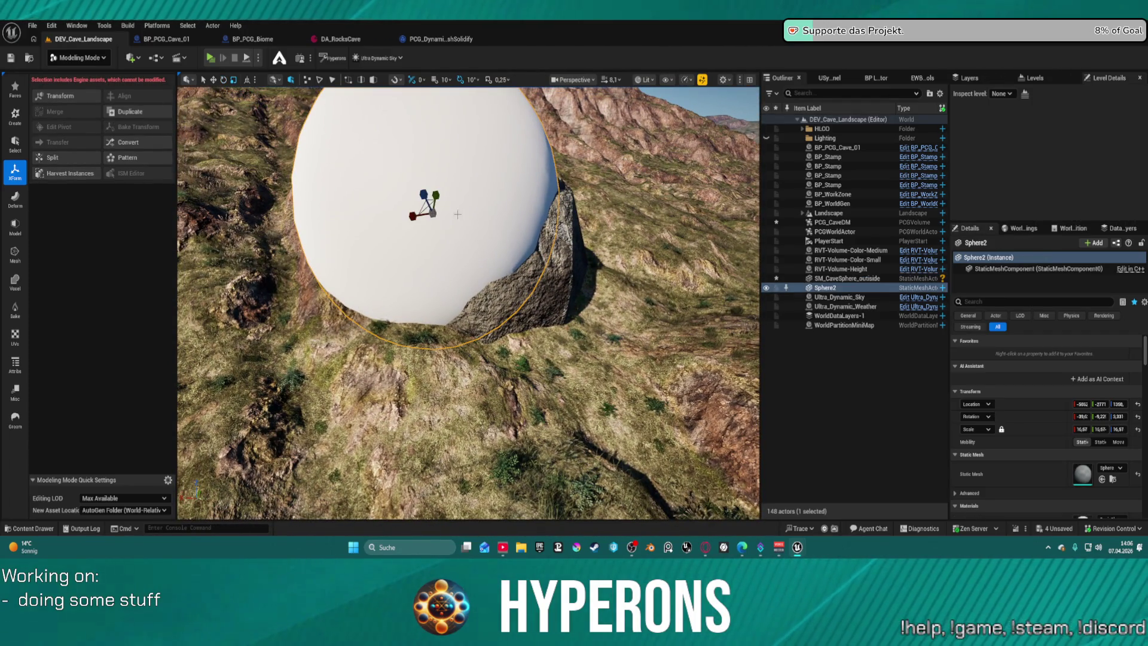
{"action": "mouse_move", "coordinate": [440, 179]}
{"action": "left_mouse_down"}
{"action": "mouse_move", "coordinate": [440, 215]}
{"action": "mouse_move", "coordinate": [657, 433]}
{"action": "left_mouse_up"}
{"action": "right_click", "coordinate": [442, 215]}
{"action": "key", "text": "Escape"}
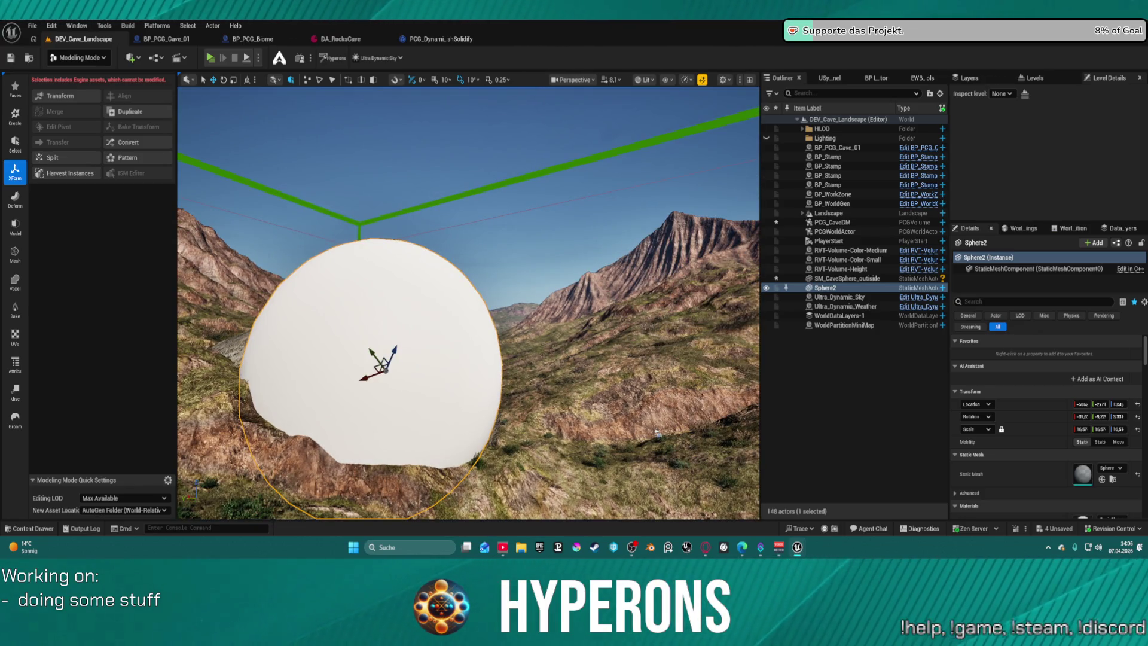
{"action": "key", "text": "ctrl+s"}
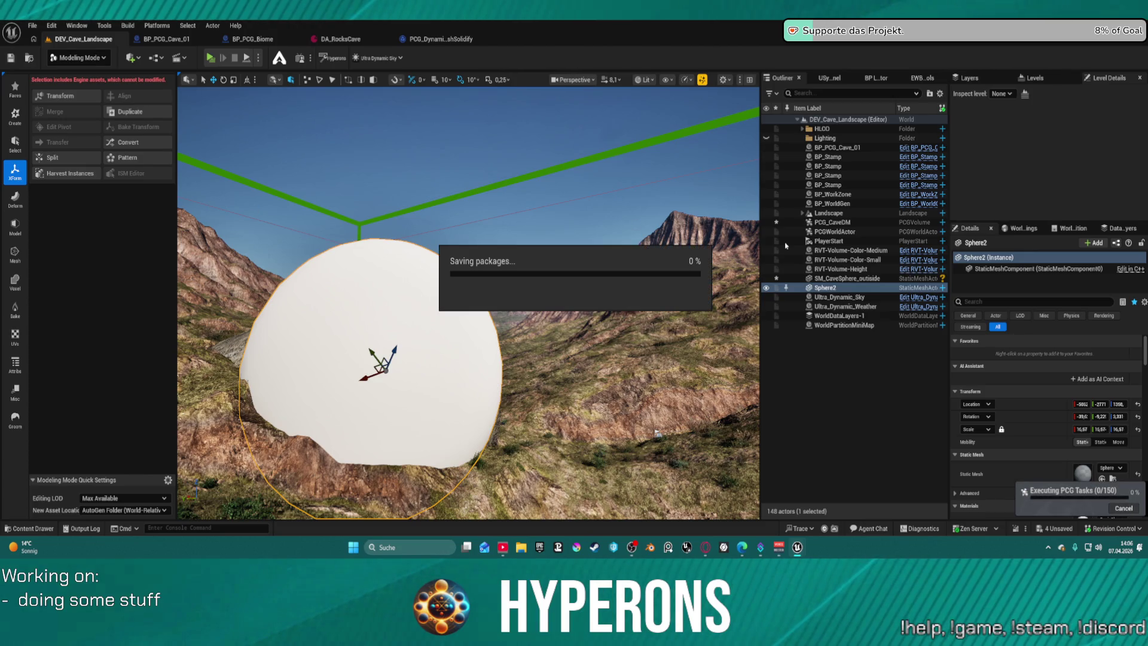
In Selection Mode, drag Sphere2 up and to the right, then save.
{"action": "left_click", "coordinate": [82, 57]}
{"action": "left_click", "coordinate": [78, 90]}
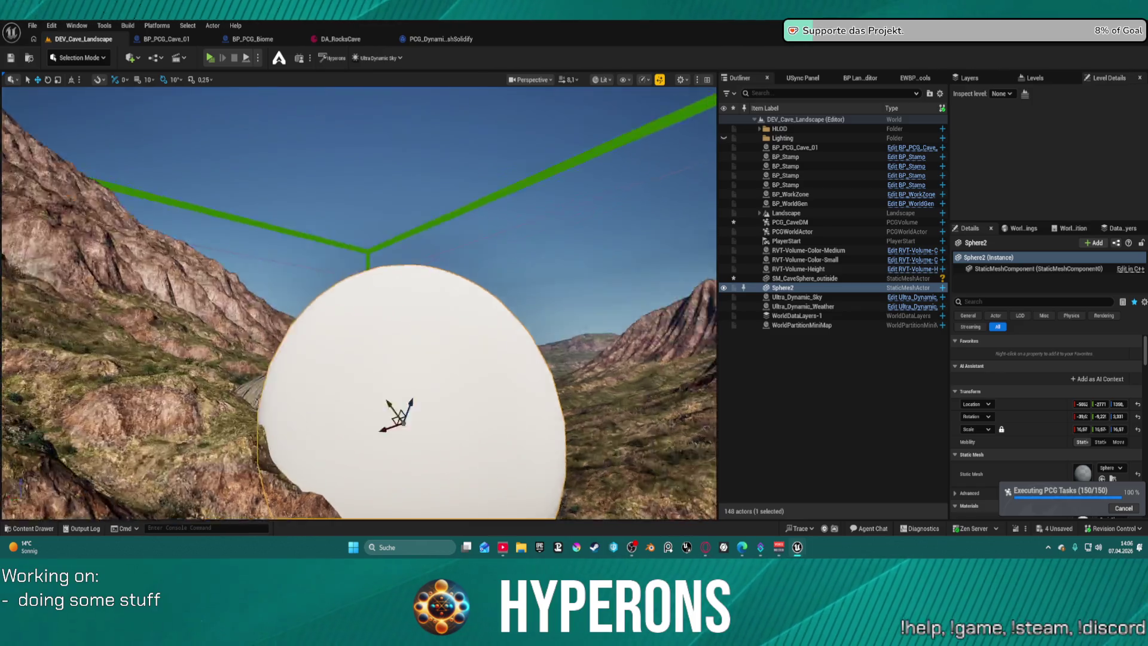
{"action": "left_click_drag", "start_coordinate": [359, 299], "coordinate": [418, 295]}
{"action": "left_click_drag", "start_coordinate": [221, 359], "coordinate": [286, 355]}
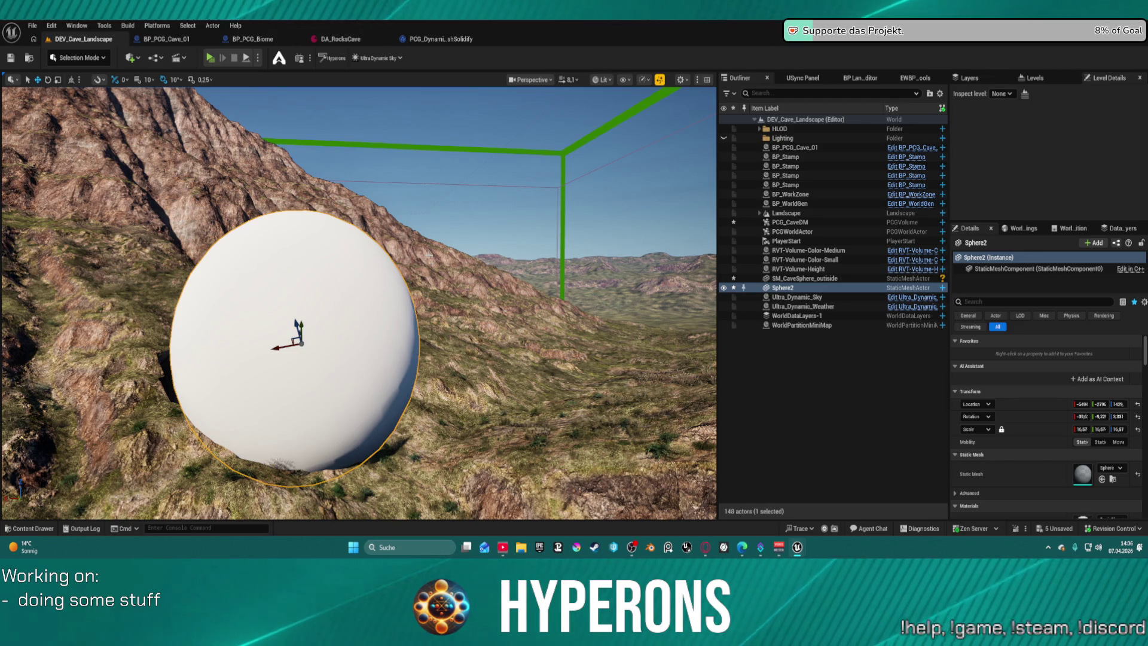
{"action": "key", "text": "ctrl+s"}
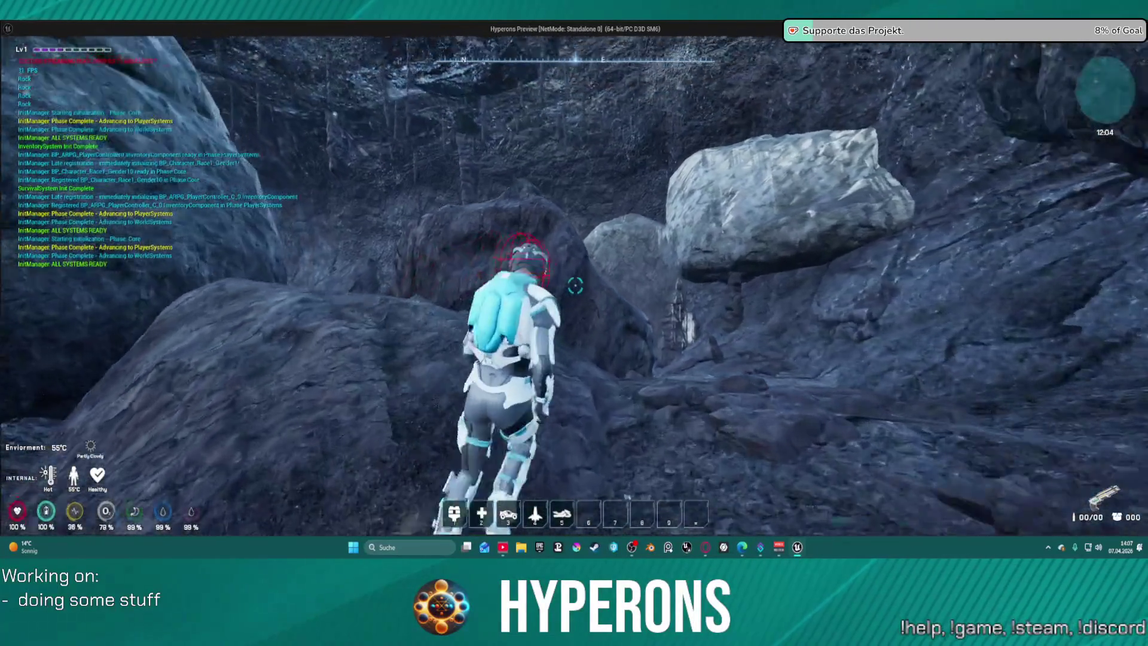
Walk the character past the boulder toward the cave opening, then exit the preview.
{"action": "key", "text": "w"}
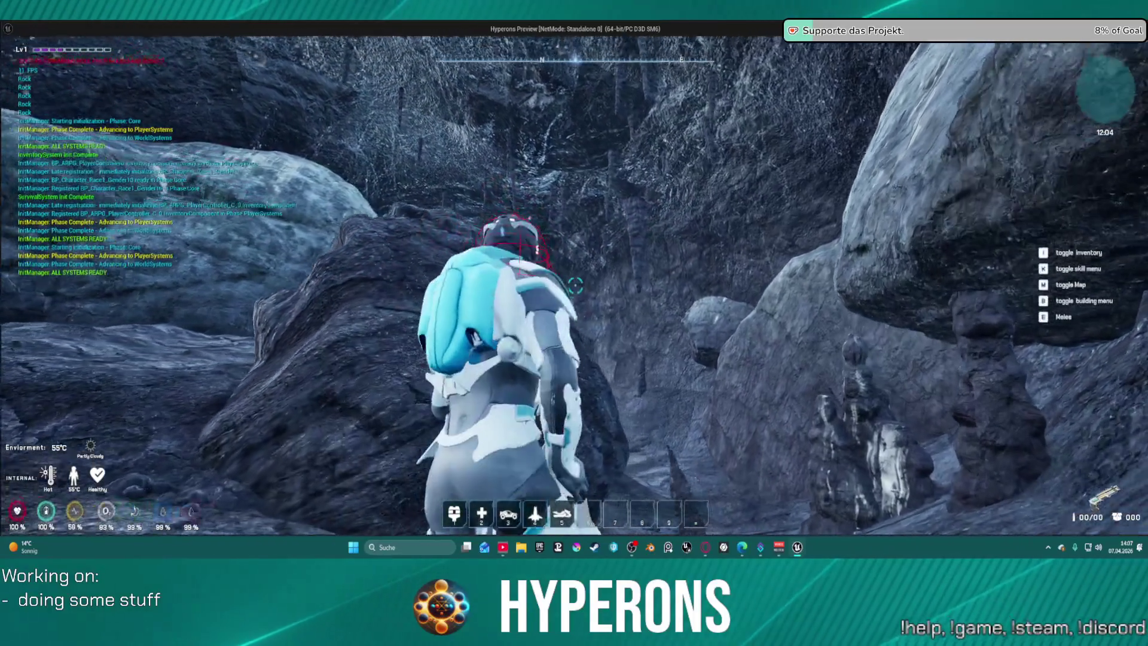
{"action": "key", "text": "w"}
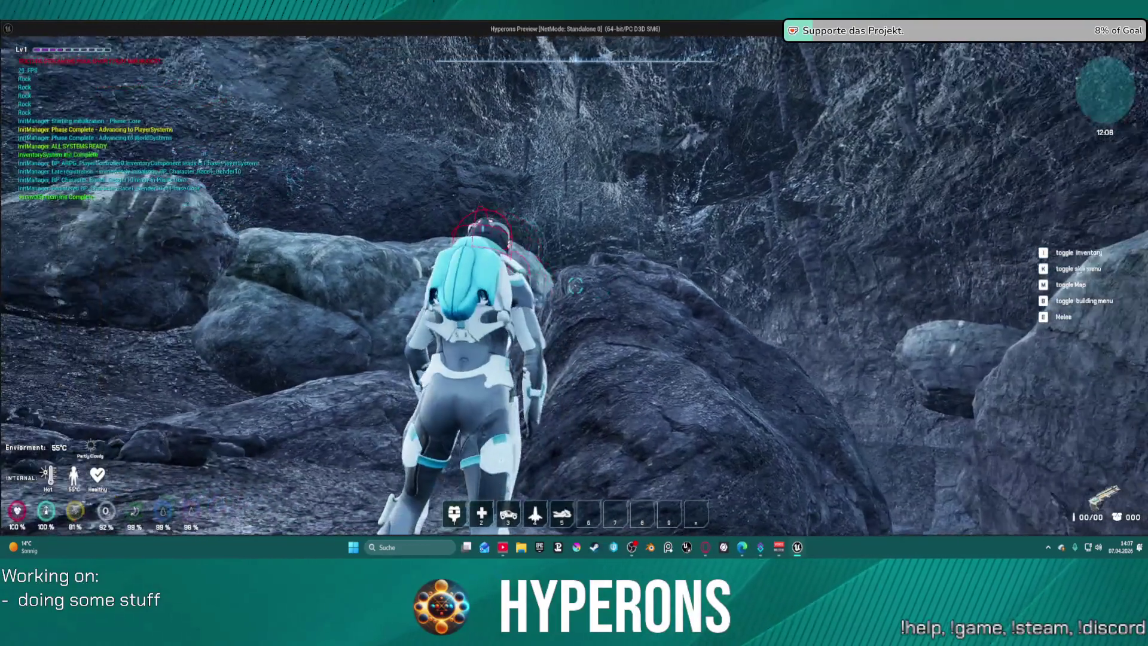
{"action": "key", "text": "Escape"}
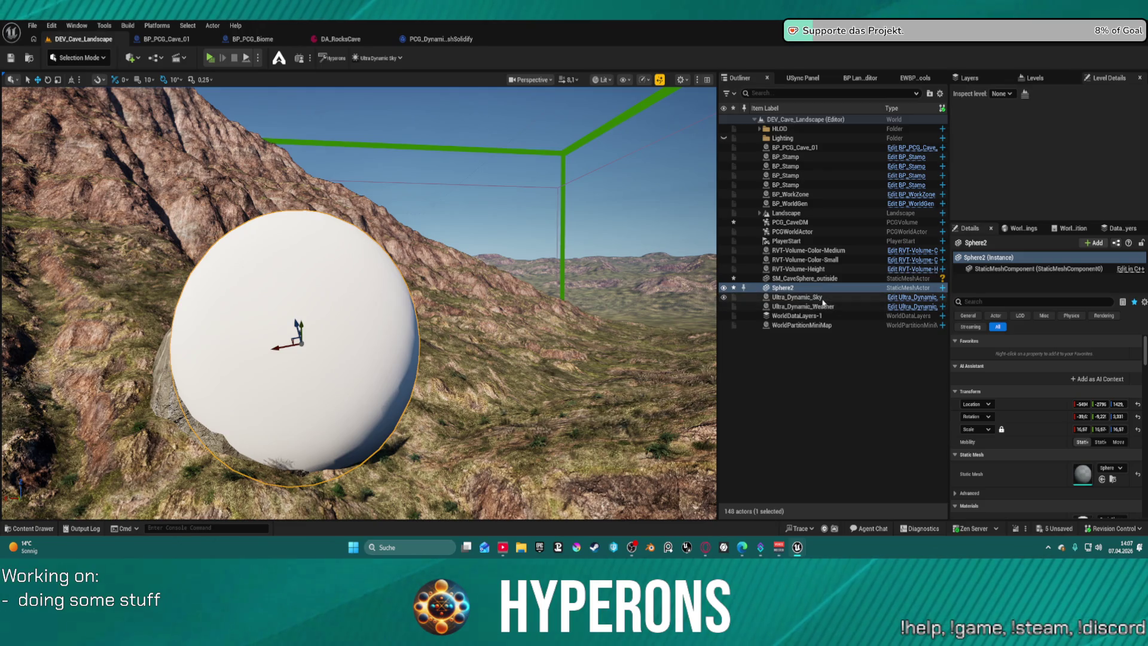
Select Ultra_Dynamic_Sky, filter its Details for 'over all', and jump to the cave rocks.
{"action": "left_click", "coordinate": [854, 297]}
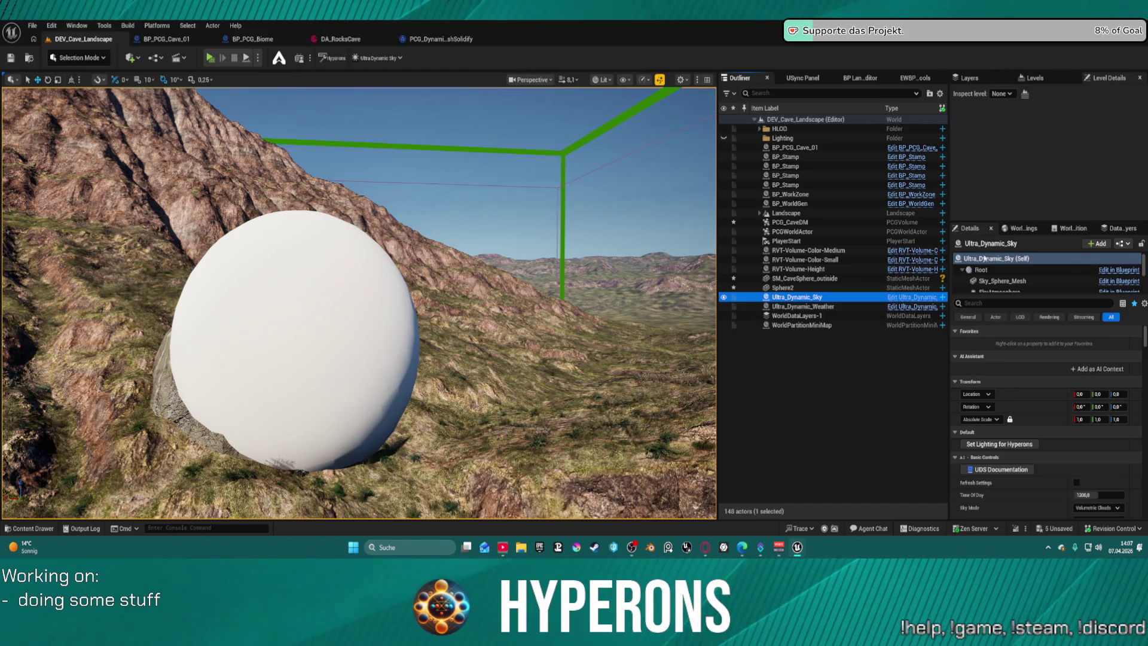
{"action": "scroll", "coordinate": [1010, 286], "scroll_direction": "down", "scroll_amount": 3}
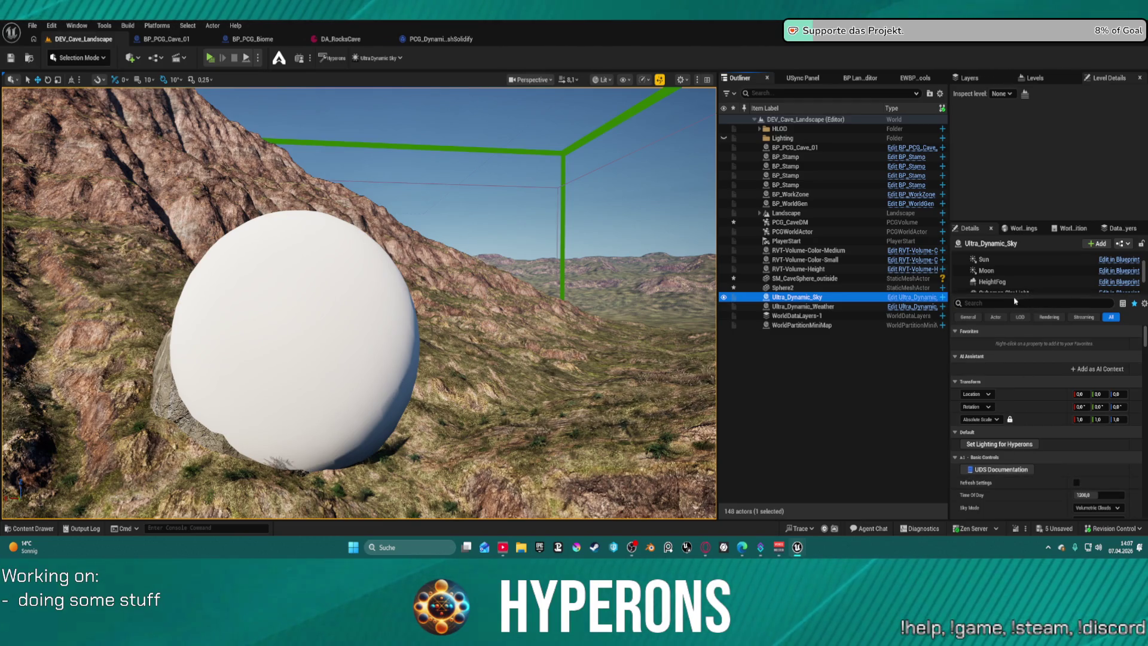
{"action": "scroll", "coordinate": [1008, 269], "scroll_direction": "down", "scroll_amount": 2}
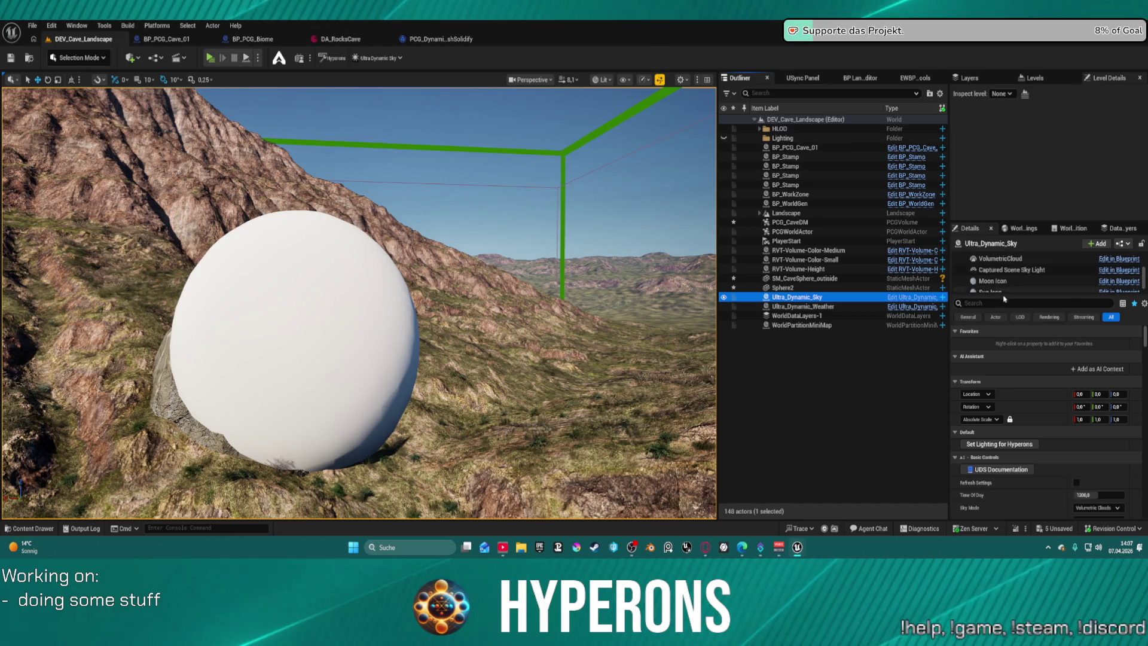
{"action": "left_click", "coordinate": [989, 303]}
{"action": "type", "text": "over all"}
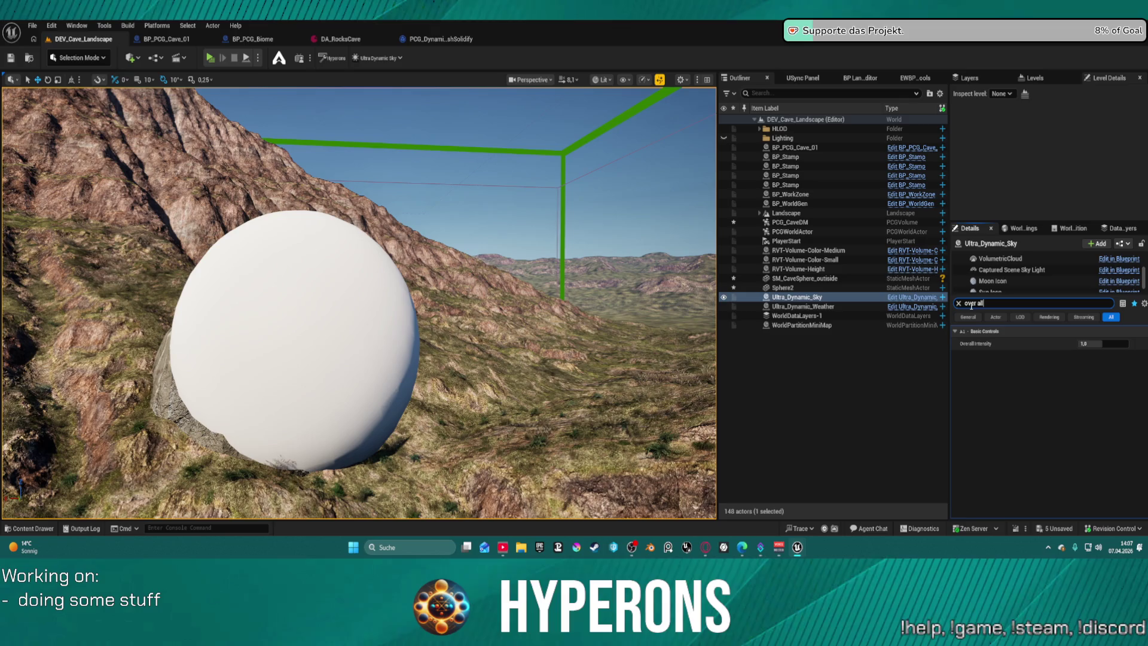
{"action": "left_click_drag", "start_coordinate": [510, 303], "coordinate": [510, 382]}
{"action": "key", "text": "f"}
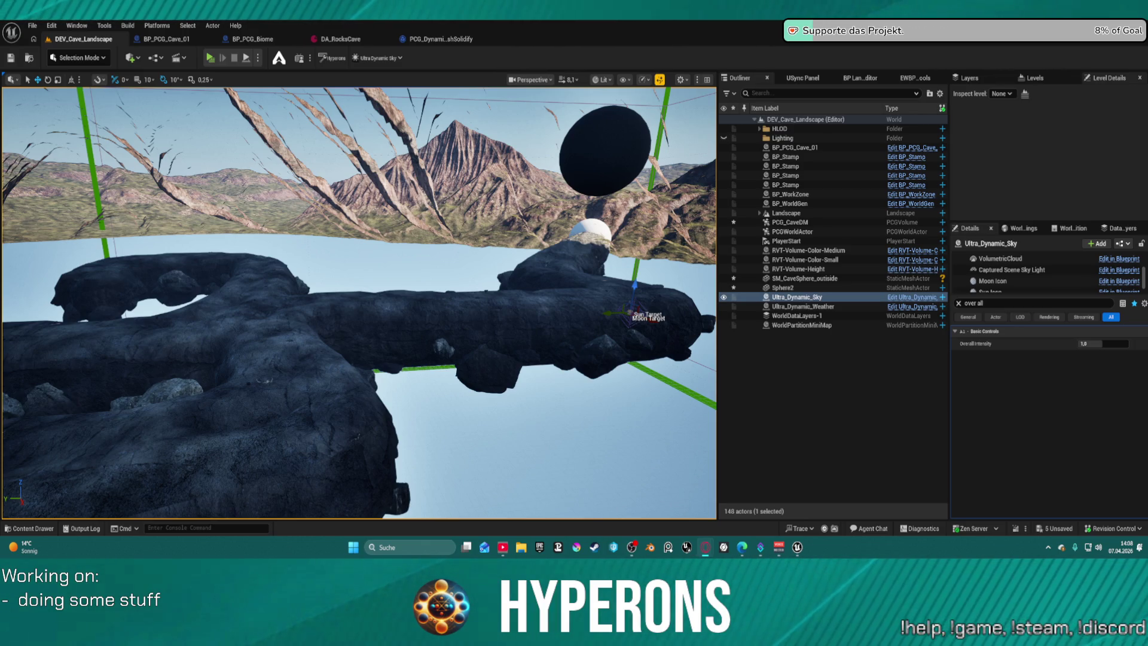
Move the view around the cave's rock walls, then open the Edit menu.
{"action": "mouse_move", "coordinate": [359, 299]}
{"action": "left_mouse_down"}
{"action": "mouse_move", "coordinate": [335, 275]}
{"action": "mouse_move", "coordinate": [335, 227]}
{"action": "mouse_move", "coordinate": [335, 275]}
{"action": "mouse_move", "coordinate": [335, 263]}
{"action": "mouse_move", "coordinate": [335, 275]}
{"action": "mouse_move", "coordinate": [335, 263]}
{"action": "mouse_move", "coordinate": [347, 269]}
{"action": "mouse_move", "coordinate": [323, 251]}
{"action": "left_mouse_up"}
{"action": "scroll", "coordinate": [335, 257], "scroll_direction": "down", "scroll_amount": 2}
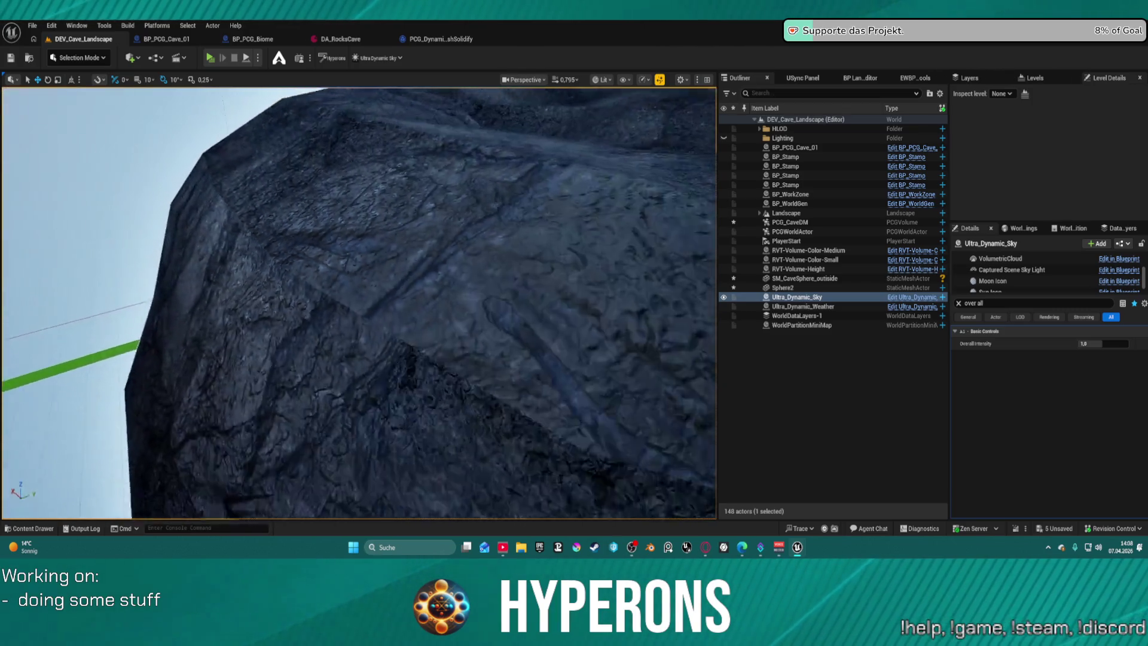
{"action": "left_click_drag", "start_coordinate": [322, 251], "coordinate": [320, 203]}
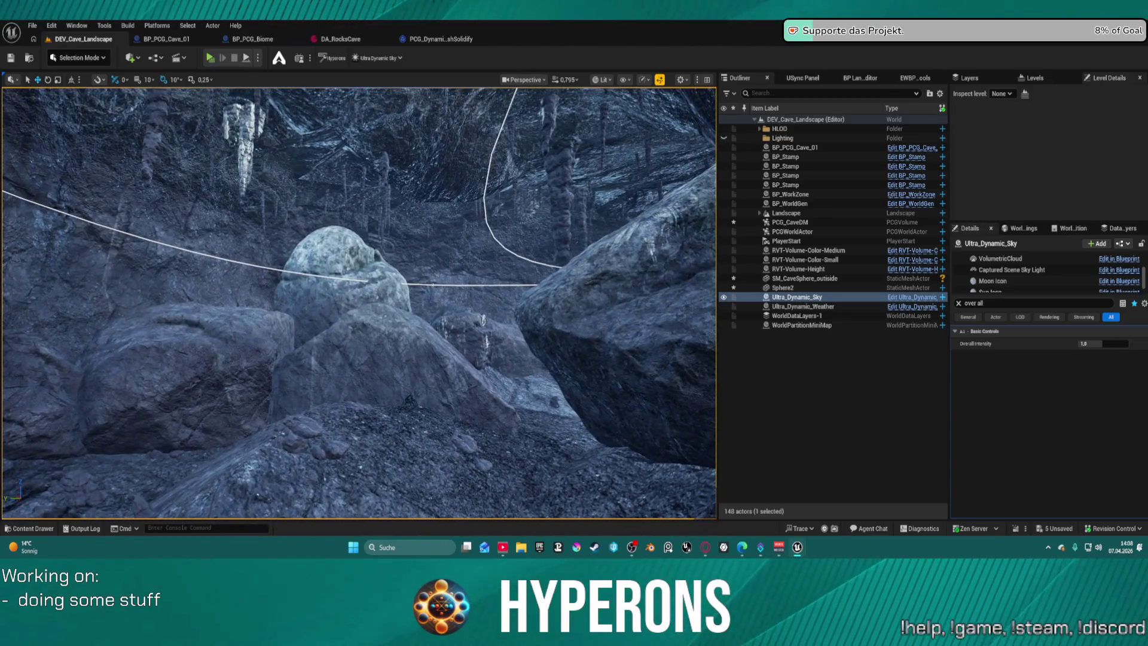
{"action": "key", "text": "alt+Tab"}
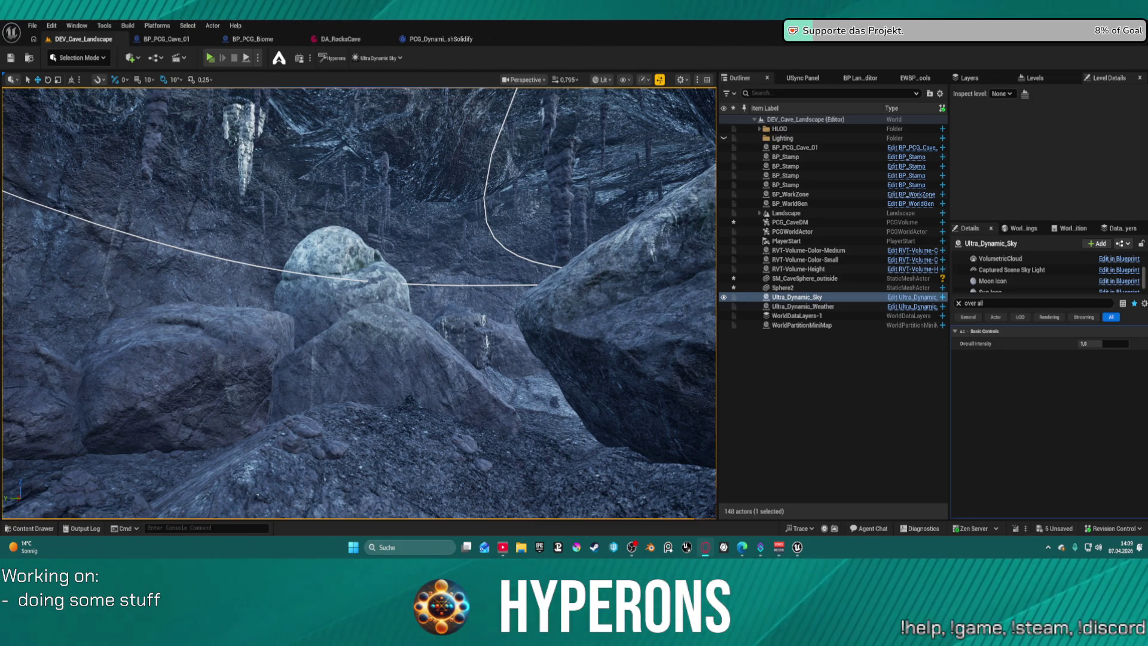
{"action": "left_click", "coordinate": [51, 25]}
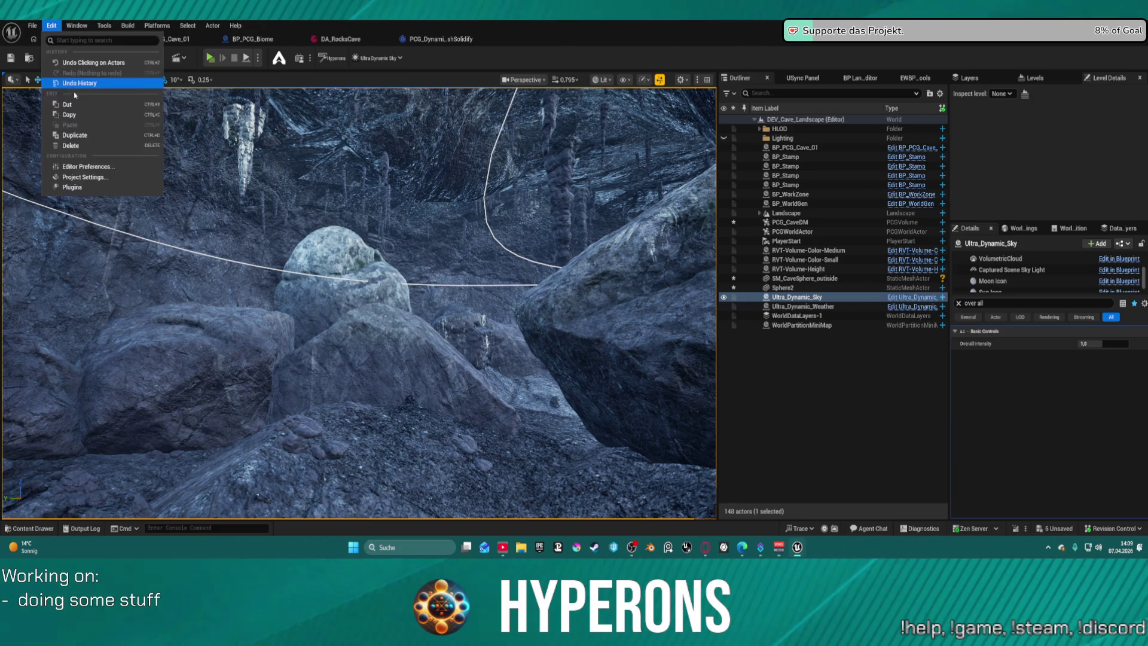
Fly through the cave to its rocky floor and drag Overall Intensity from 1.0 to 0.
{"action": "left_click", "coordinate": [79, 183]}
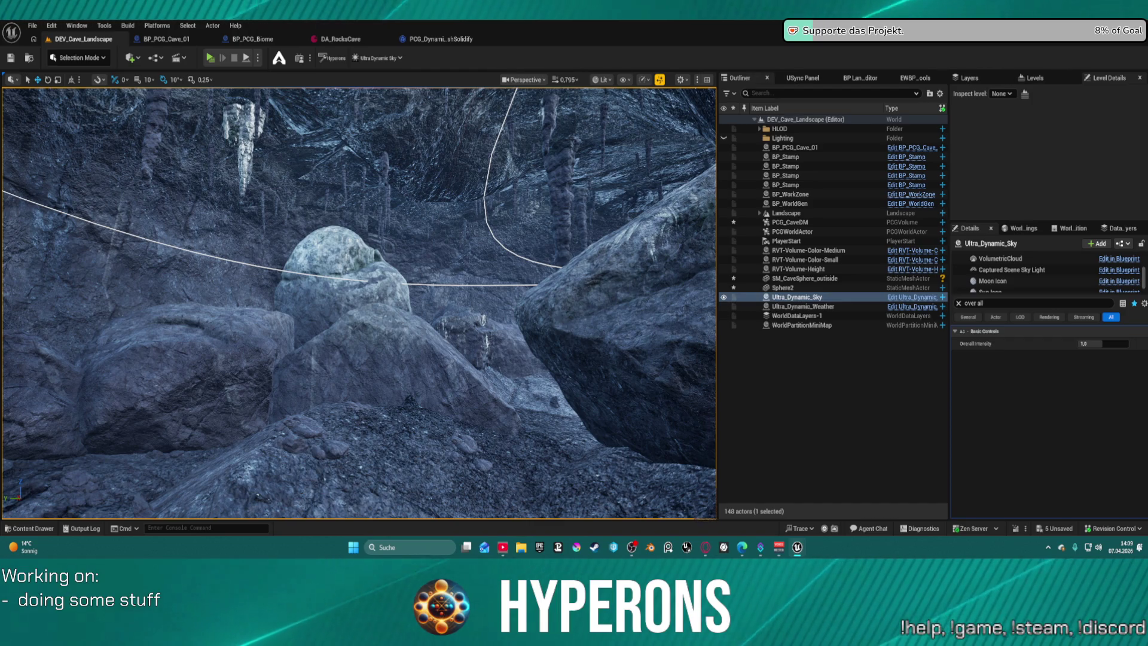
{"action": "key", "text": "w"}
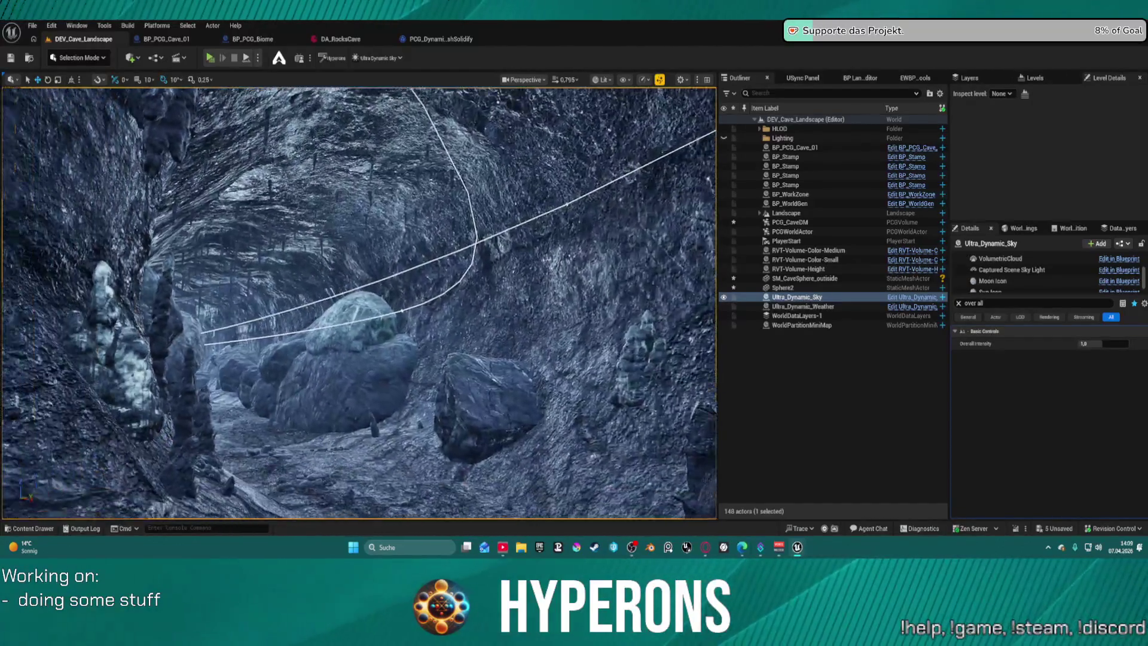
{"action": "key", "text": "w"}
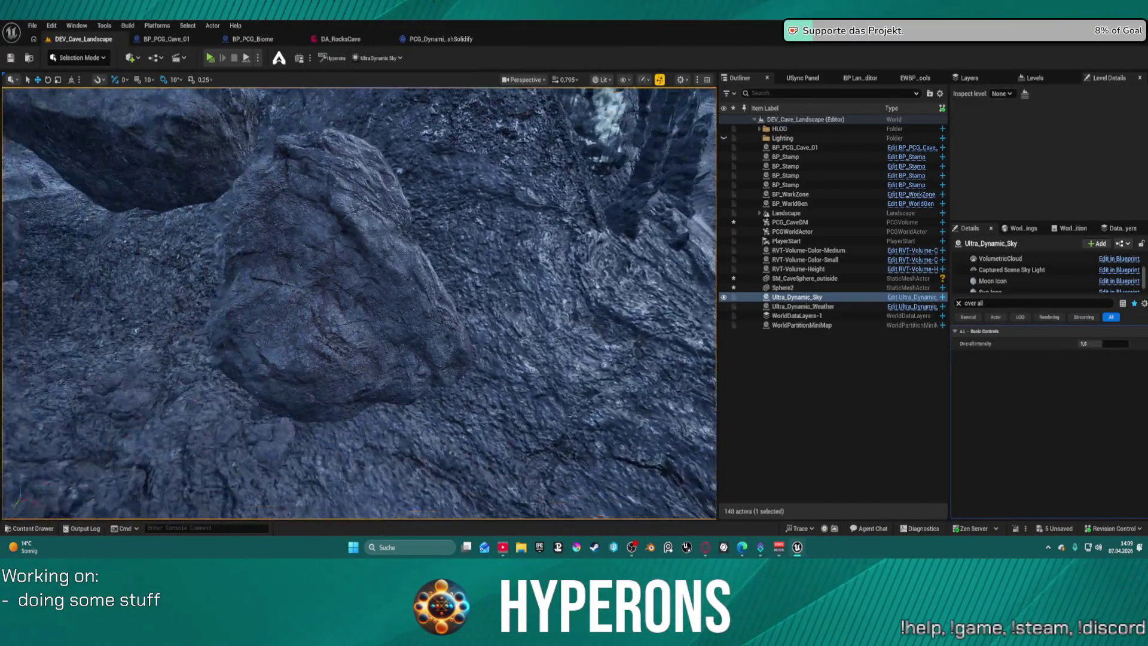
{"action": "key", "text": "w"}
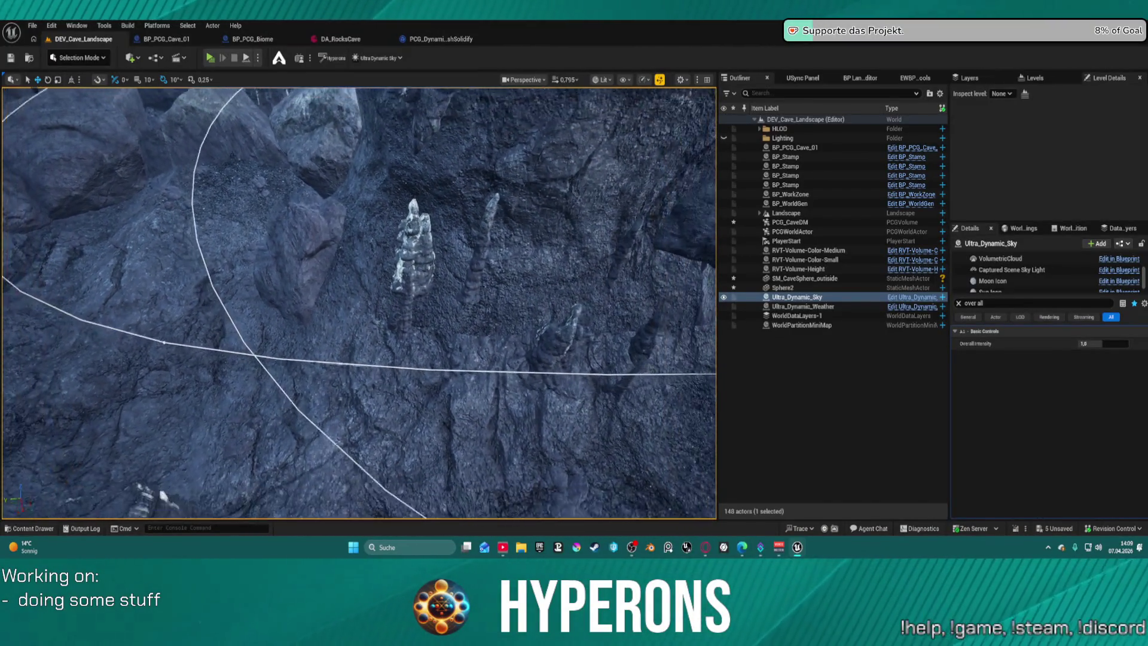
{"action": "key", "text": "w"}
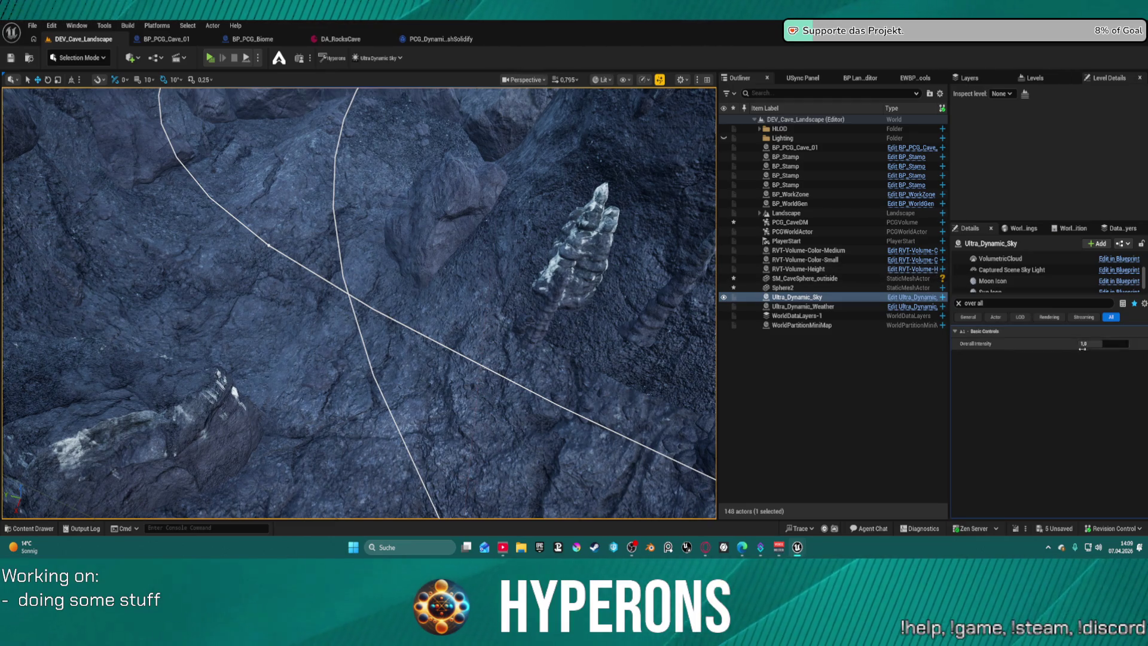
{"action": "left_click_drag", "start_coordinate": [1107, 341], "coordinate": [1063, 341]}
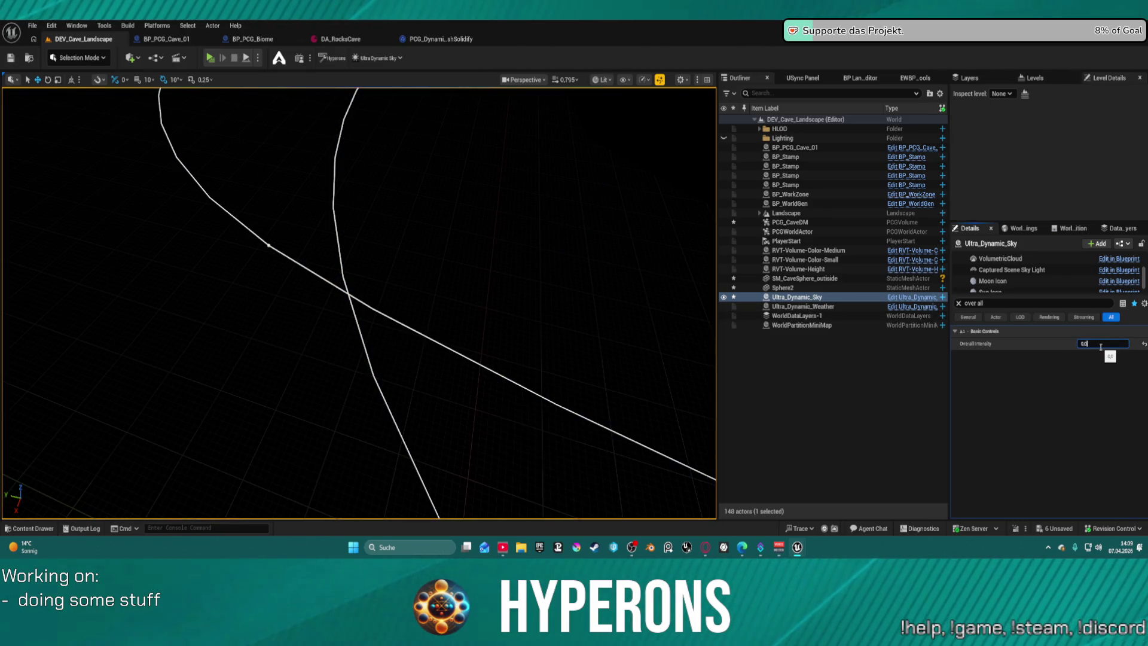
Commit 0.01 as the Ultra_Dynamic_Sky's Overall Intensity.
{"action": "key", "text": "Return"}
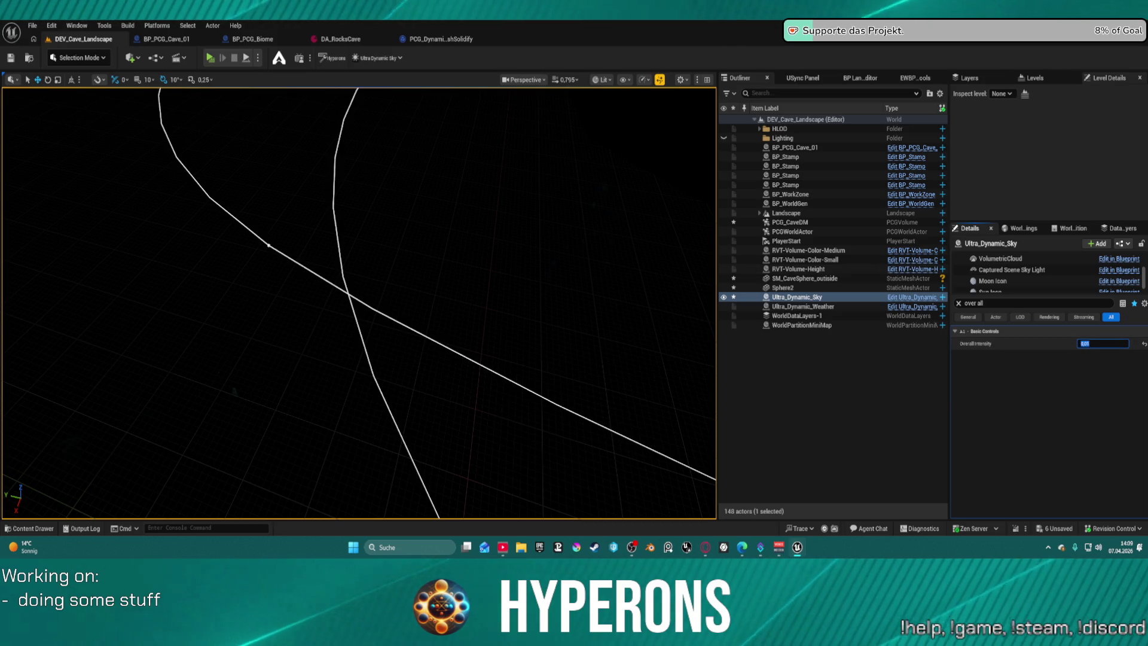
{"action": "key", "text": "f"}
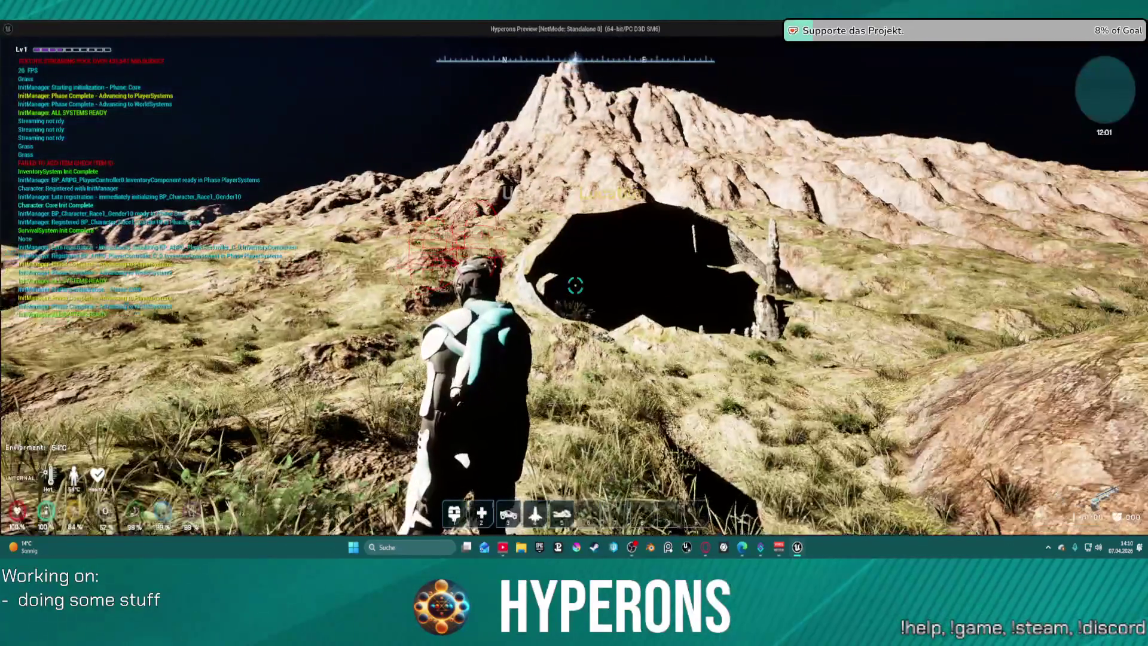
Run the character into the cave entrance to judge the darkness, then exit the preview.
{"action": "key", "text": "w"}
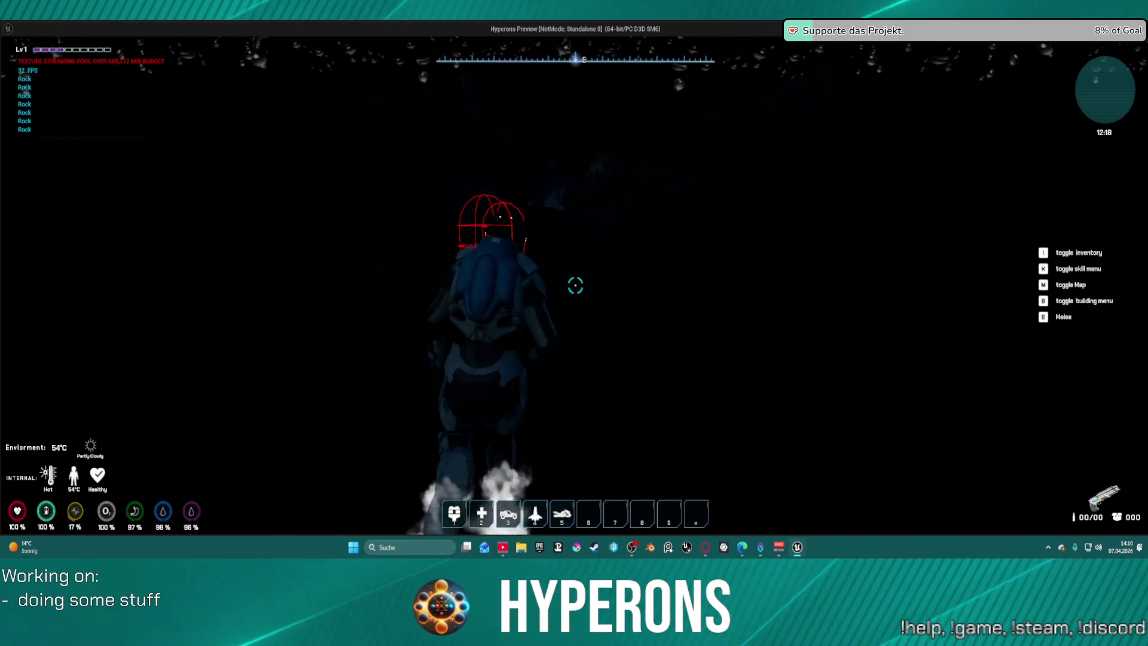
{"action": "key", "text": "Escape"}
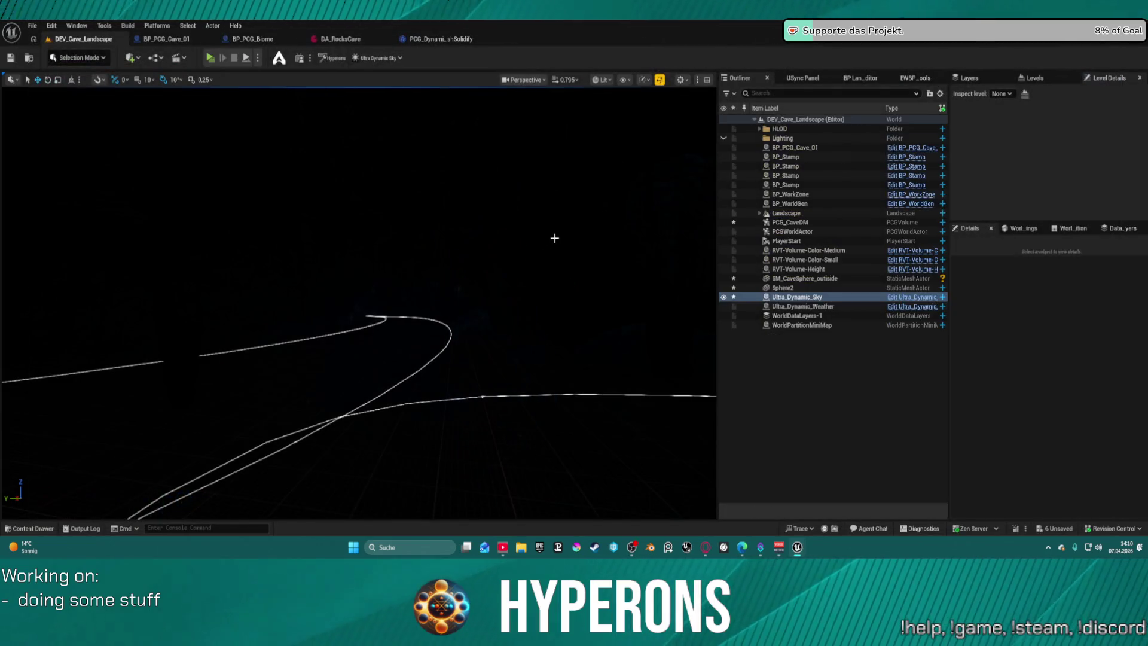
{"action": "scroll", "coordinate": [527, 239], "scroll_direction": "up", "scroll_amount": 5}
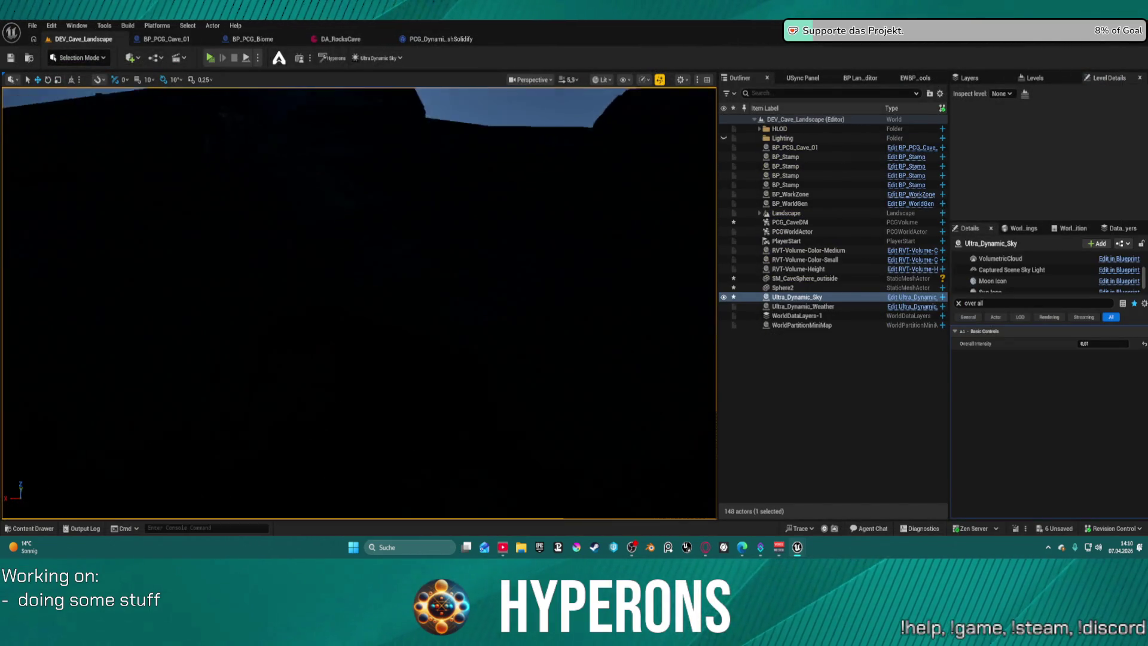
{"action": "scroll", "coordinate": [359, 303], "scroll_direction": "up", "scroll_amount": 1}
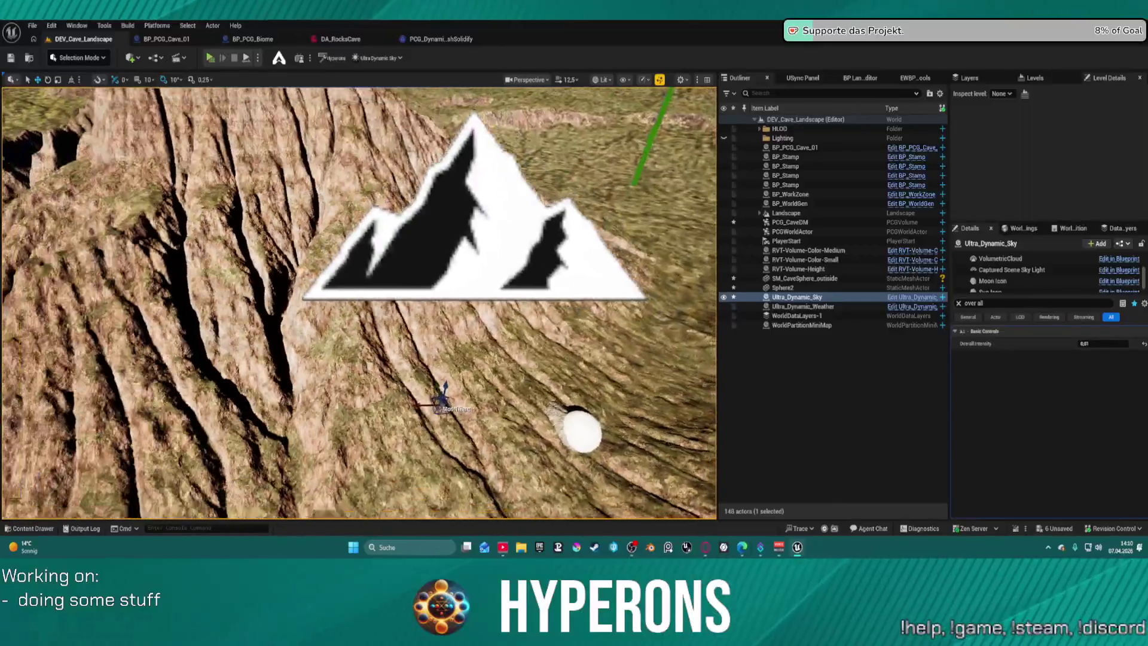
{"action": "key", "text": "ctrl+space"}
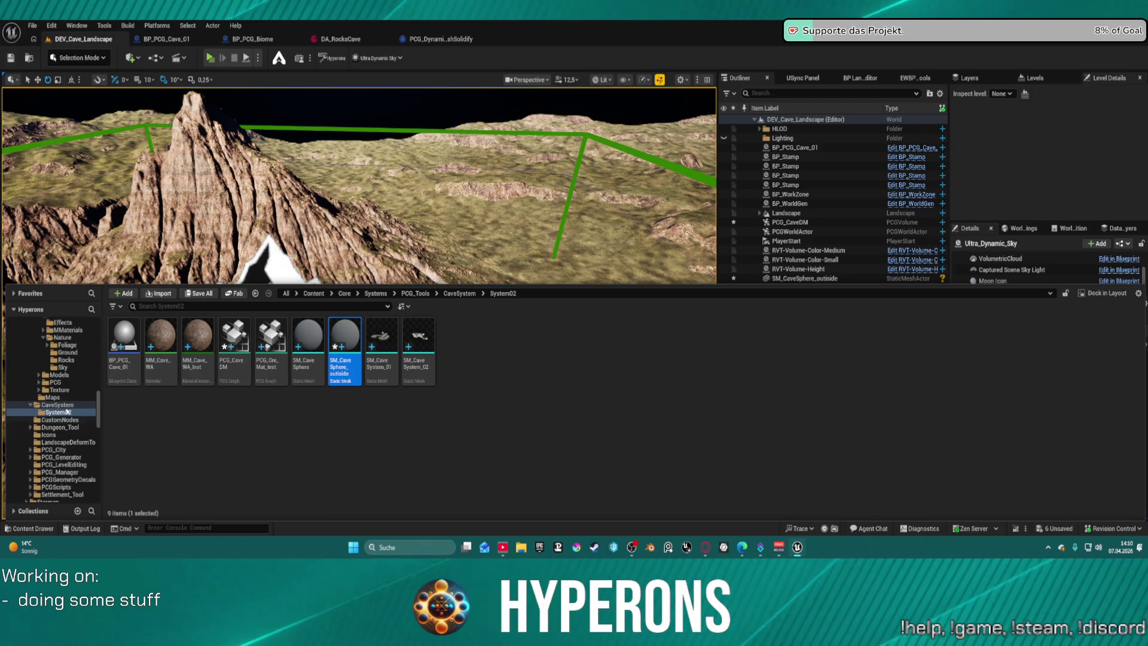
{"action": "left_click", "coordinate": [130, 58]}
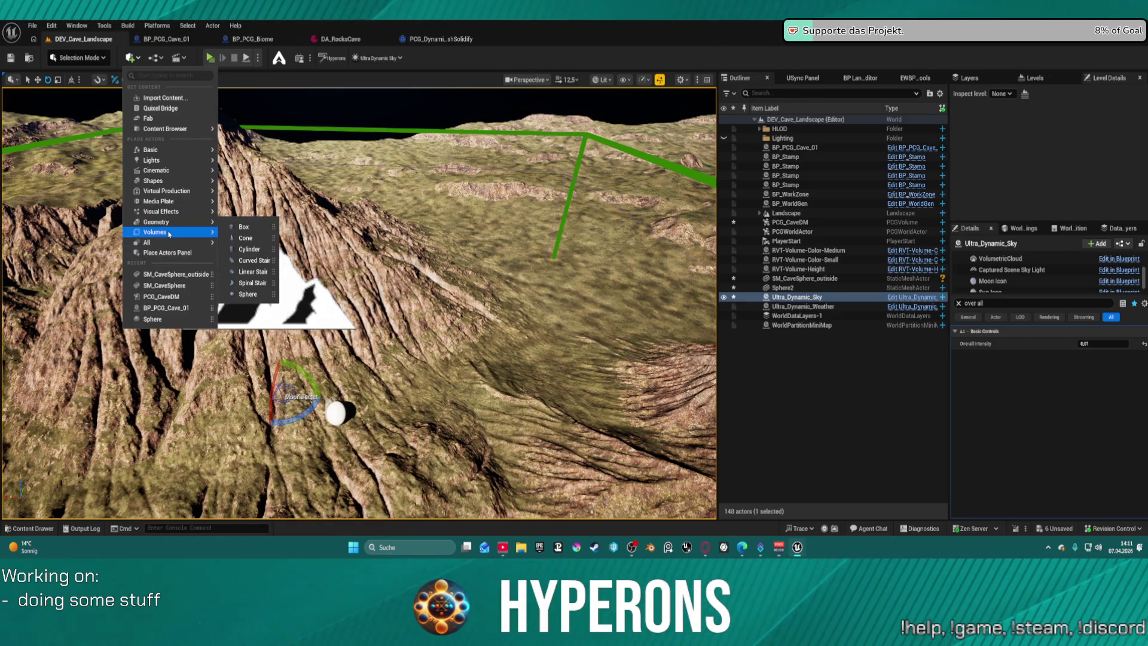
{"action": "mouse_move", "coordinate": [169, 233]}
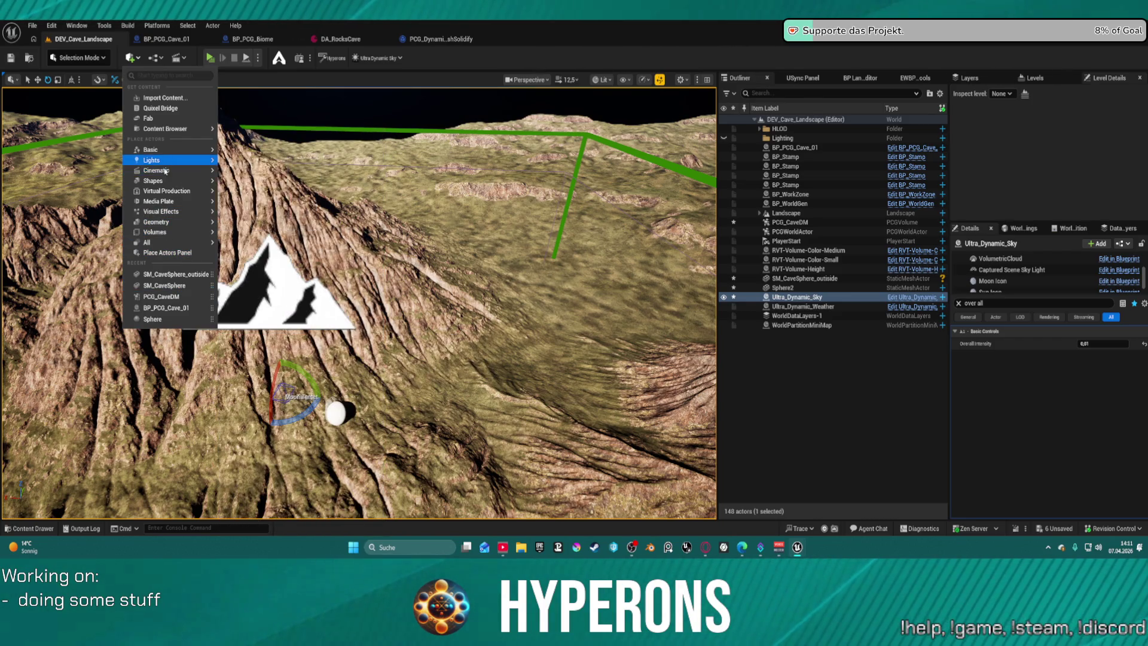
{"action": "mouse_move", "coordinate": [171, 182]}
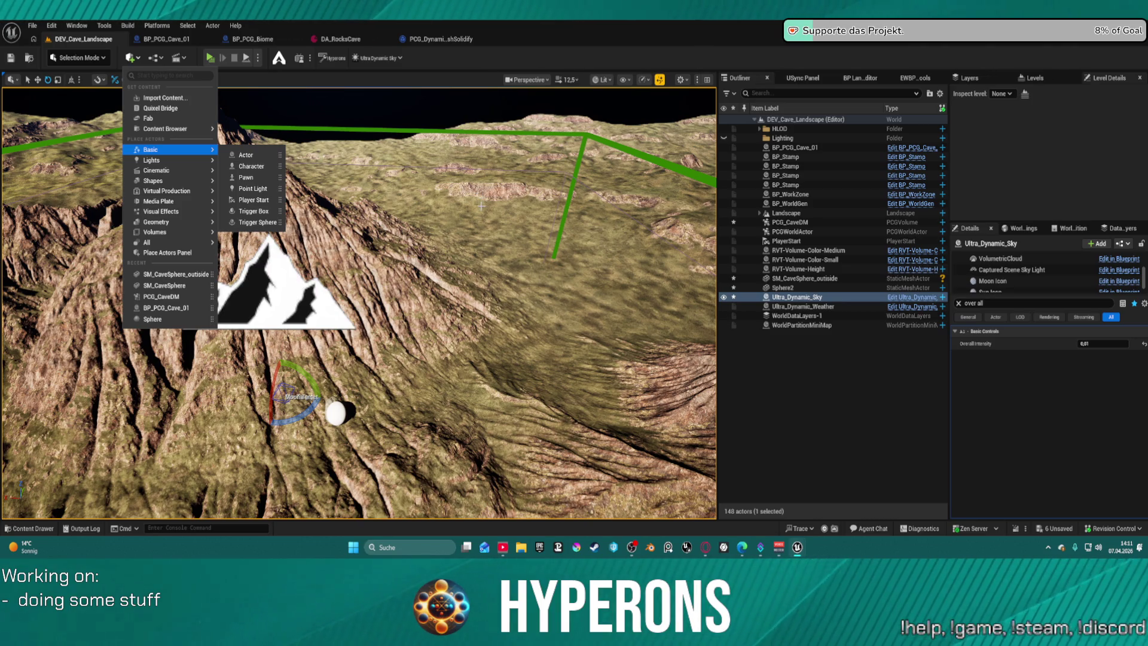
{"action": "left_click", "coordinate": [406, 321]}
{"action": "mouse_move", "coordinate": [405, 321]}
{"action": "left_mouse_down"}
{"action": "mouse_move", "coordinate": [405, 233]}
{"action": "mouse_move", "coordinate": [413, 245]}
{"action": "mouse_move", "coordinate": [395, 239]}
{"action": "mouse_move", "coordinate": [425, 248]}
{"action": "left_mouse_up"}
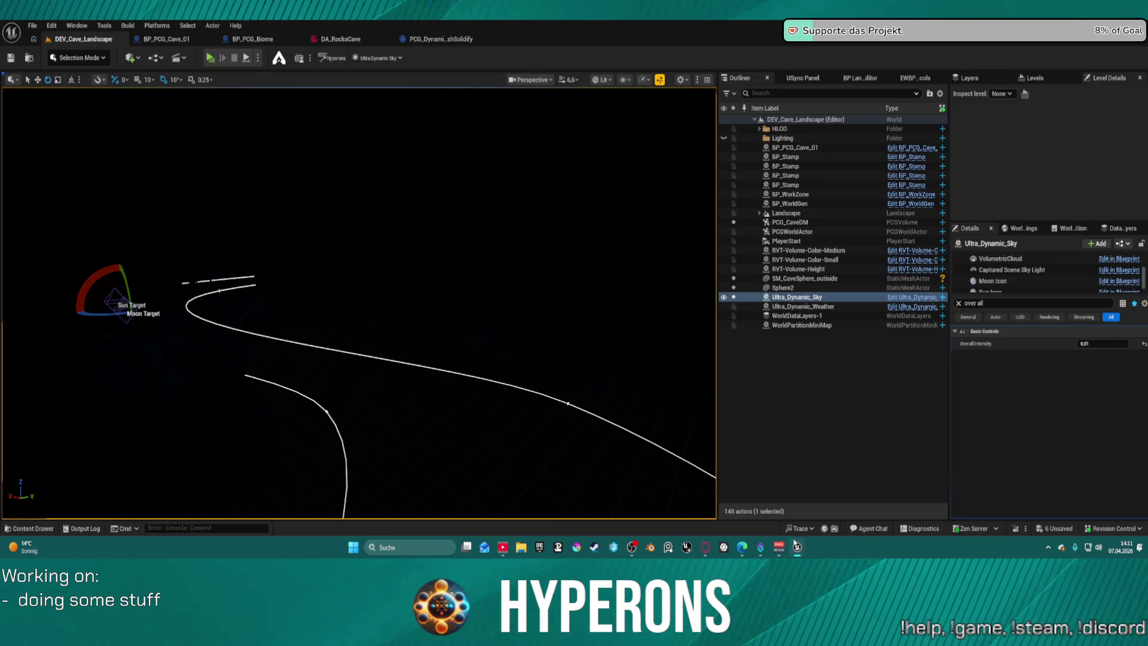
{"action": "mouse_move", "coordinate": [796, 545]}
{"action": "left_click", "coordinate": [919, 504]}
Inspect the PCG Dynamic Mesh Solidify nodes in the cave PCG graph without adding anything.
{"action": "left_click", "coordinate": [921, 504]}
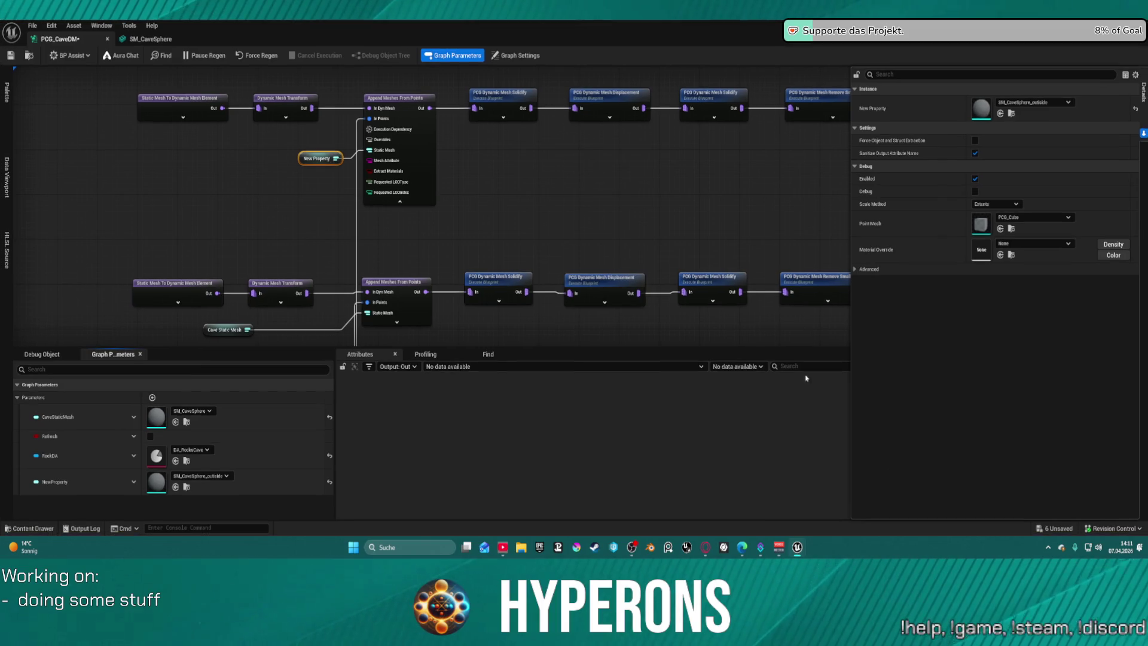
{"action": "left_click", "coordinate": [498, 104]}
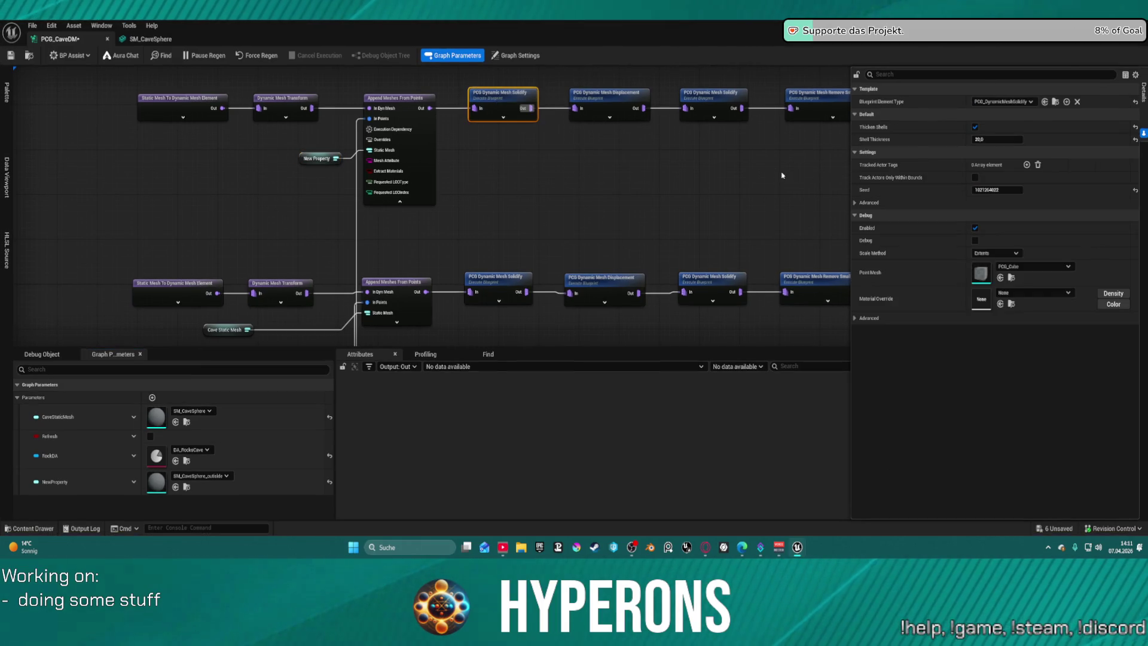
{"action": "left_click_drag", "start_coordinate": [782, 175], "coordinate": [598, 187]}
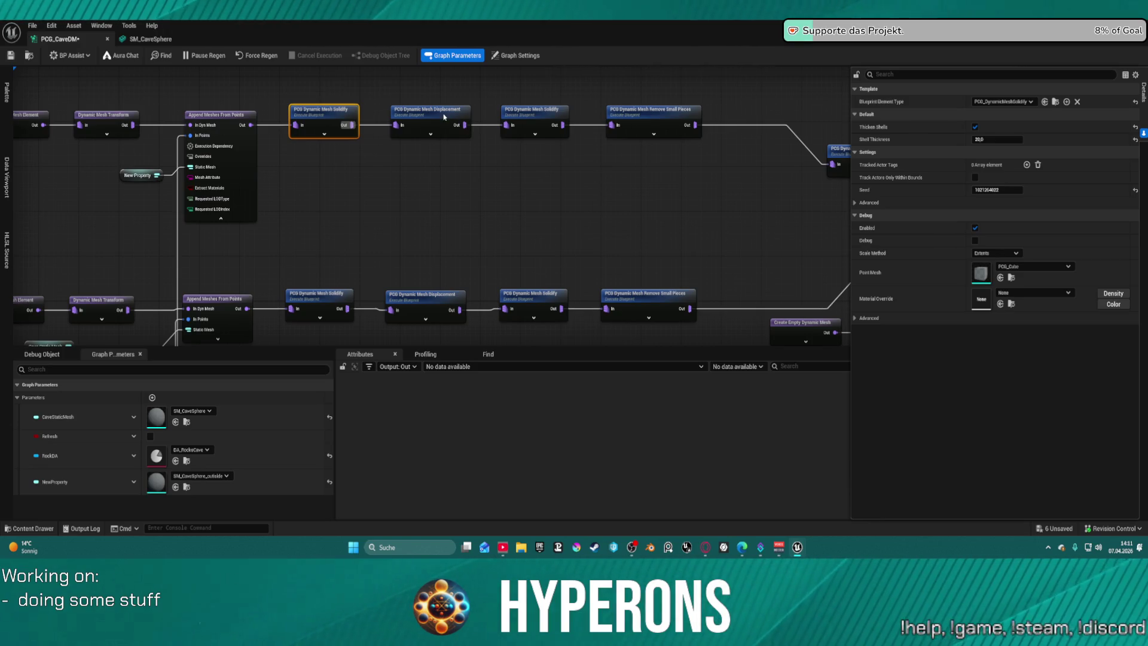
{"action": "left_click_drag", "start_coordinate": [670, 156], "coordinate": [576, 164]}
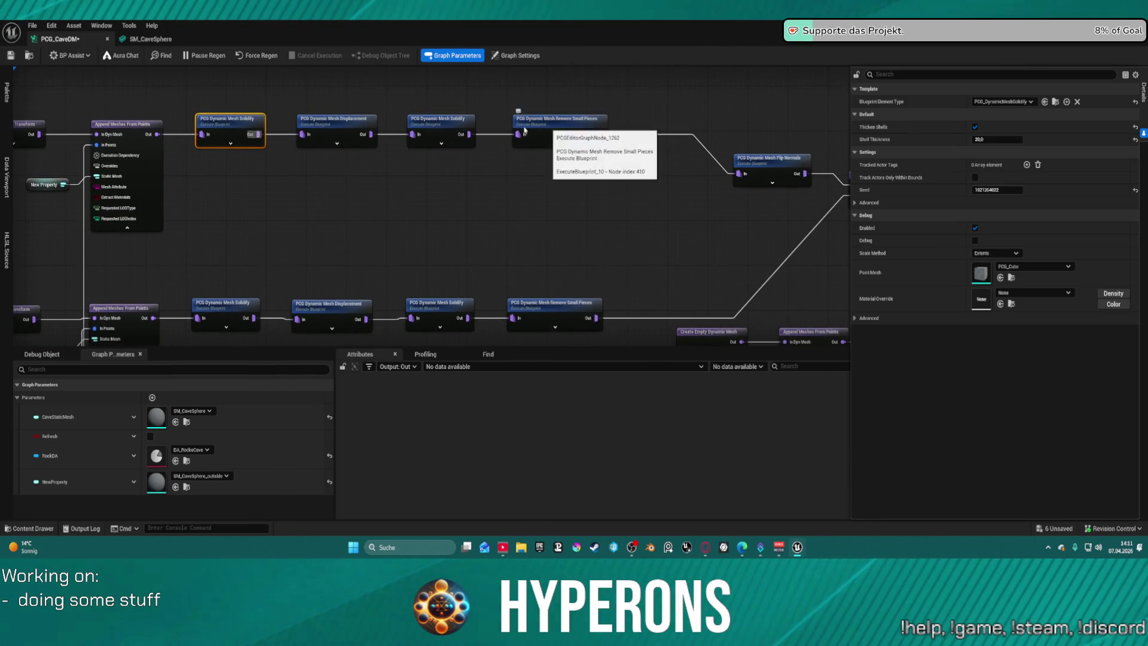
{"action": "mouse_move", "coordinate": [369, 134]}
{"action": "left_mouse_down"}
{"action": "mouse_move", "coordinate": [390, 191]}
{"action": "mouse_move", "coordinate": [398, 185]}
{"action": "left_mouse_up"}
{"action": "key", "text": "Escape"}
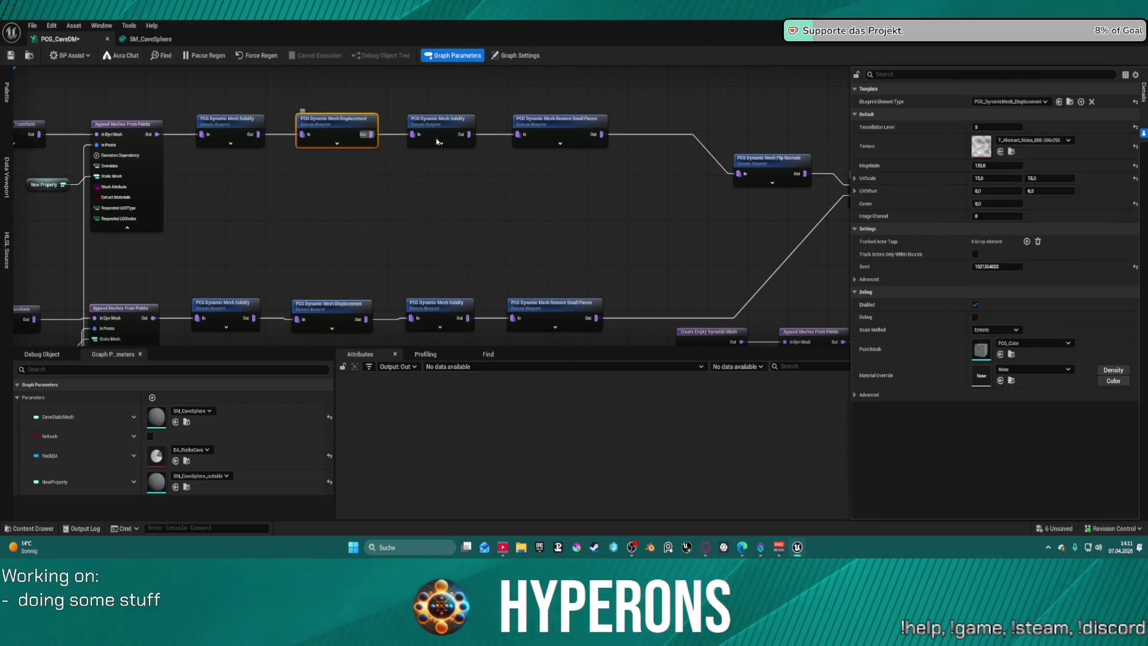
{"action": "left_click", "coordinate": [228, 134]}
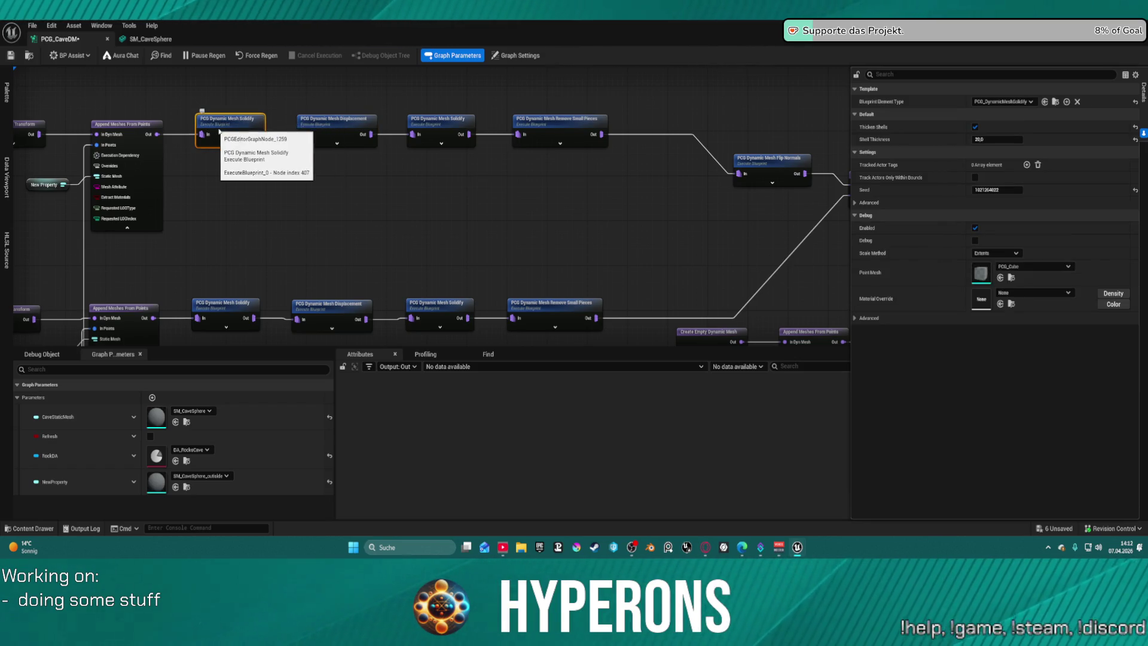
Locate the PCG_DynamicMeshSolidify blueprint asset and open it for editing.
{"action": "left_click", "coordinate": [1055, 103]}
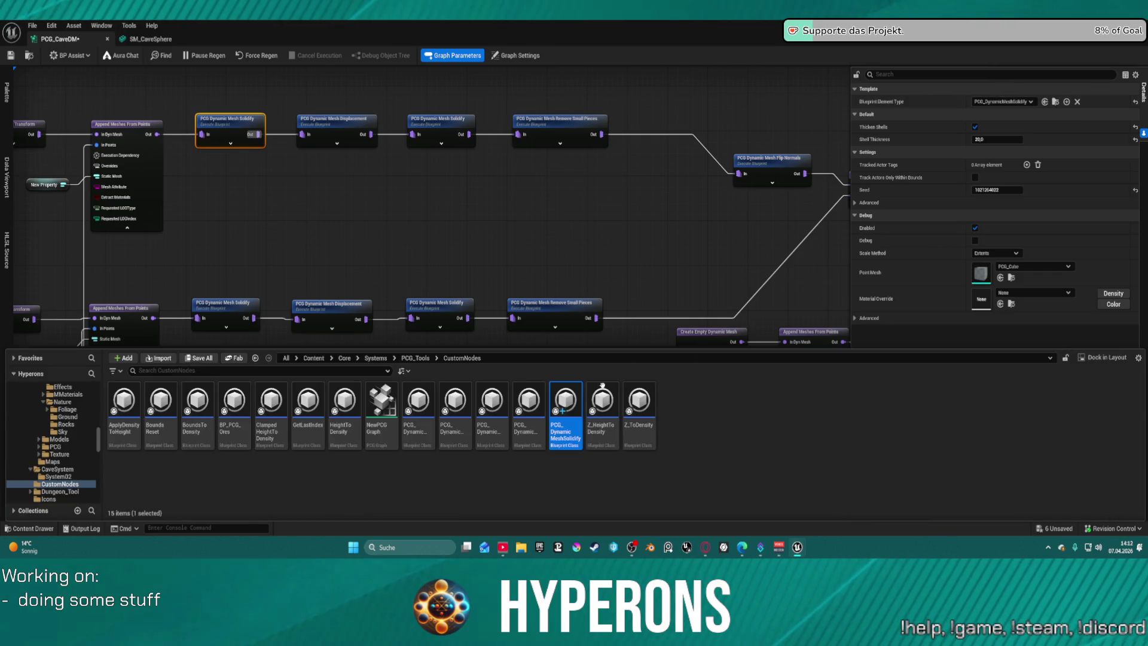
{"action": "right_click", "coordinate": [560, 402]}
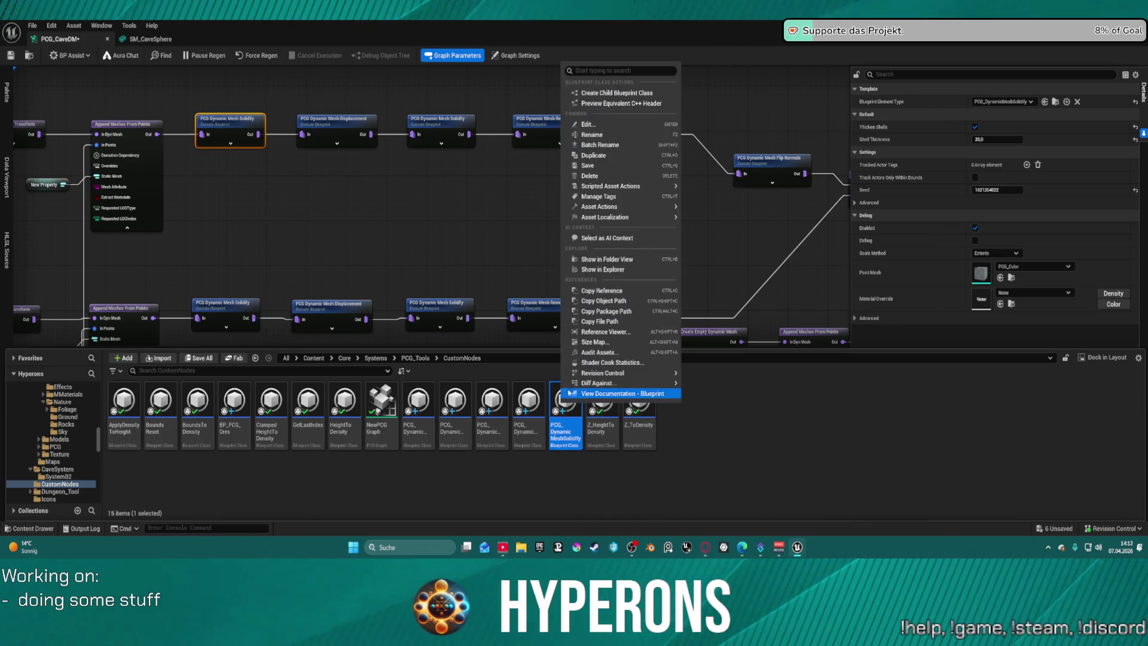
{"action": "left_click", "coordinate": [589, 391]}
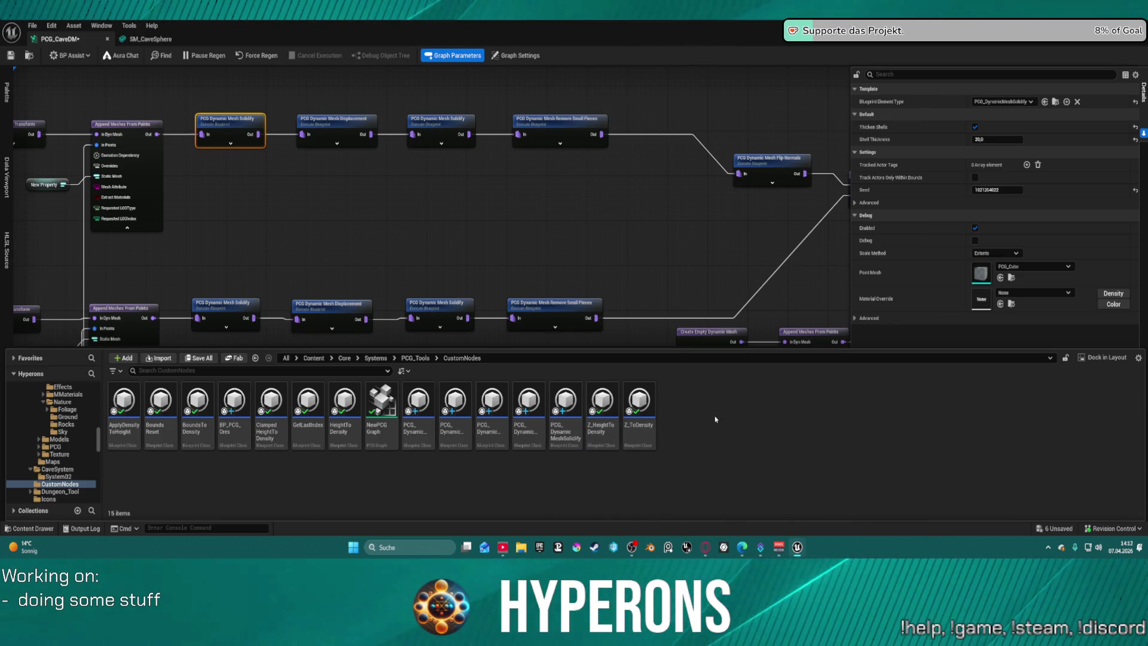
{"action": "left_click", "coordinate": [565, 404]}
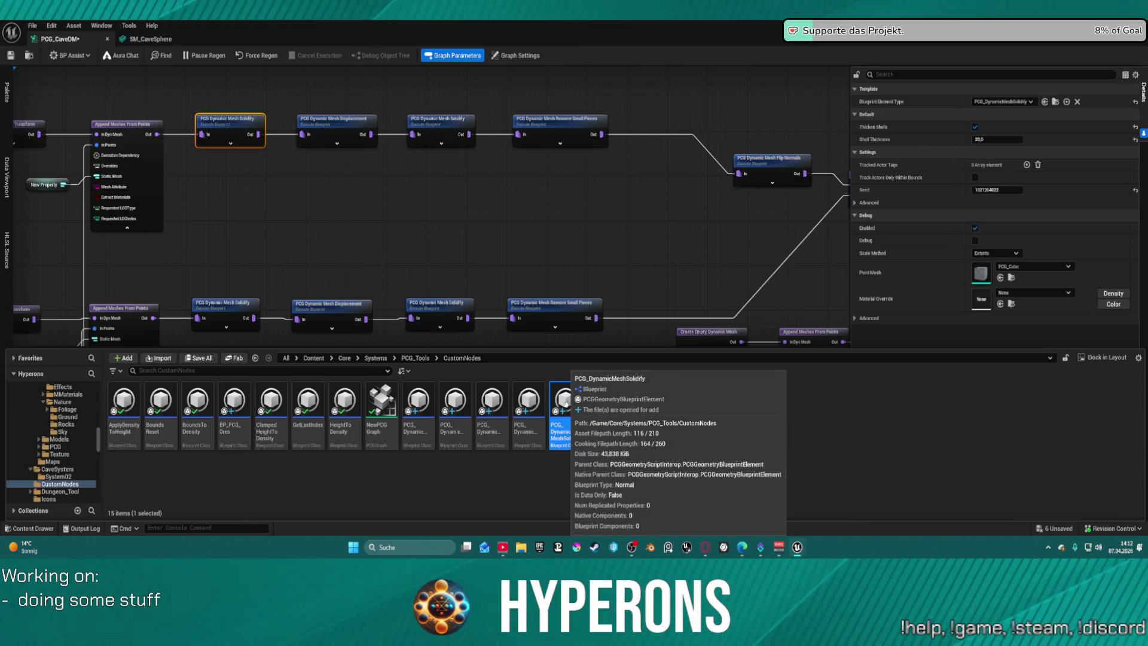
{"action": "right_click", "coordinate": [565, 404]}
{"action": "left_click", "coordinate": [598, 127]}
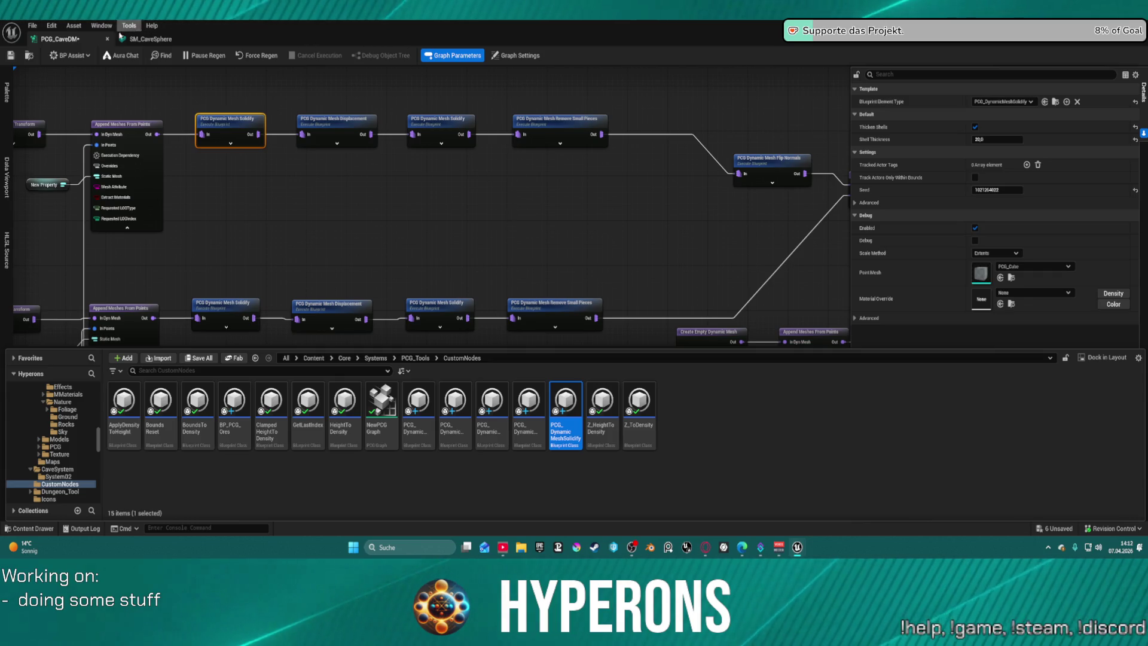
{"action": "left_click", "coordinate": [214, 34]}
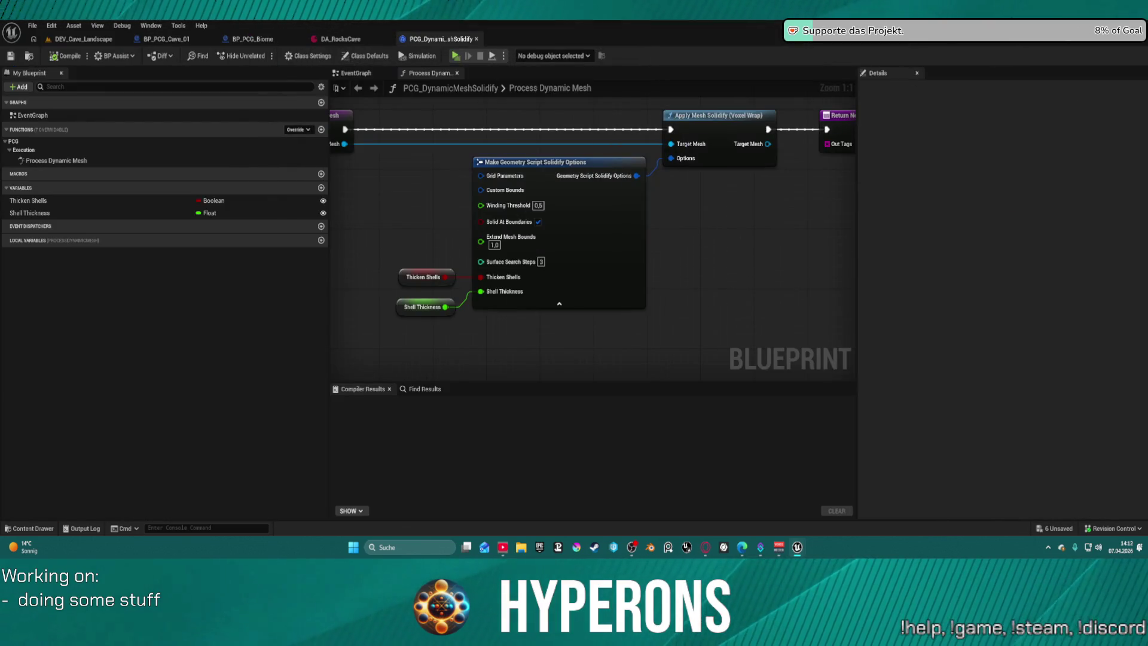
Drag out from Apply Mesh Solidify's Target Mesh pin to list its available actions.
{"action": "mouse_move", "coordinate": [713, 233]}
{"action": "left_mouse_down"}
{"action": "mouse_move", "coordinate": [589, 307]}
{"action": "mouse_move", "coordinate": [636, 305]}
{"action": "mouse_move", "coordinate": [673, 272]}
{"action": "mouse_move", "coordinate": [573, 211]}
{"action": "left_mouse_up"}
{"action": "left_click_drag", "start_coordinate": [566, 154], "coordinate": [634, 277]}
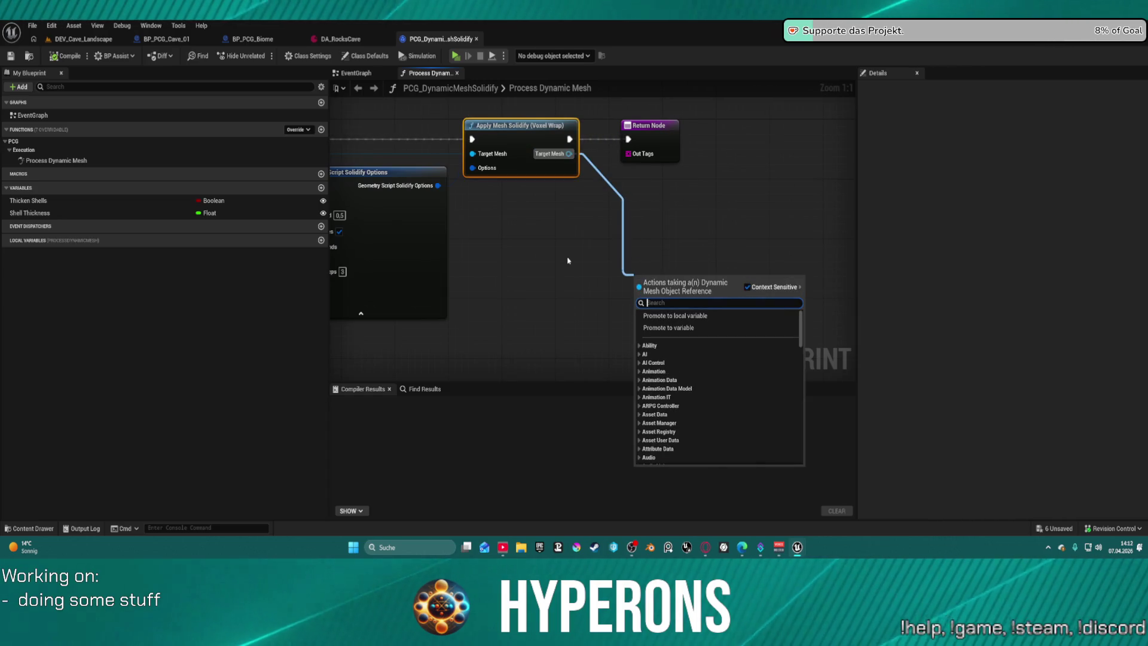
{"action": "type", "text": "d"}
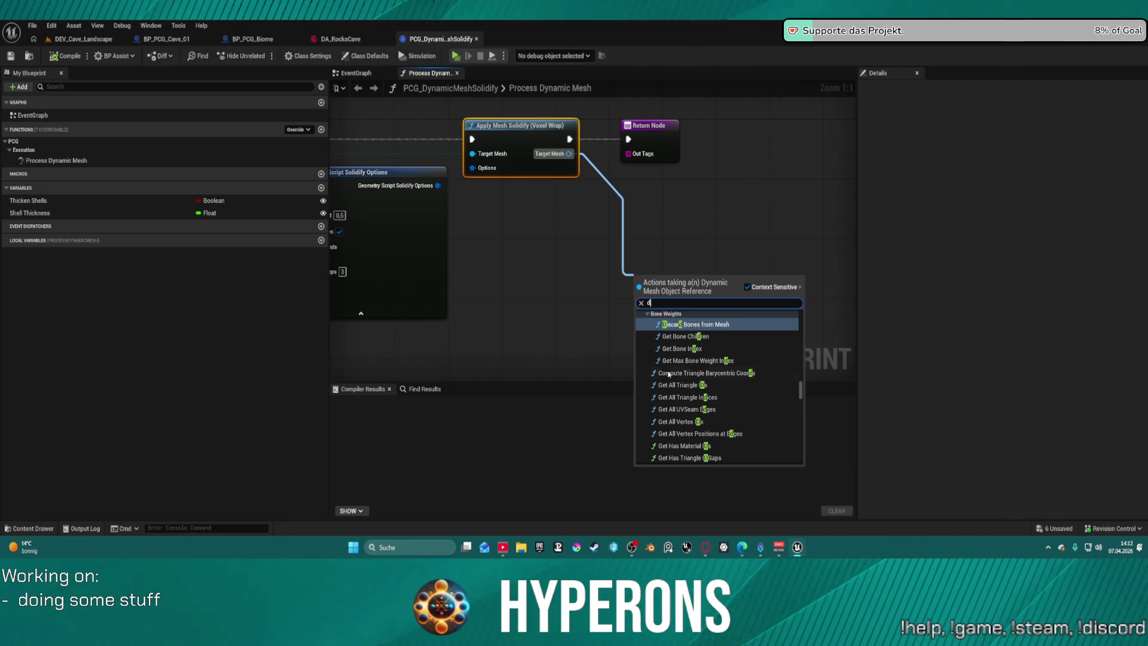
{"action": "scroll", "coordinate": [687, 388], "scroll_direction": "down", "scroll_amount": 3}
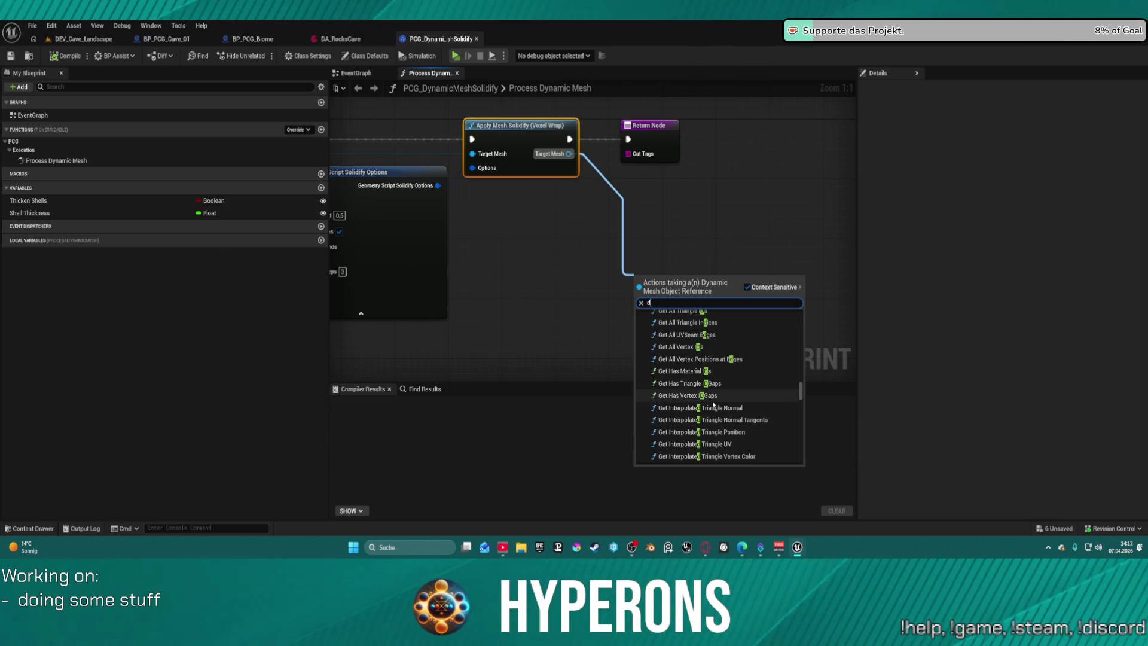
{"action": "key", "text": "BackSpace"}
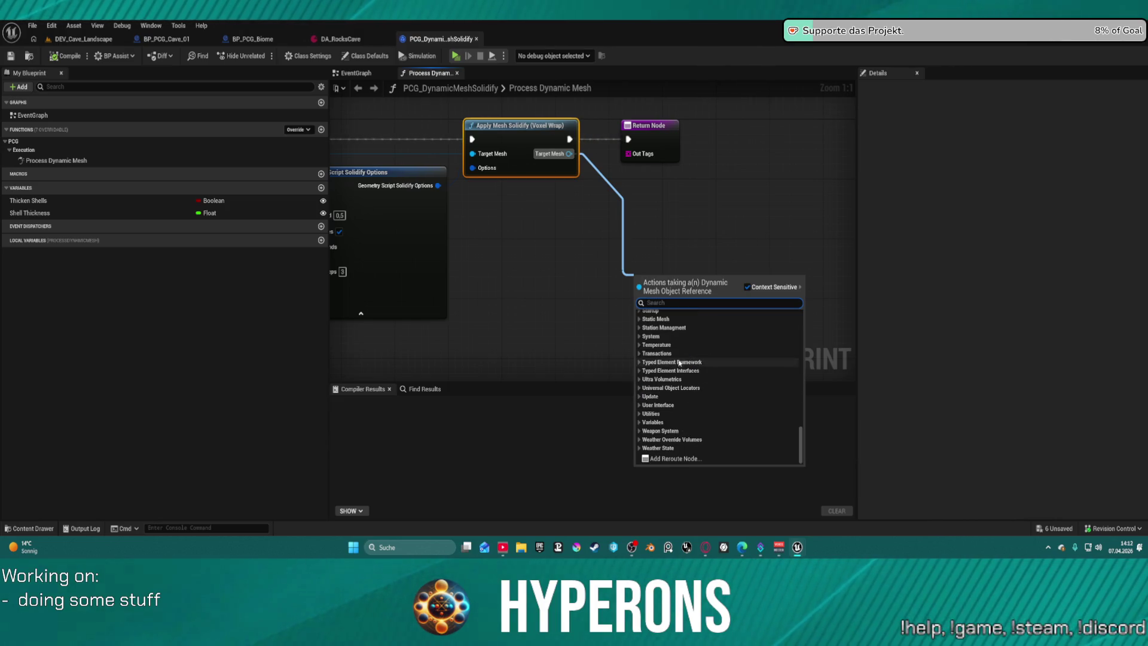
{"action": "scroll", "coordinate": [684, 353], "scroll_direction": "up", "scroll_amount": 5}
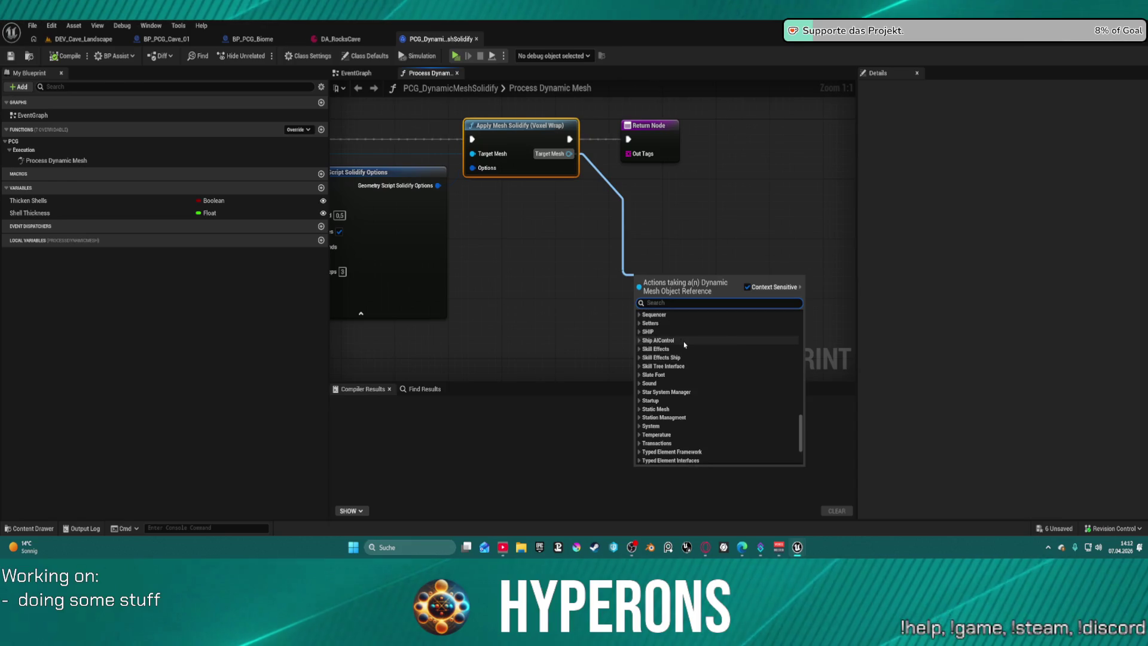
{"action": "scroll", "coordinate": [685, 347], "scroll_direction": "up", "scroll_amount": 10}
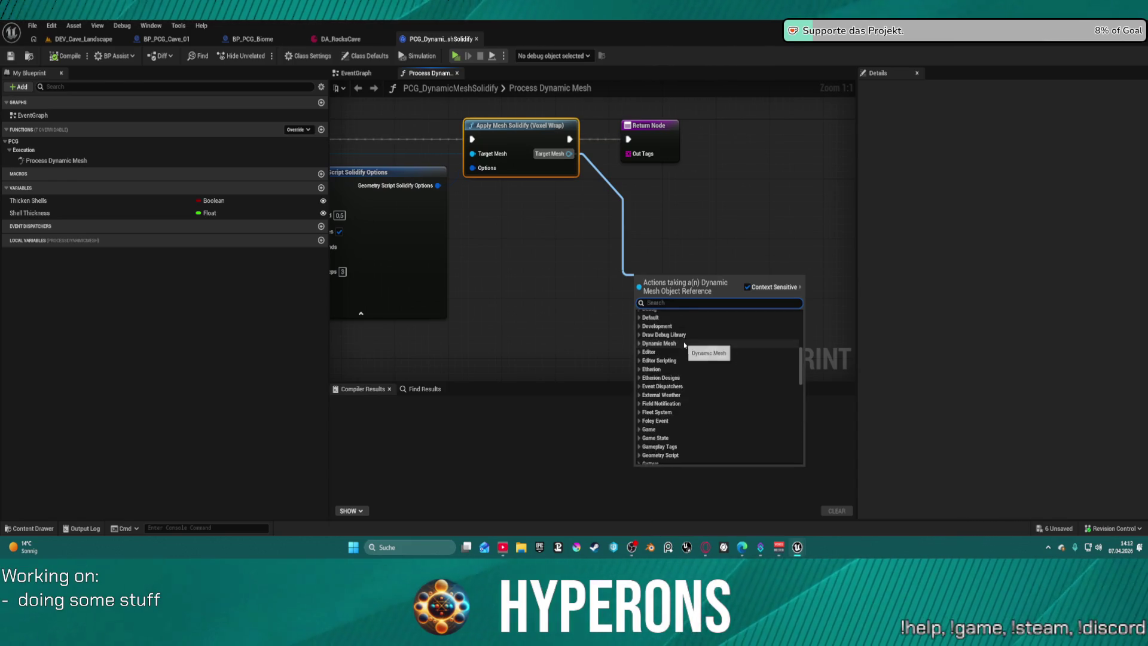
Browse the Dynamic Mesh and Scriptable Tool action categories, then search for 'mesh'.
{"action": "left_click", "coordinate": [640, 359]}
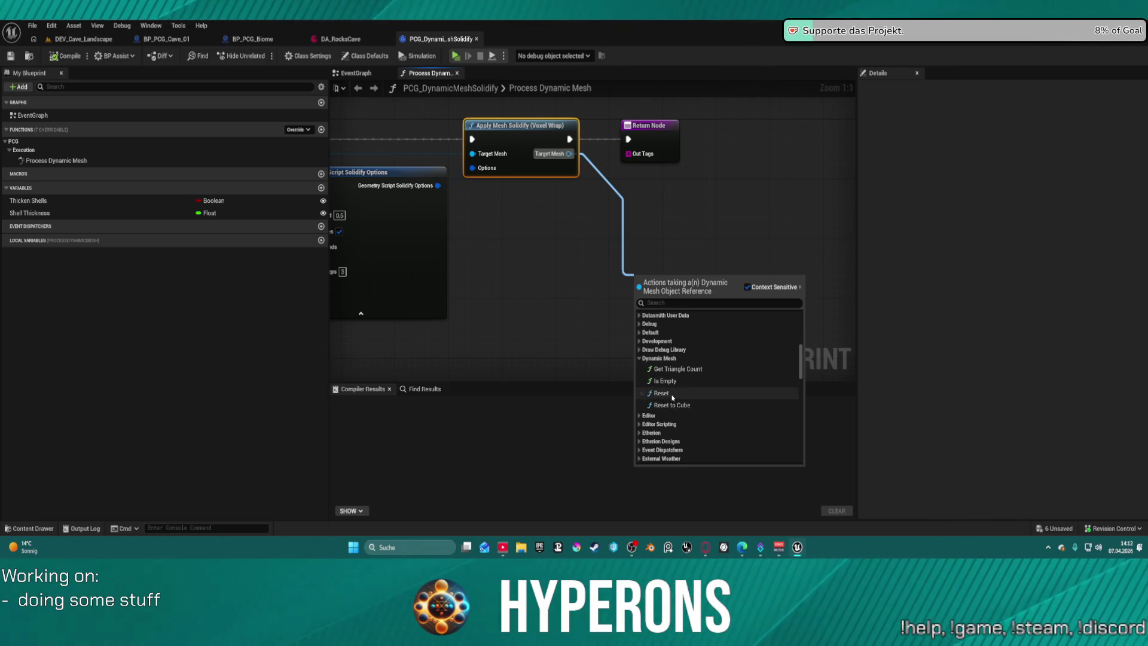
{"action": "scroll", "coordinate": [676, 401], "scroll_direction": "down", "scroll_amount": 2}
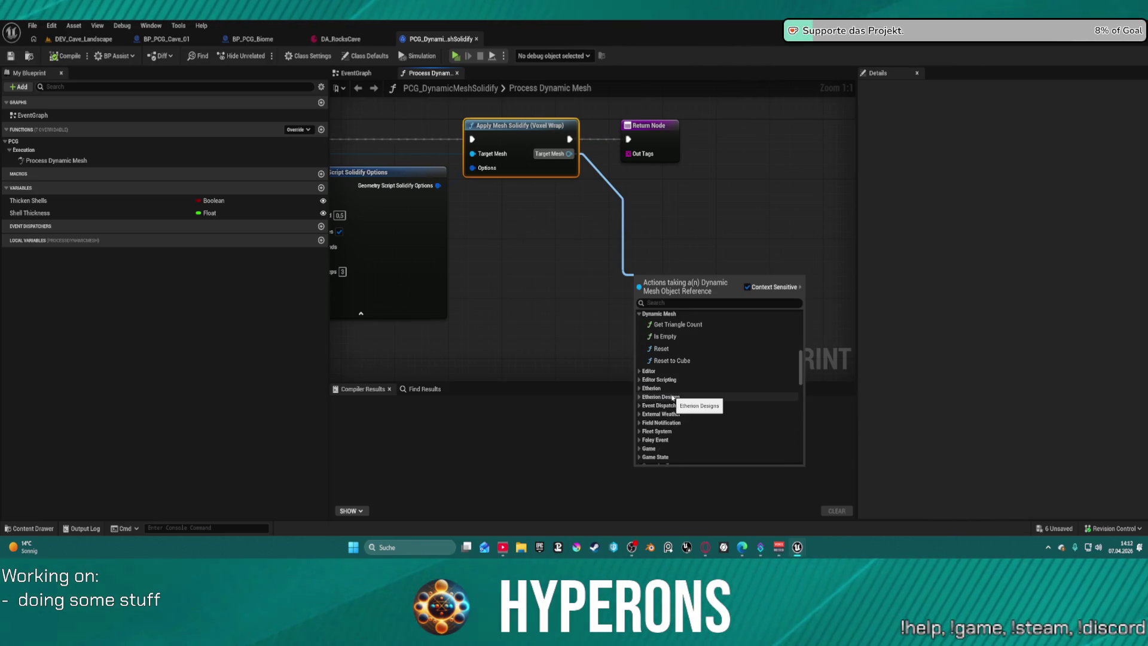
{"action": "scroll", "coordinate": [672, 397], "scroll_direction": "up", "scroll_amount": 1}
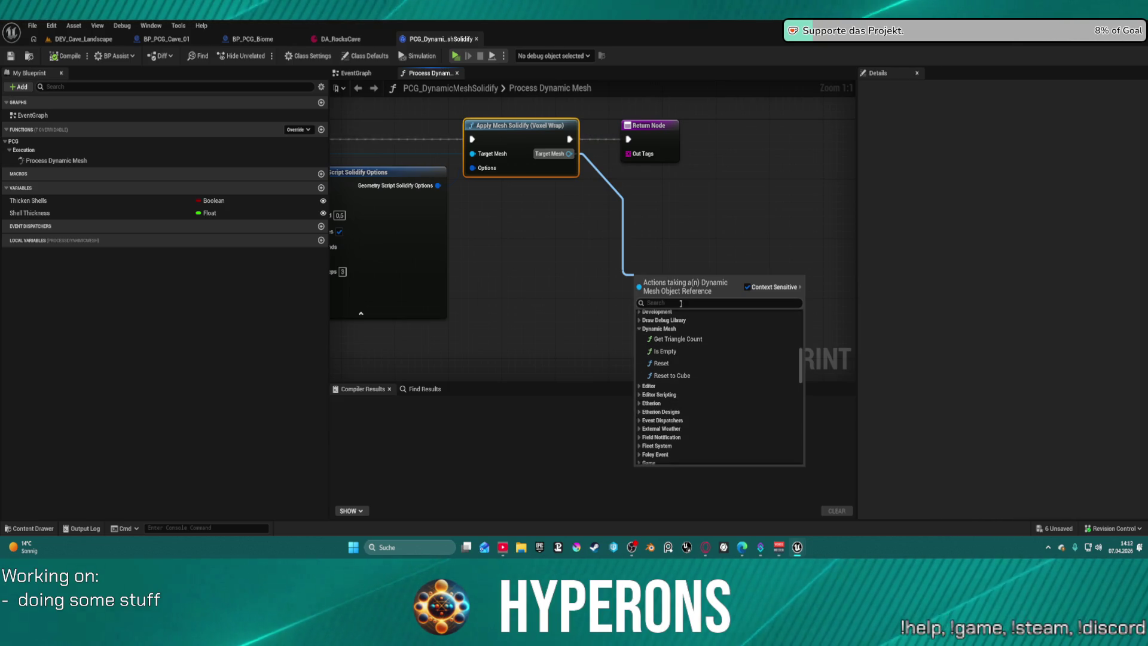
{"action": "scroll", "coordinate": [679, 312], "scroll_direction": "up", "scroll_amount": 5}
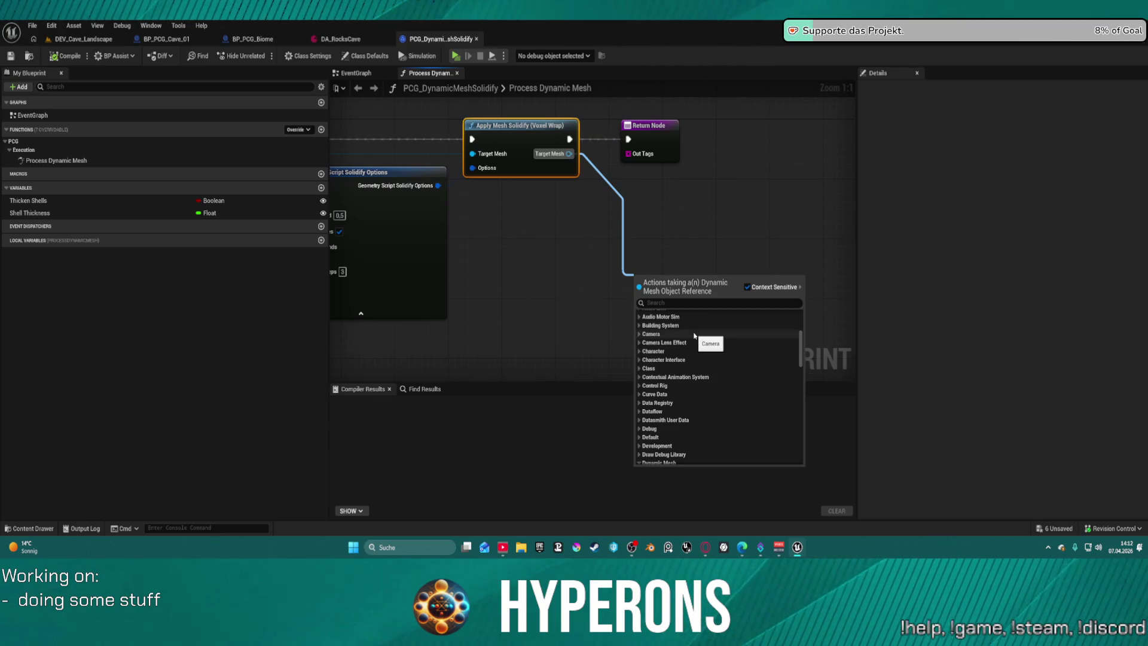
{"action": "scroll", "coordinate": [694, 335], "scroll_direction": "up", "scroll_amount": 6}
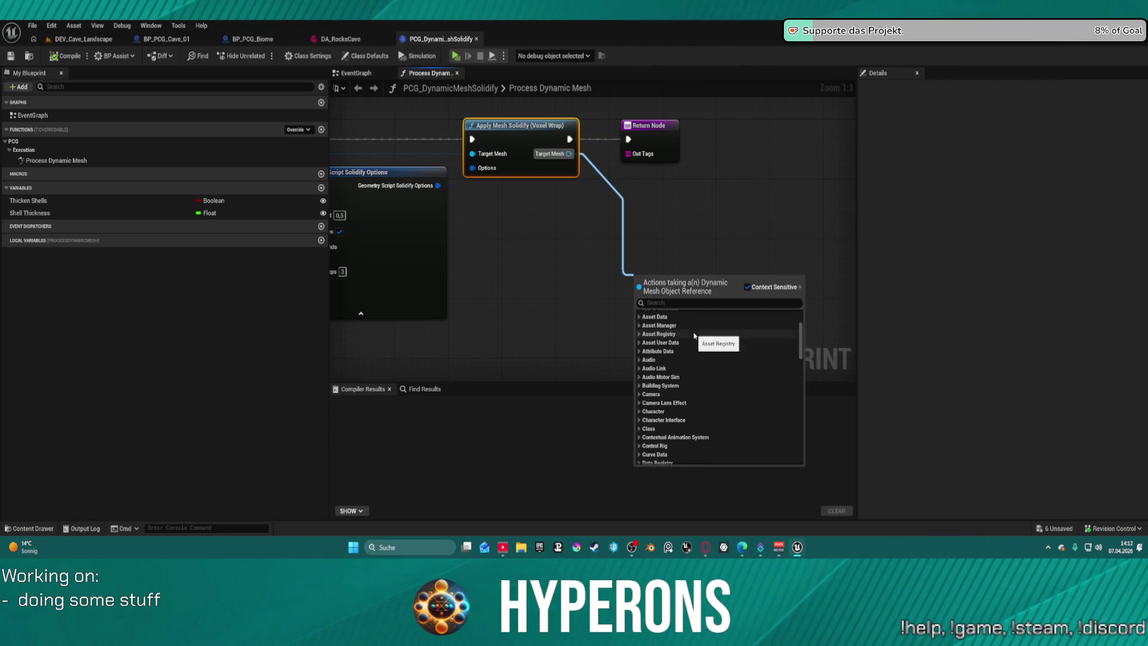
{"action": "scroll", "coordinate": [694, 335], "scroll_direction": "down", "scroll_amount": 15}
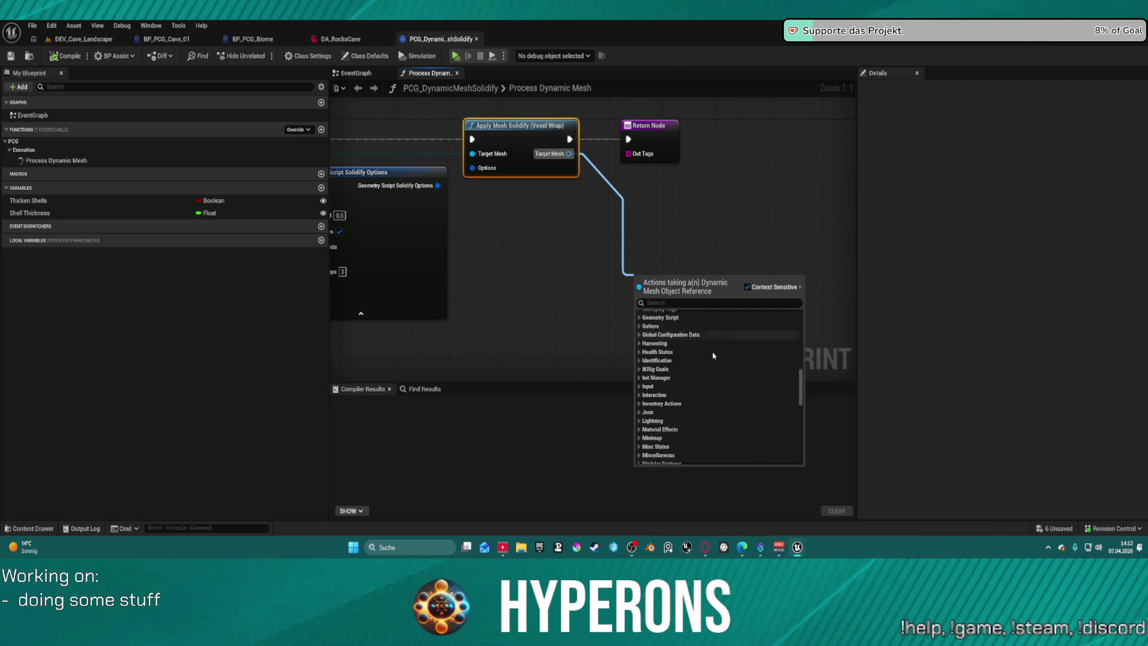
{"action": "scroll", "coordinate": [712, 355], "scroll_direction": "down", "scroll_amount": 5}
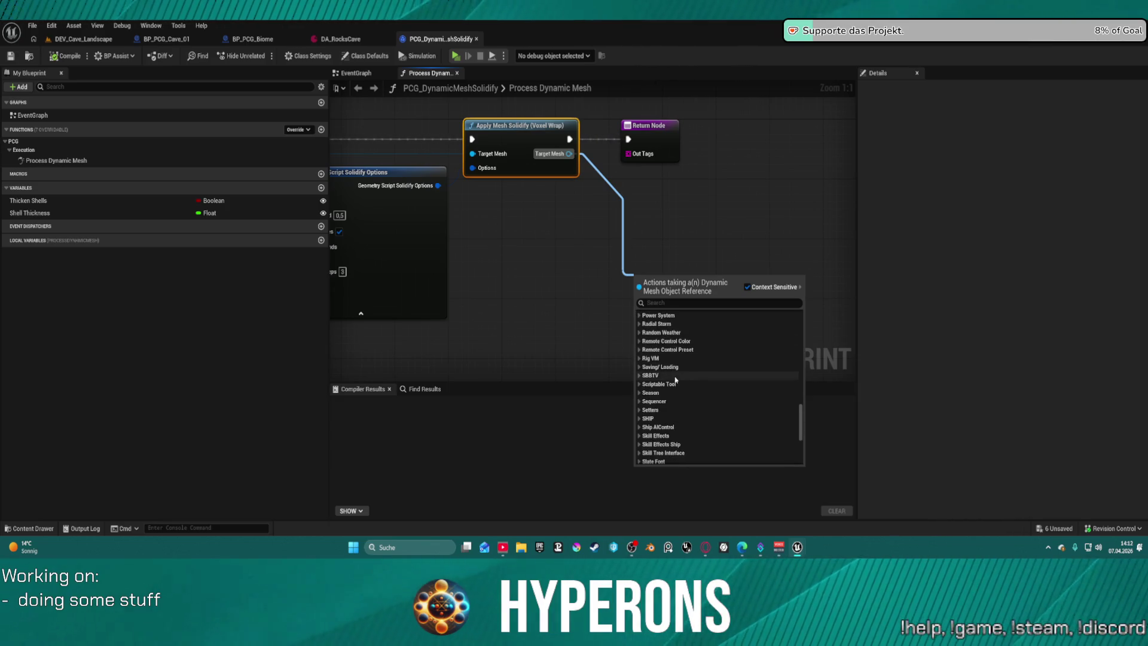
{"action": "left_click", "coordinate": [640, 383]}
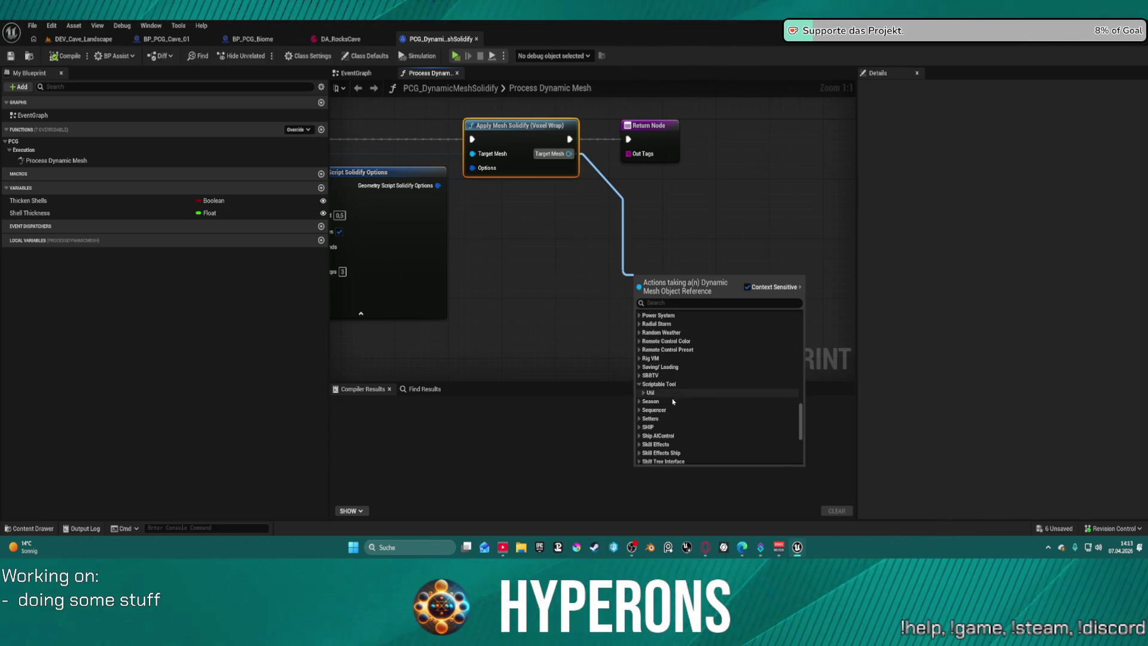
{"action": "scroll", "coordinate": [685, 413], "scroll_direction": "down", "scroll_amount": 5}
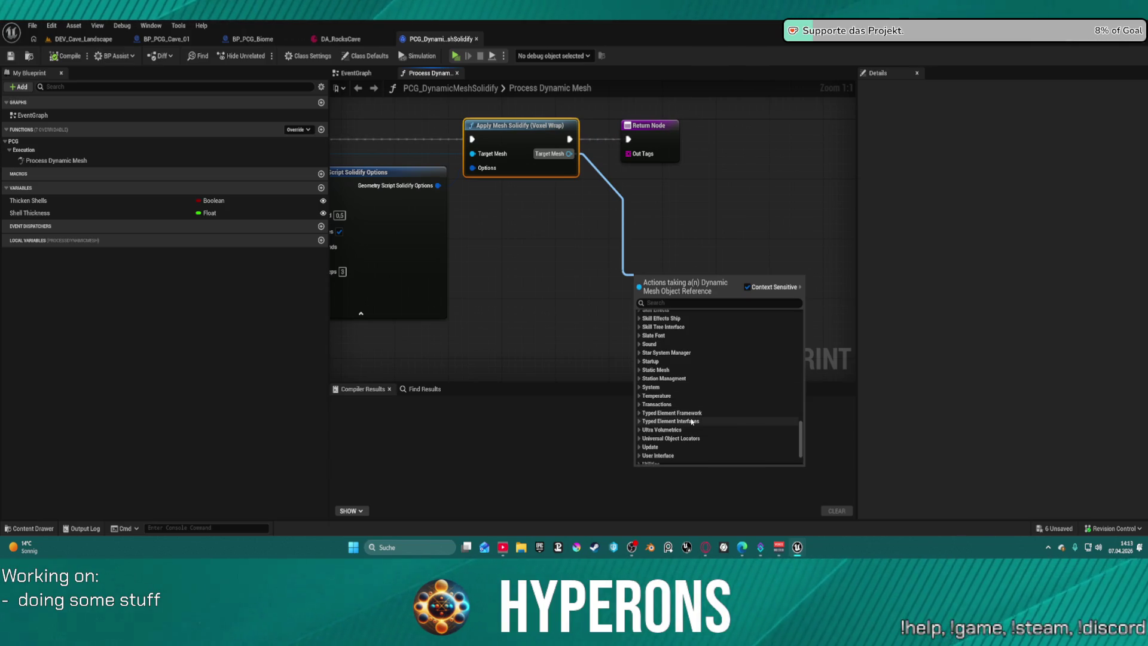
{"action": "scroll", "coordinate": [694, 423], "scroll_direction": "down", "scroll_amount": 1}
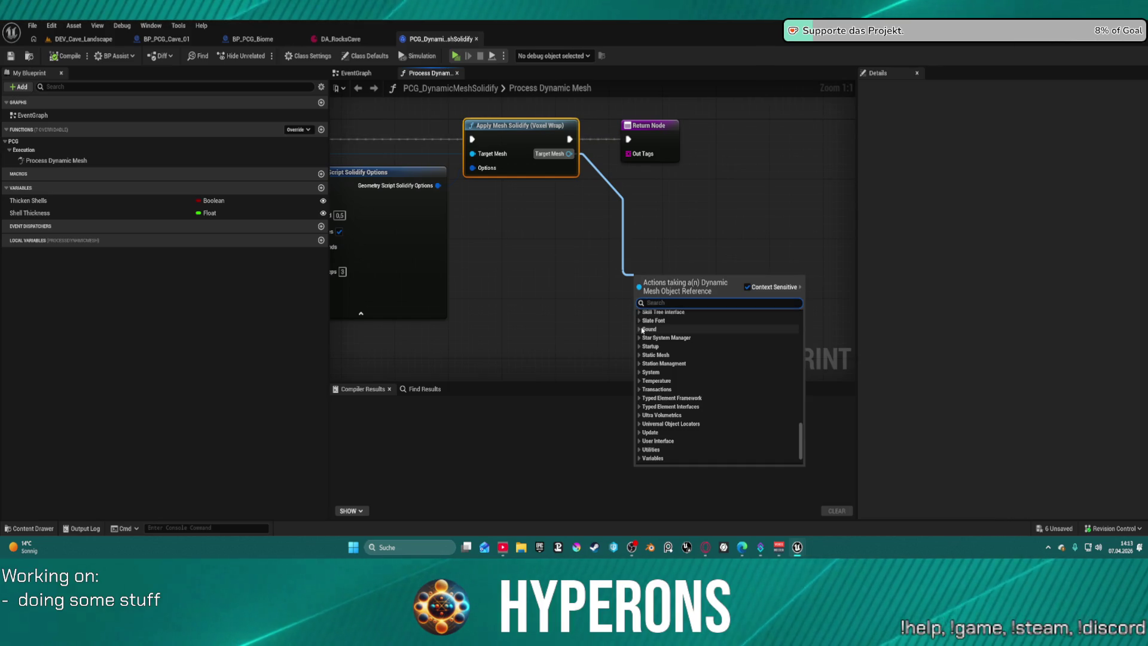
{"action": "type", "text": "mesh"}
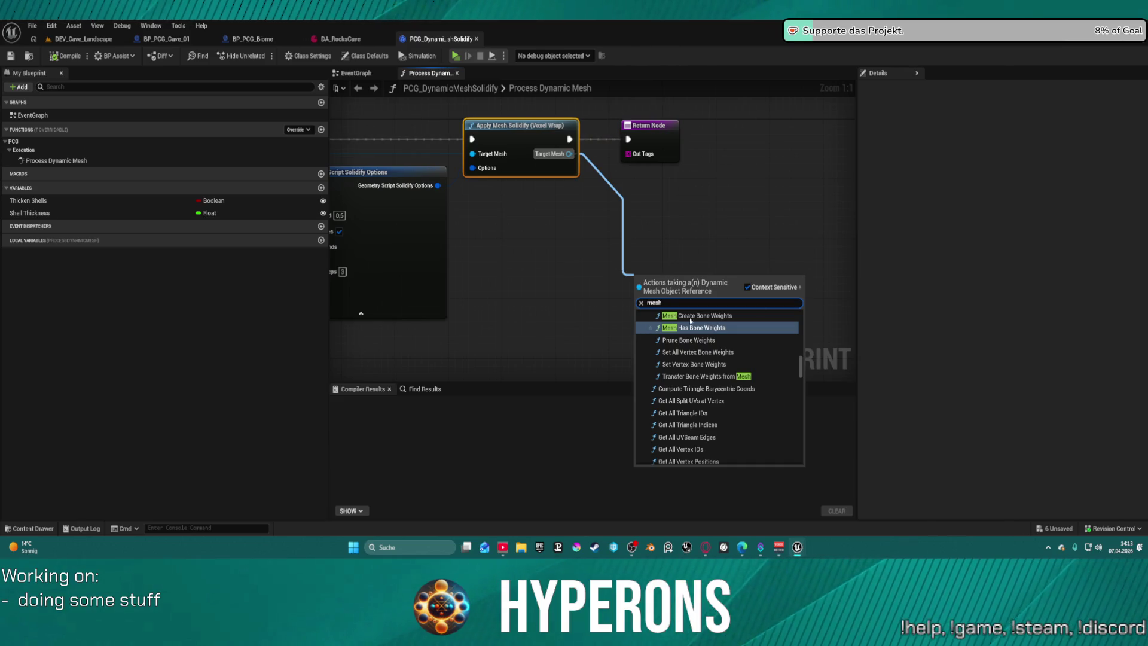
Scroll the 'mesh' results to Modeling actions like Apply Mesh Offset, Shell and PolyGroup Bevel.
{"action": "scroll", "coordinate": [717, 341], "scroll_direction": "up", "scroll_amount": 10}
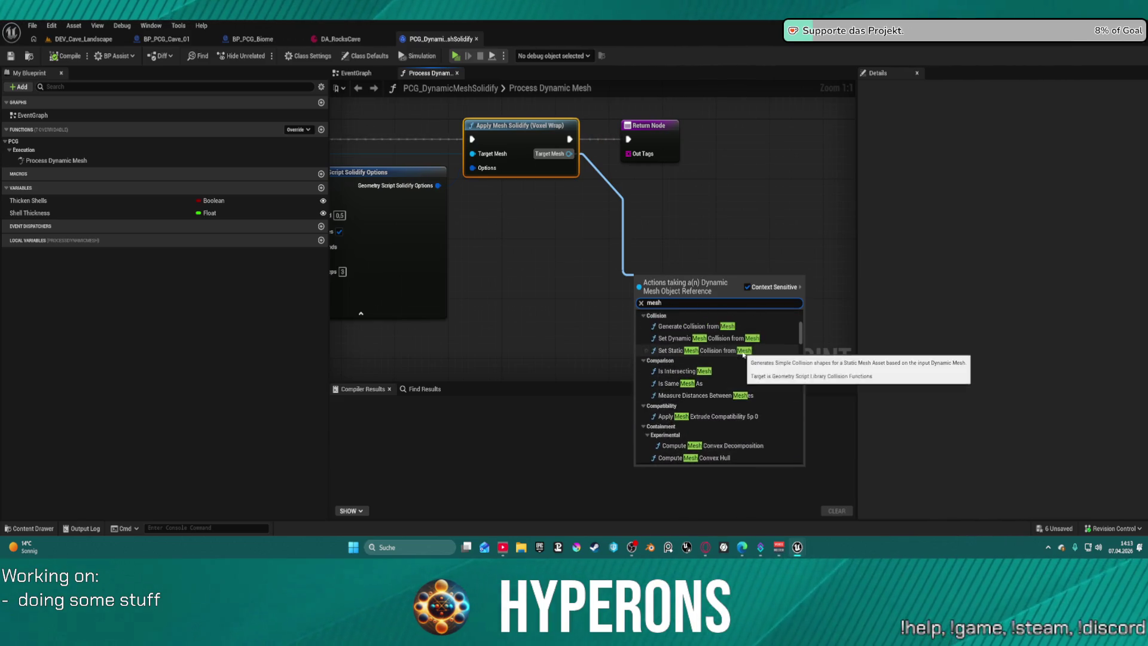
{"action": "scroll", "coordinate": [743, 354], "scroll_direction": "down", "scroll_amount": 10}
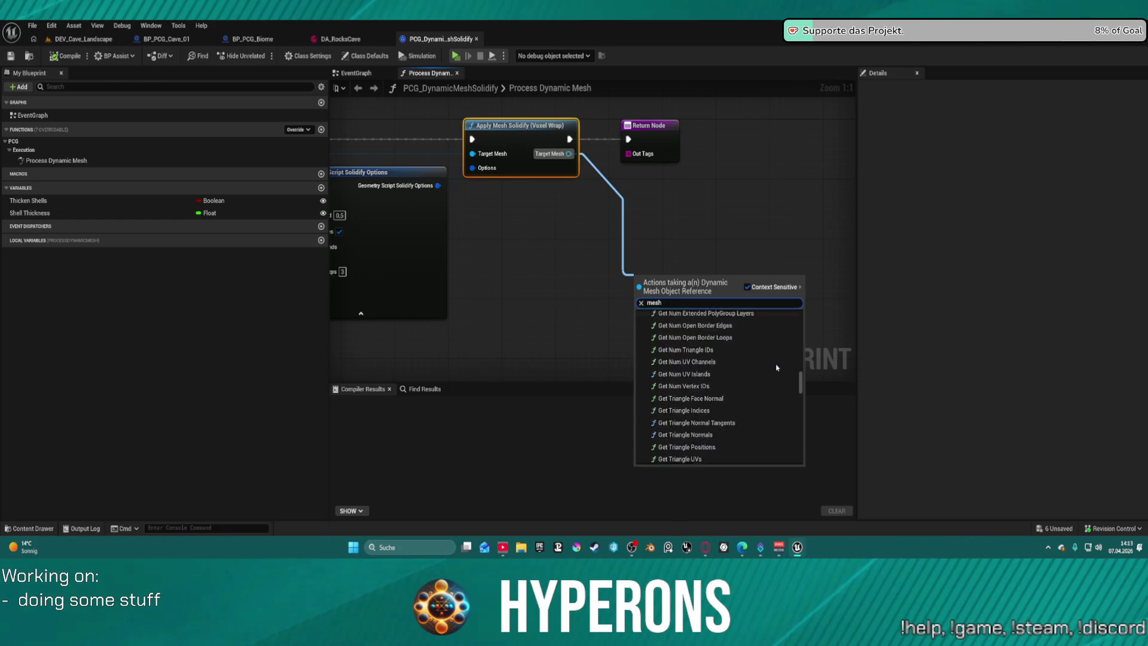
{"action": "scroll", "coordinate": [777, 368], "scroll_direction": "down", "scroll_amount": 5}
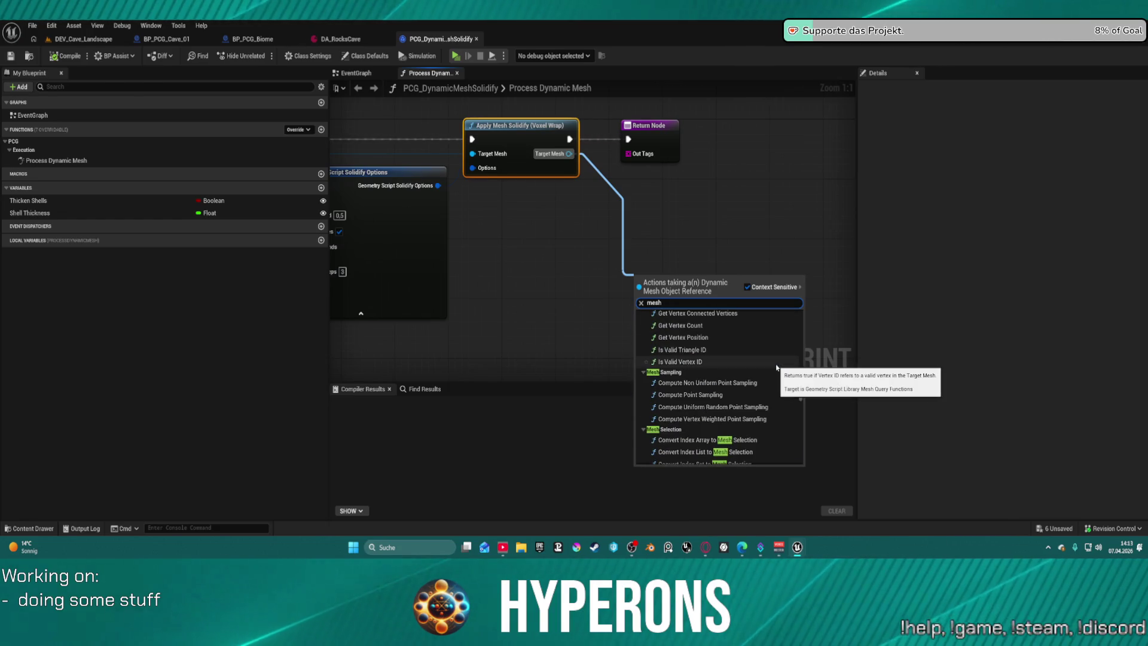
{"action": "scroll", "coordinate": [776, 365], "scroll_direction": "down", "scroll_amount": 5}
{"action": "scroll", "coordinate": [776, 364], "scroll_direction": "down", "scroll_amount": 5}
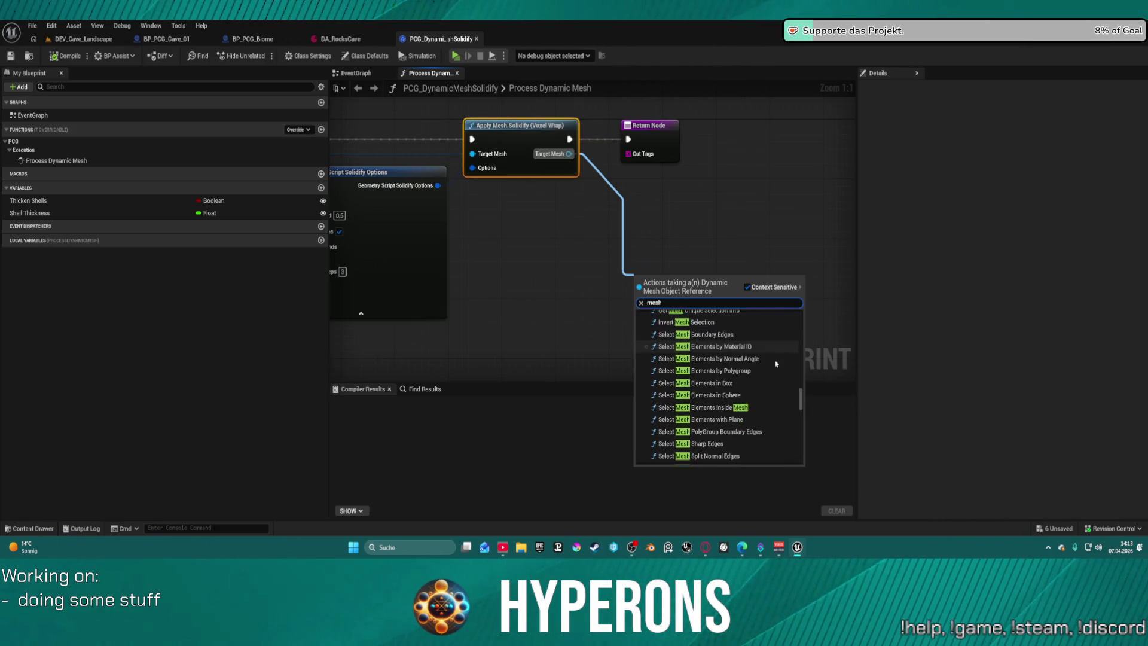
{"action": "scroll", "coordinate": [776, 363], "scroll_direction": "down", "scroll_amount": 2}
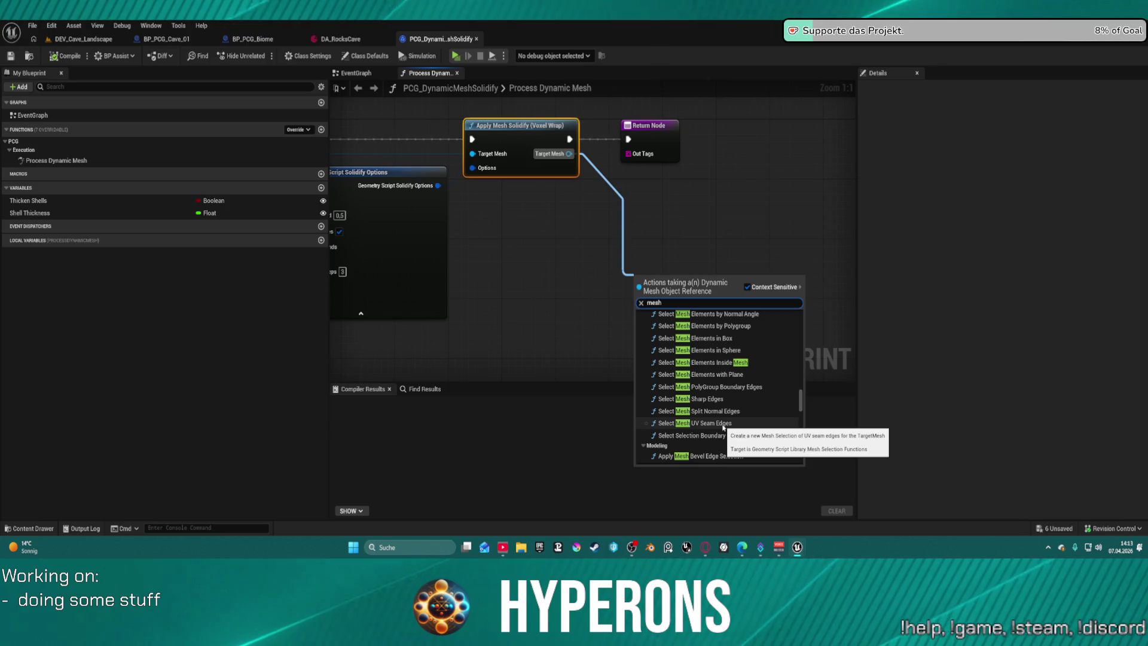
{"action": "scroll", "coordinate": [720, 404], "scroll_direction": "up", "scroll_amount": 4}
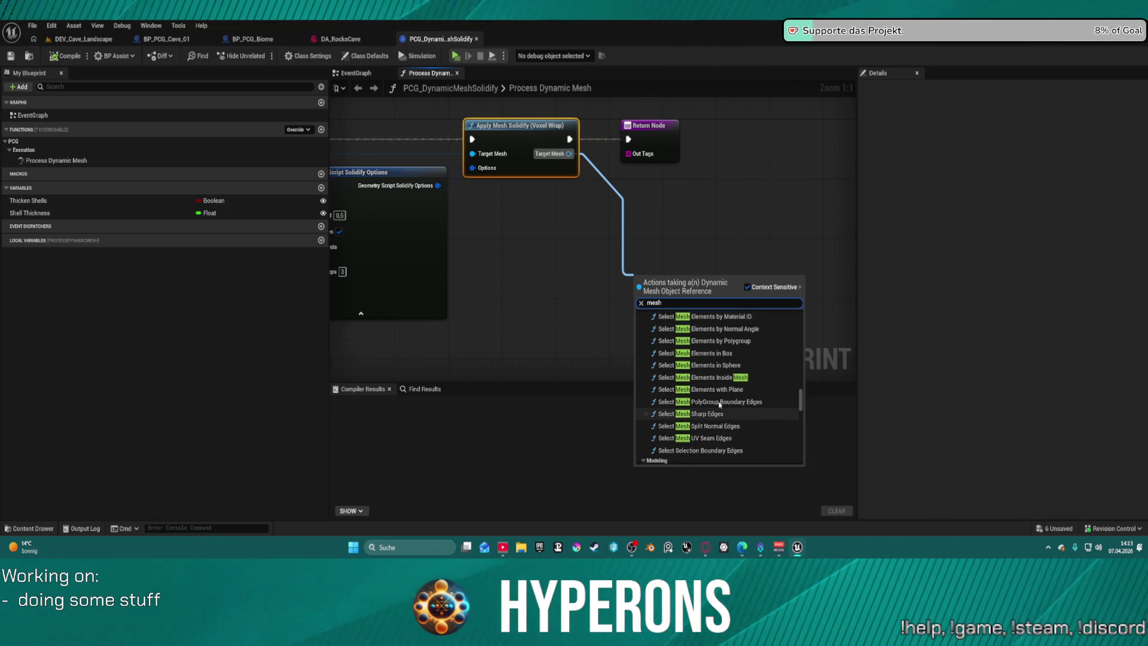
{"action": "scroll", "coordinate": [727, 404], "scroll_direction": "up", "scroll_amount": 4}
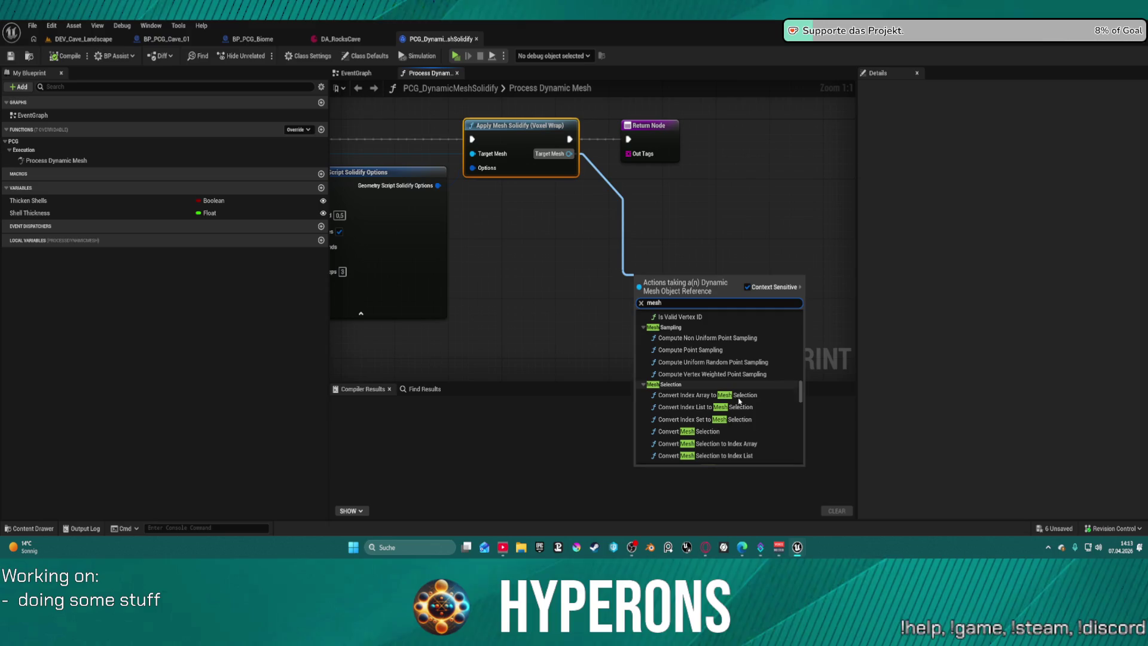
{"action": "scroll", "coordinate": [765, 418], "scroll_direction": "down", "scroll_amount": 8}
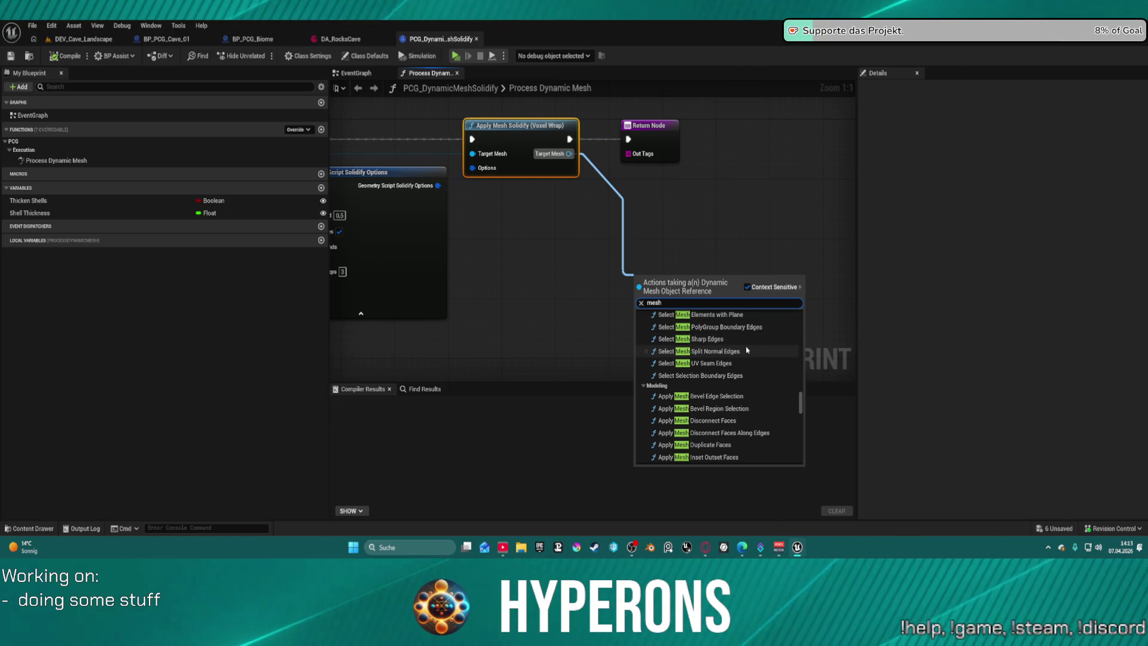
{"action": "scroll", "coordinate": [746, 350], "scroll_direction": "down", "scroll_amount": 2}
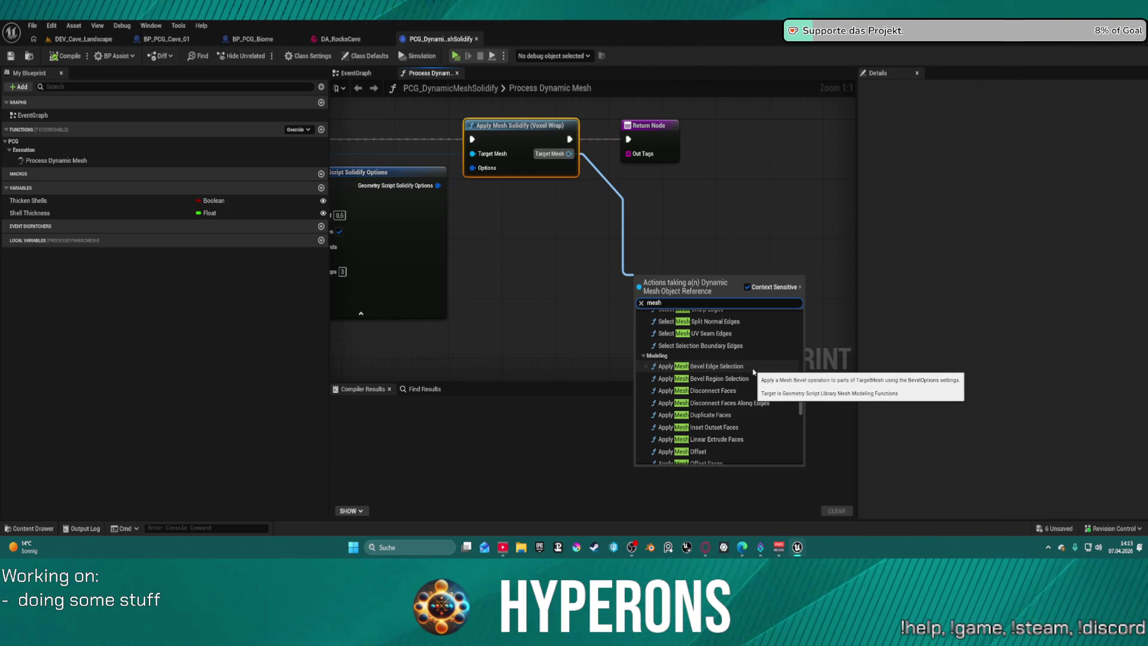
{"action": "scroll", "coordinate": [765, 419], "scroll_direction": "down", "scroll_amount": 1}
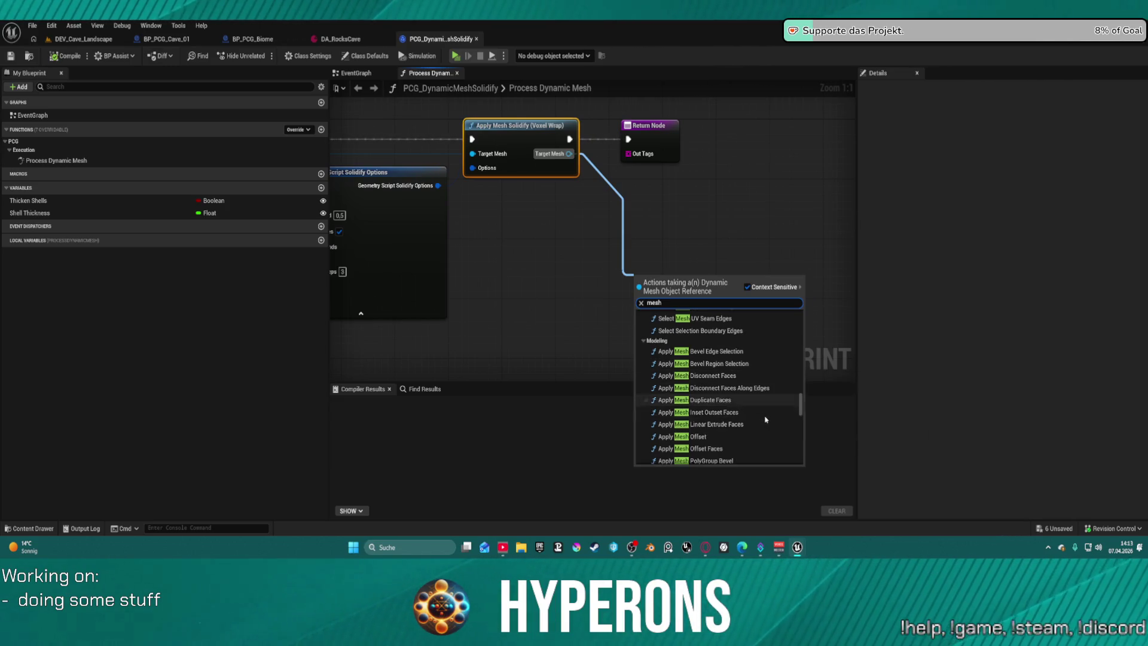
{"action": "scroll", "coordinate": [765, 420], "scroll_direction": "down", "scroll_amount": 2}
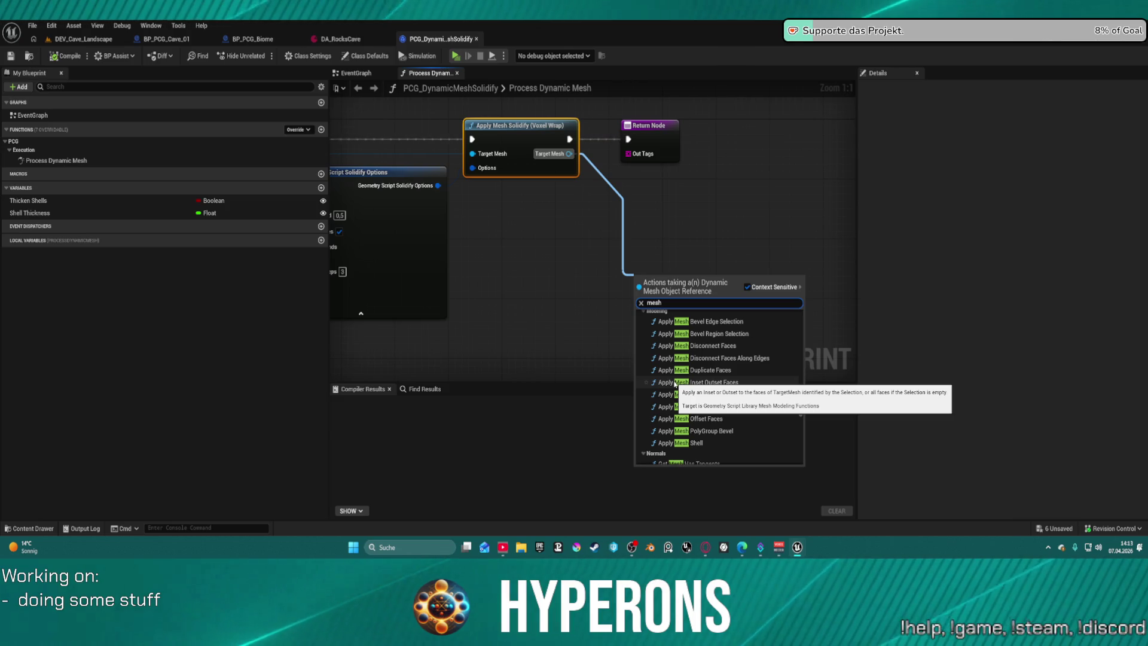
{"action": "scroll", "coordinate": [762, 388], "scroll_direction": "down", "scroll_amount": 2}
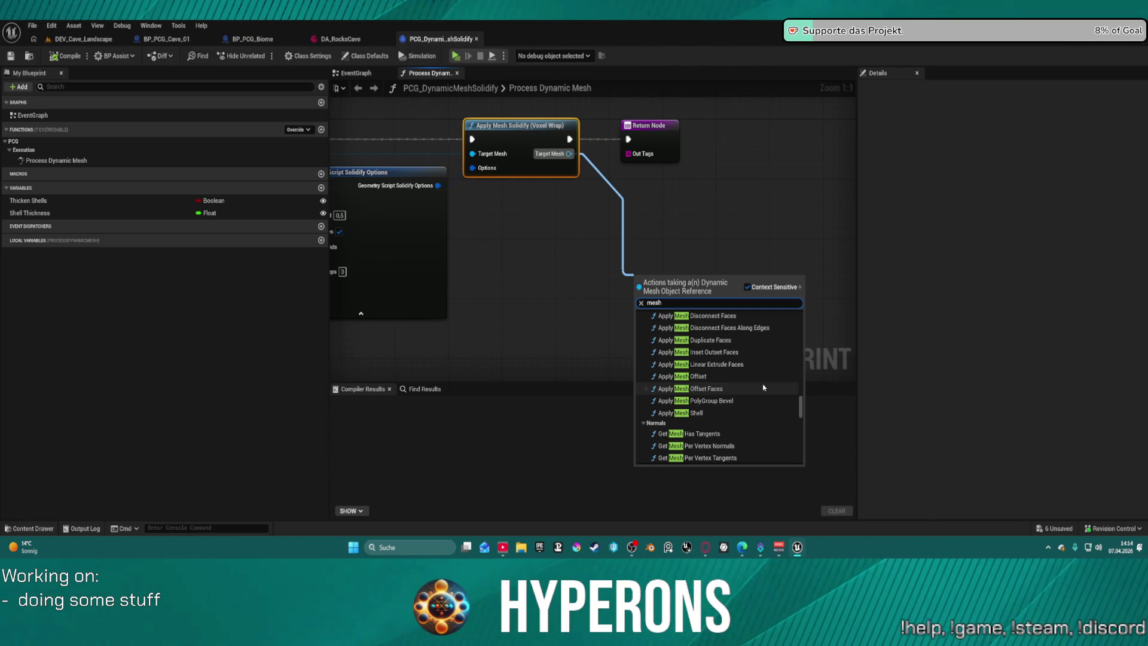
{"action": "scroll", "coordinate": [763, 388], "scroll_direction": "down", "scroll_amount": 5}
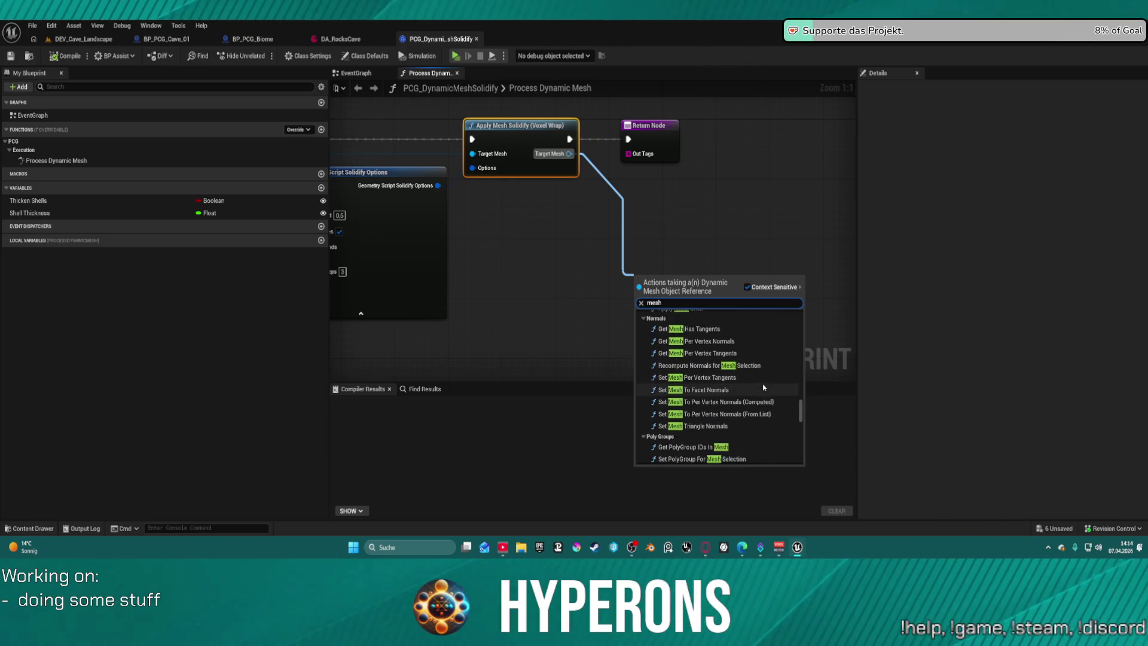
{"action": "scroll", "coordinate": [763, 387], "scroll_direction": "down", "scroll_amount": 2}
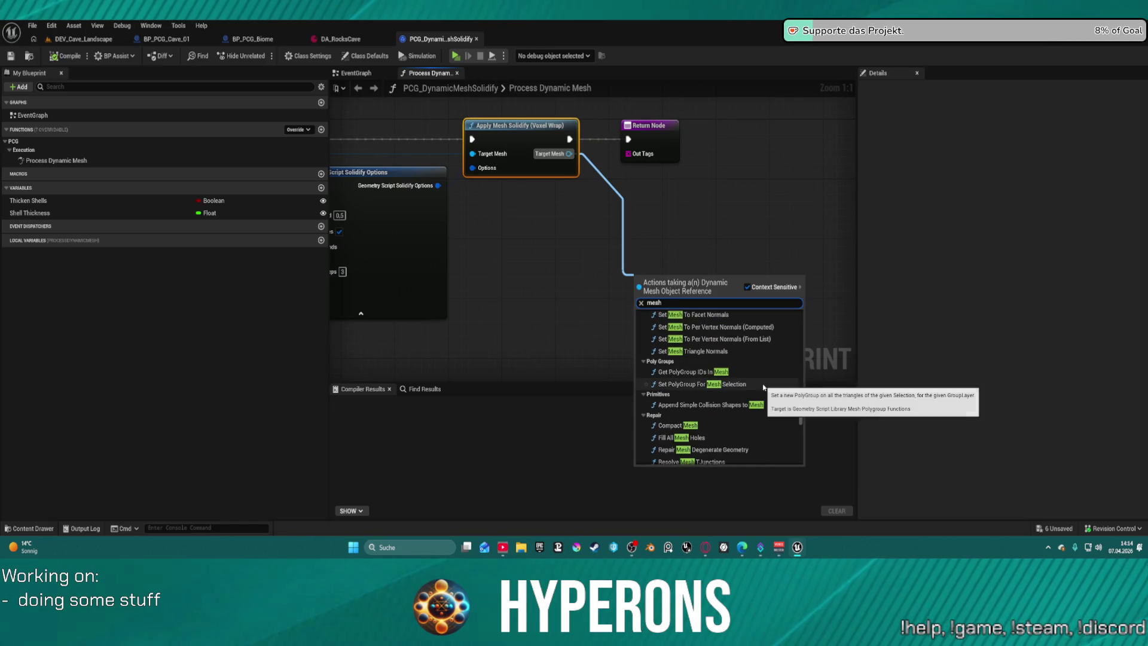
{"action": "scroll", "coordinate": [763, 387], "scroll_direction": "down", "scroll_amount": 1}
{"action": "scroll", "coordinate": [763, 388], "scroll_direction": "down", "scroll_amount": 2}
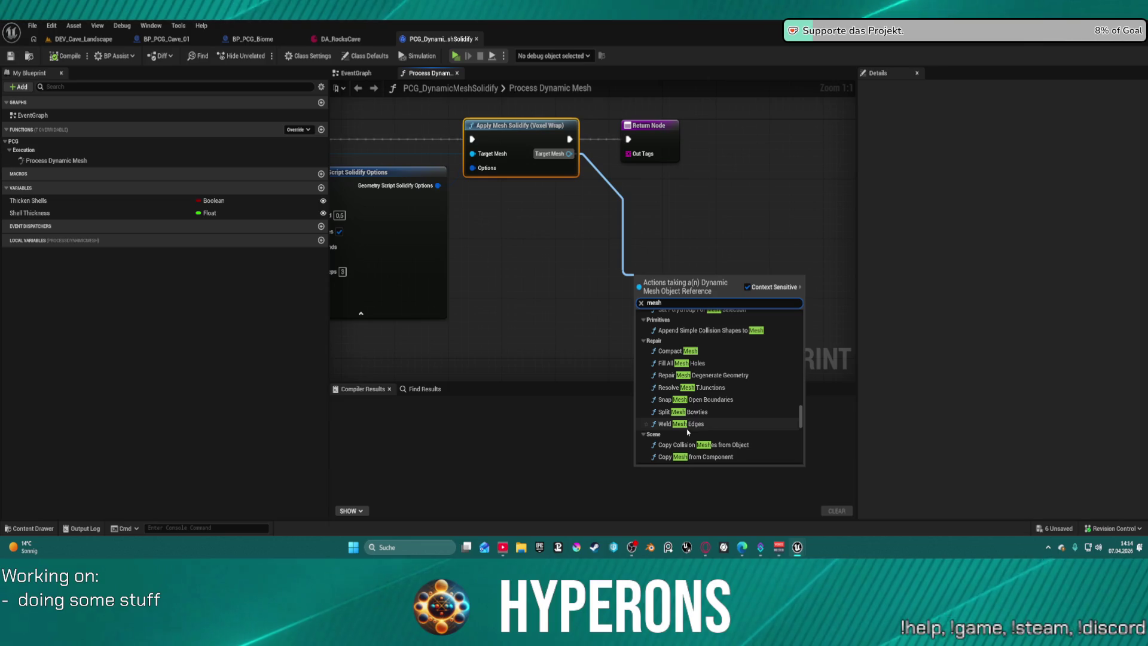
{"action": "scroll", "coordinate": [717, 400], "scroll_direction": "down", "scroll_amount": 3}
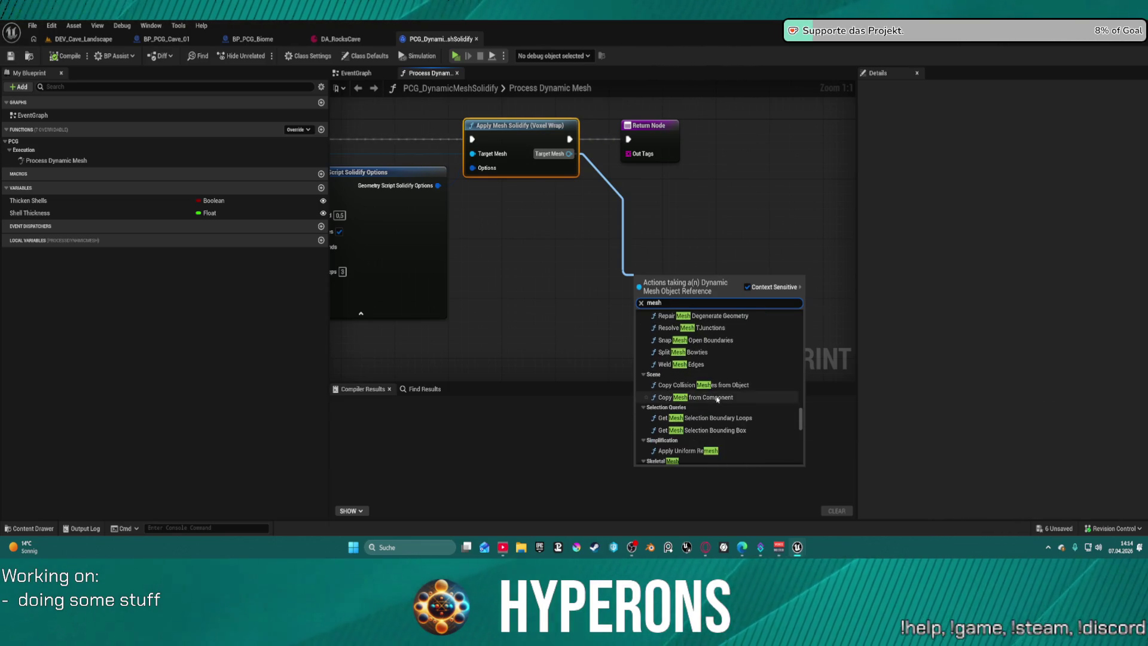
{"action": "scroll", "coordinate": [779, 399], "scroll_direction": "down", "scroll_amount": 3}
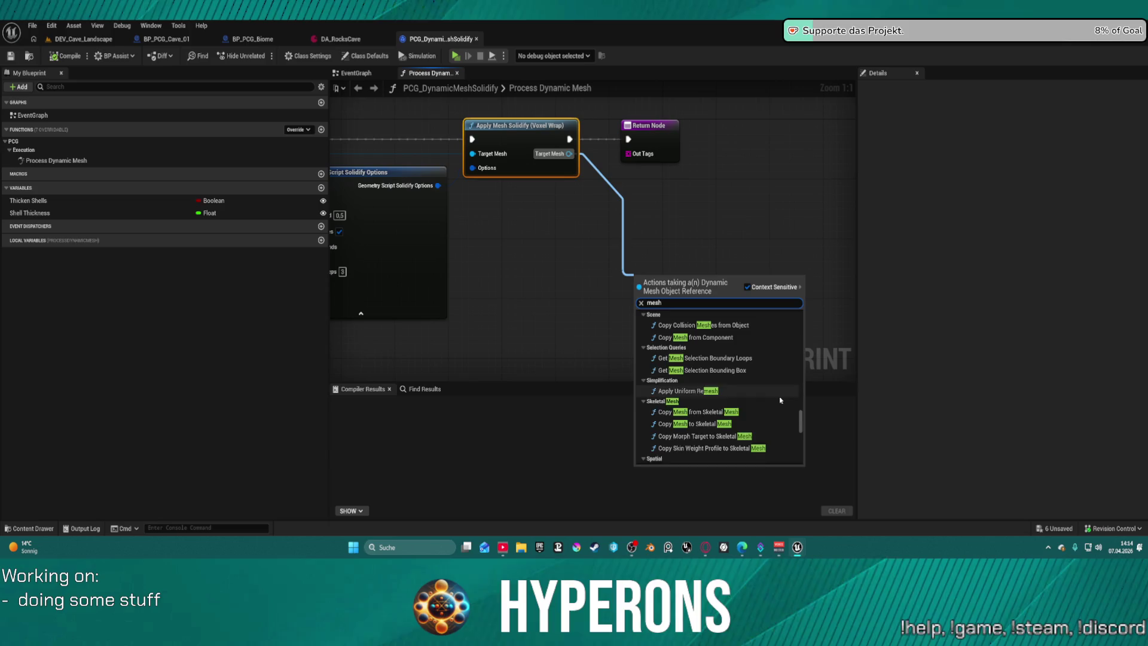
{"action": "scroll", "coordinate": [780, 399], "scroll_direction": "down", "scroll_amount": 3}
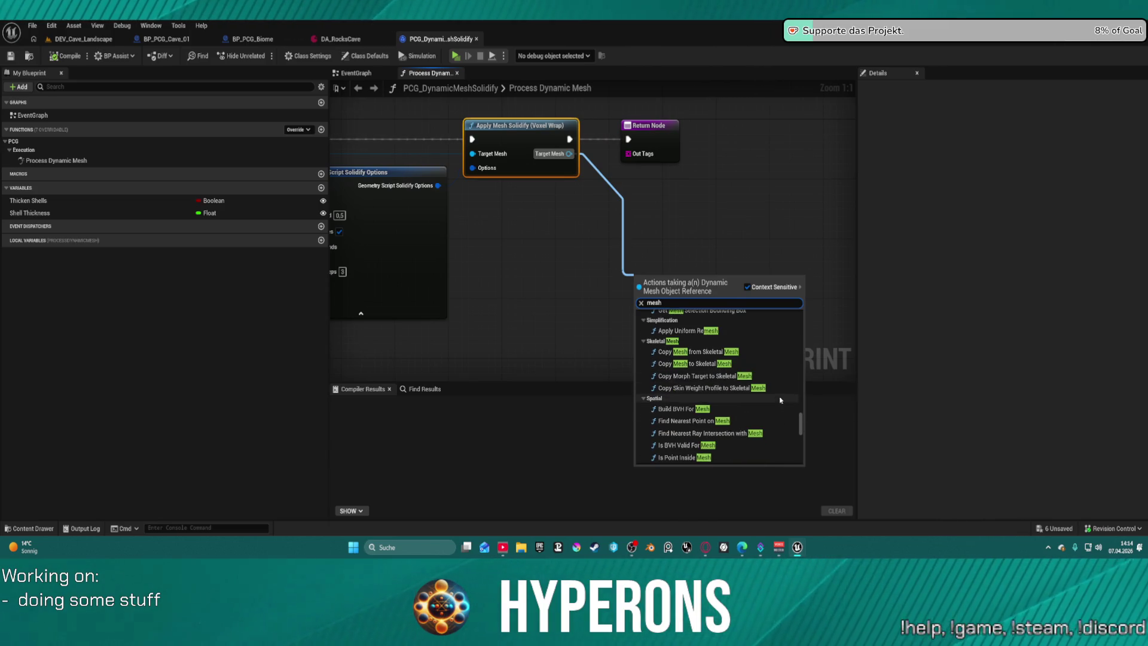
{"action": "scroll", "coordinate": [780, 399], "scroll_direction": "down", "scroll_amount": 1}
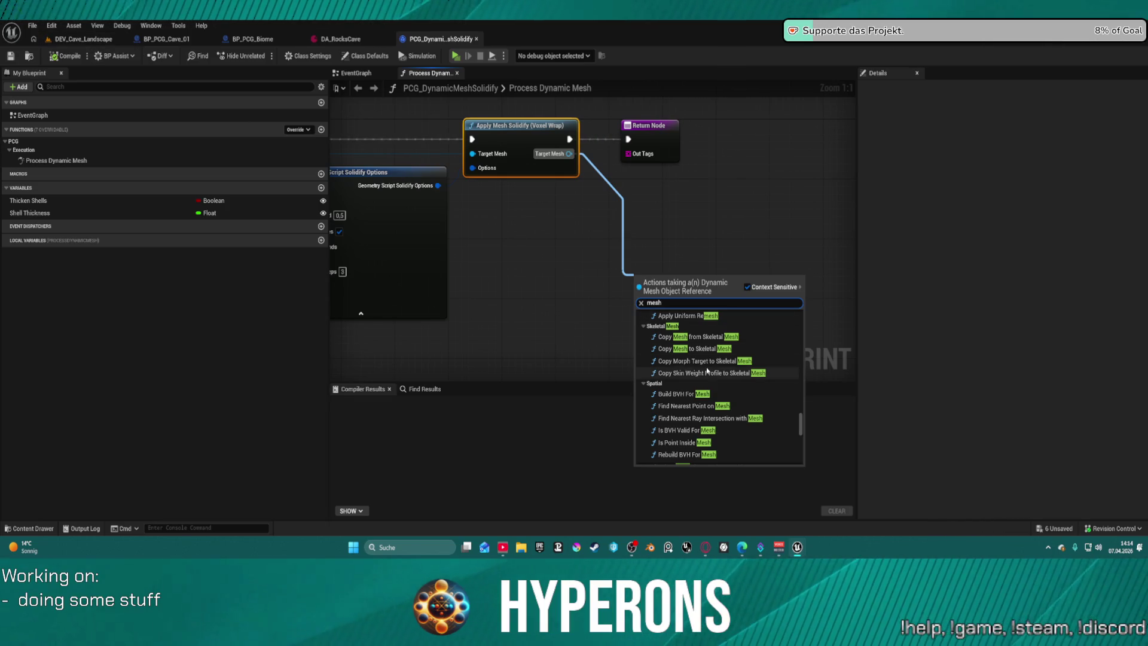
{"action": "scroll", "coordinate": [711, 402], "scroll_direction": "down", "scroll_amount": 3}
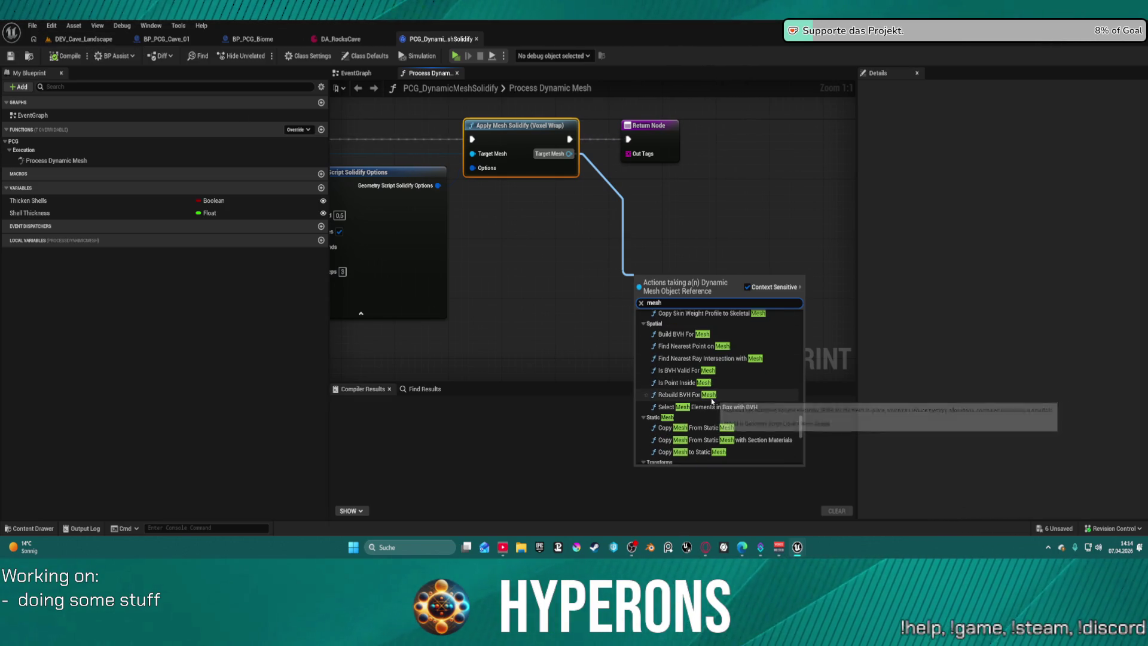
{"action": "scroll", "coordinate": [714, 404], "scroll_direction": "down", "scroll_amount": 5}
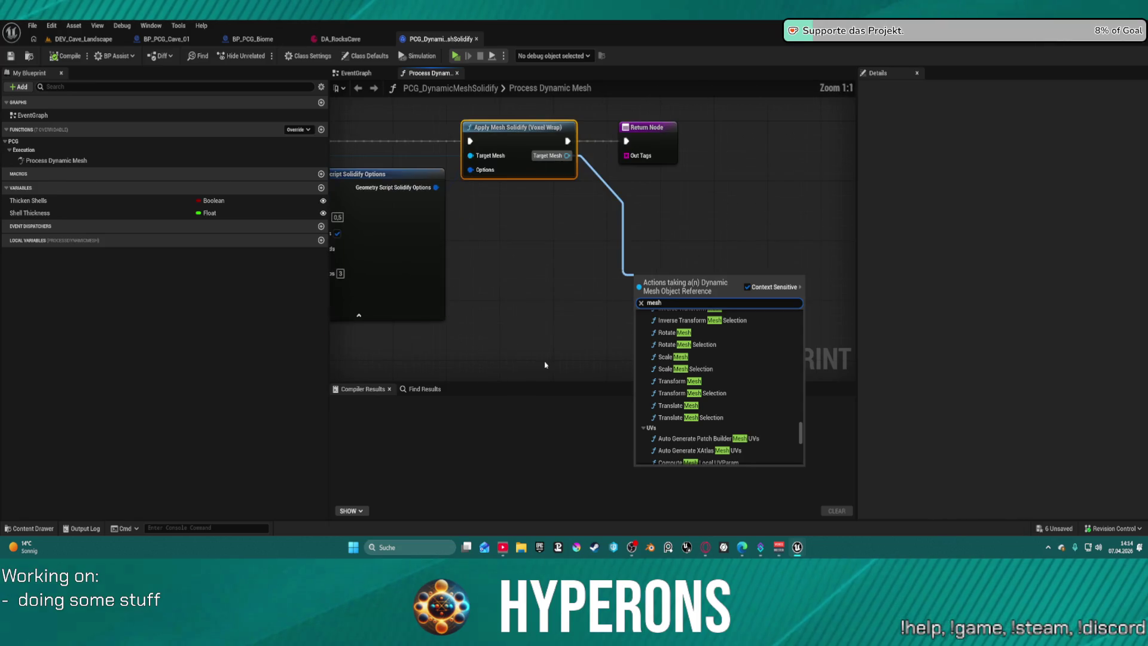
Close the action menu, switch to the EventGraph, and bring the PCG_CaveDM window forward.
{"action": "left_click", "coordinate": [572, 298]}
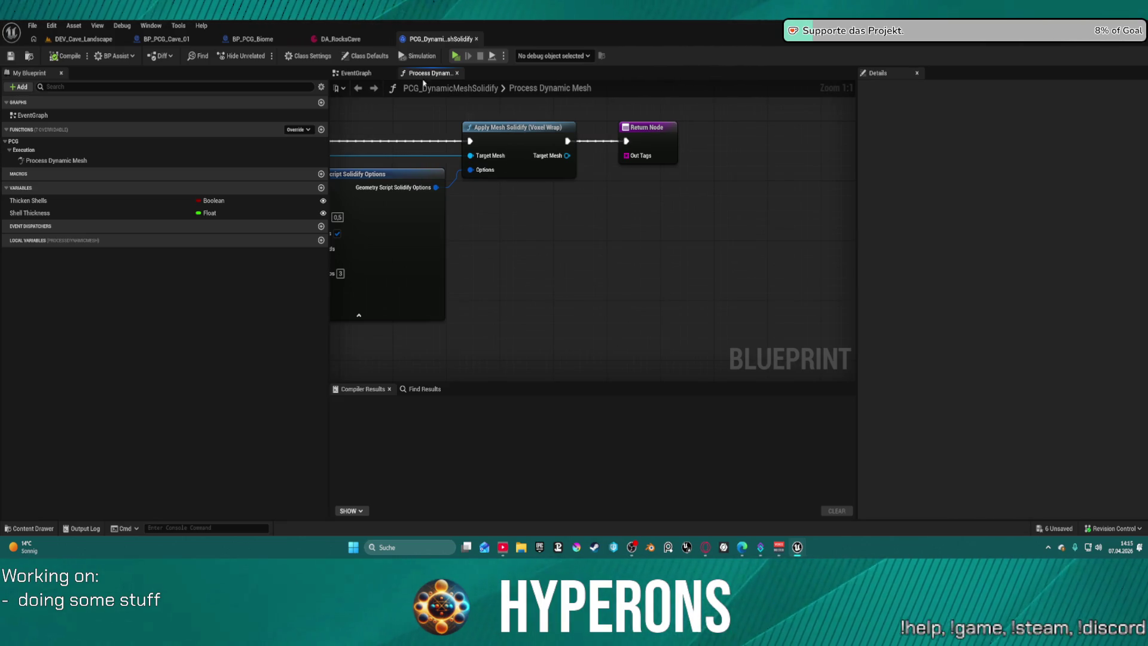
{"action": "left_click", "coordinate": [354, 73]}
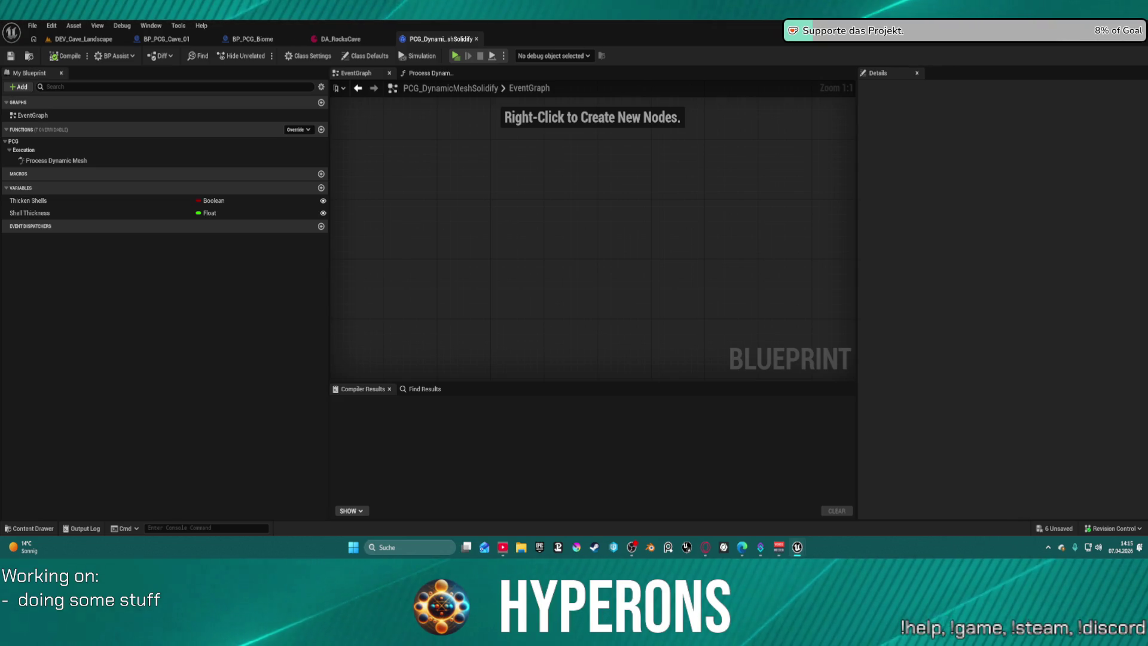
{"action": "left_click_drag", "start_coordinate": [591, 54], "coordinate": [591, 126]}
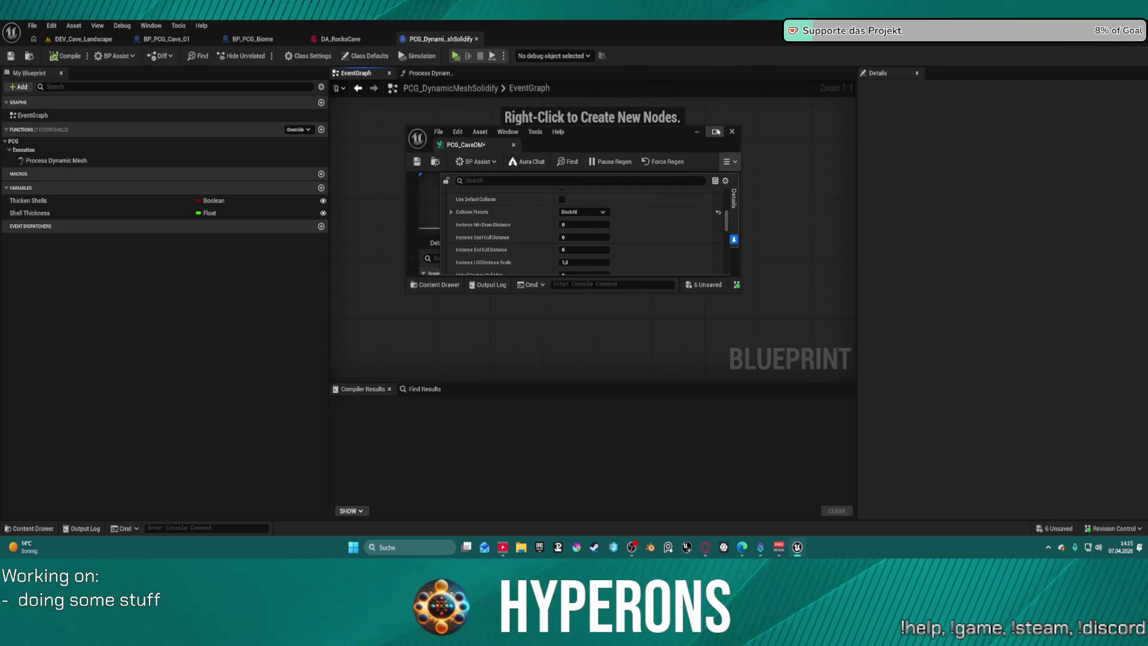
Uncheck Cast Shadow as Two Sided on the Static Mesh Spawner, save PCG_CaveDM, and restore the window.
{"action": "left_click", "coordinate": [715, 132]}
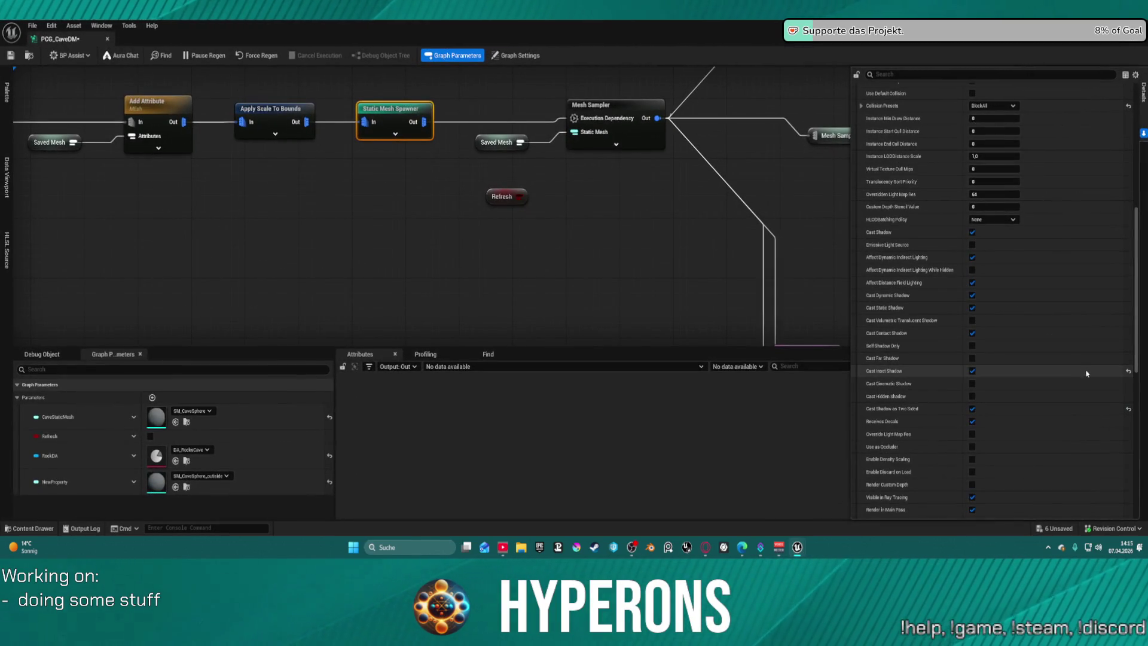
{"action": "left_click", "coordinate": [1130, 411]}
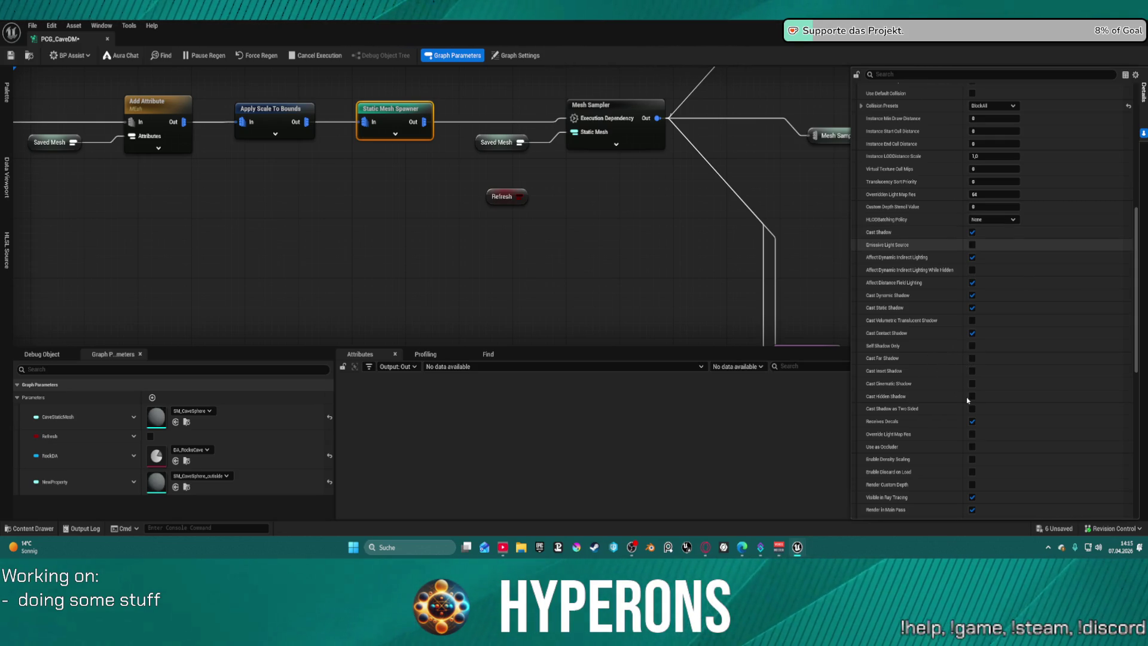
{"action": "key", "text": "ctrl+s"}
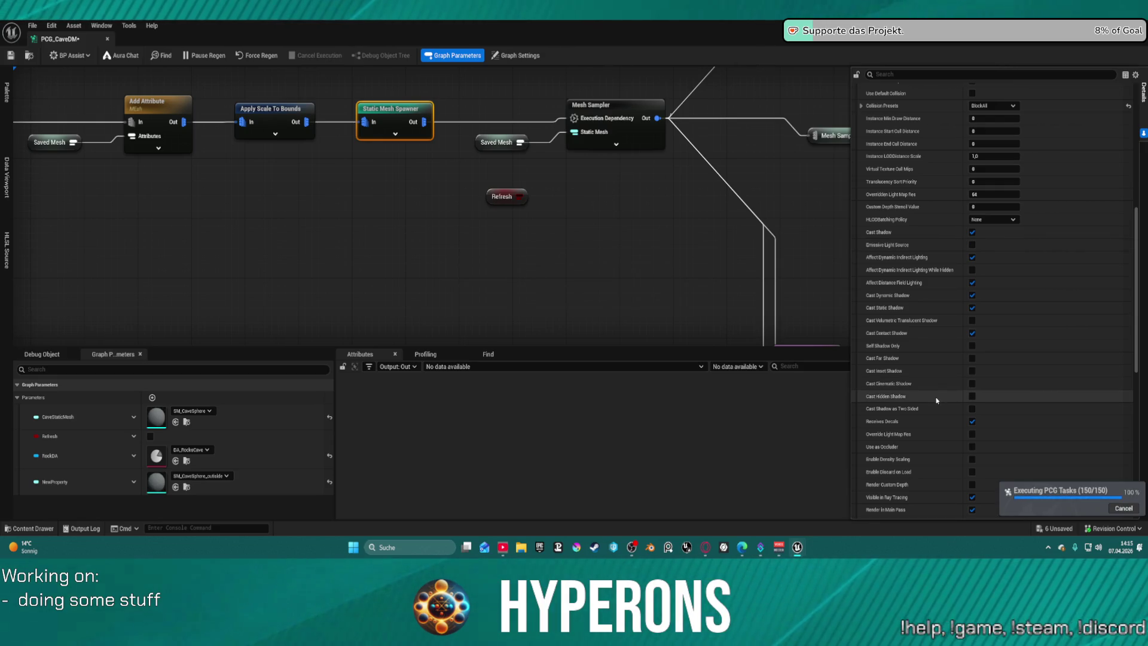
{"action": "scroll", "coordinate": [977, 409], "scroll_direction": "down", "scroll_amount": 3}
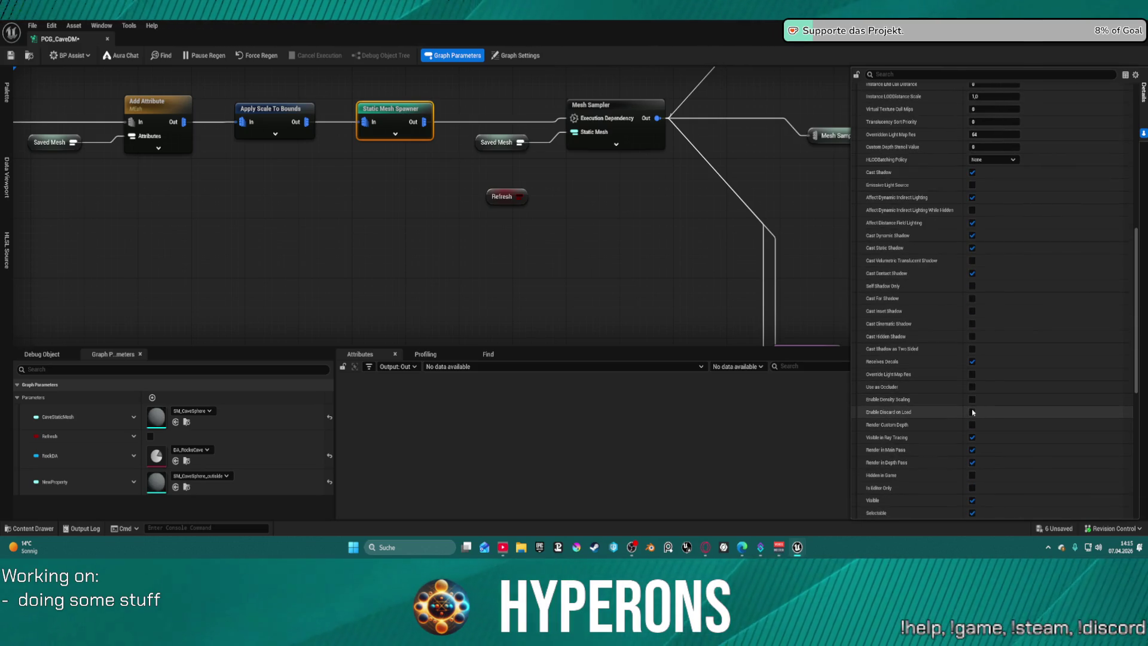
{"action": "scroll", "coordinate": [977, 443], "scroll_direction": "down", "scroll_amount": 10}
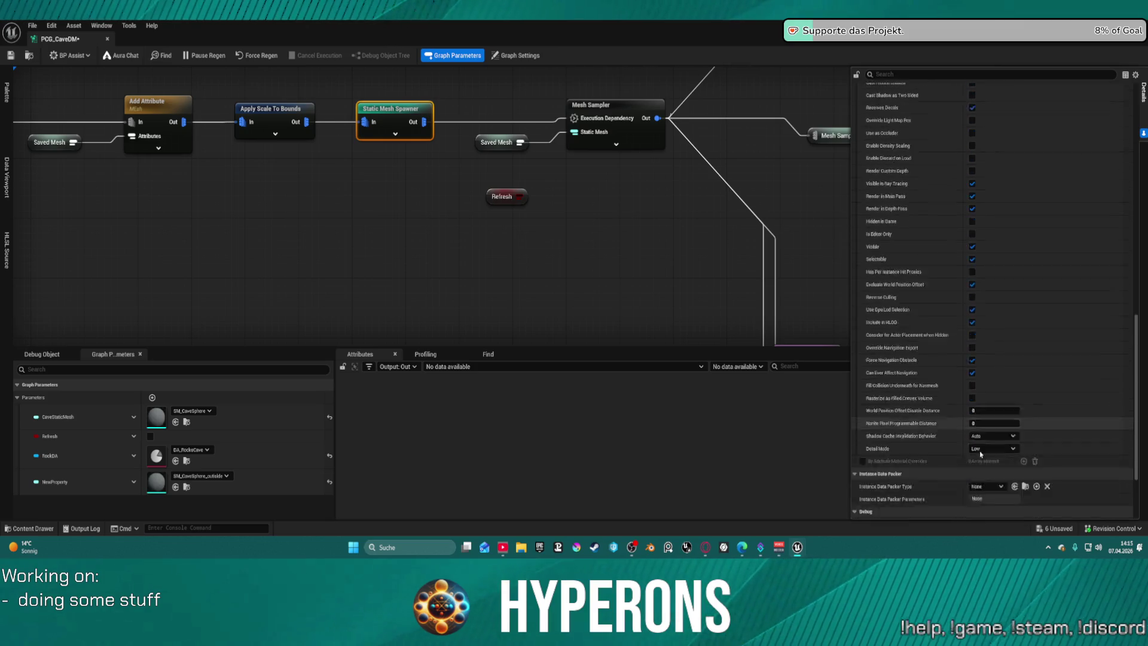
{"action": "scroll", "coordinate": [980, 455], "scroll_direction": "down", "scroll_amount": 3}
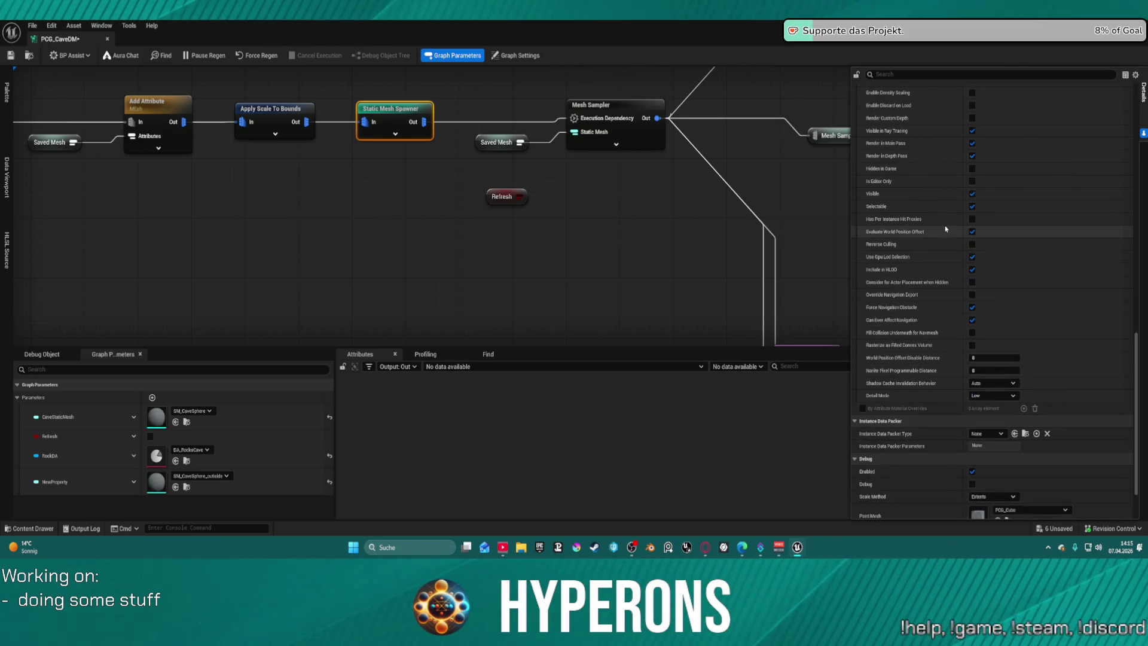
{"action": "scroll", "coordinate": [957, 245], "scroll_direction": "up", "scroll_amount": 20}
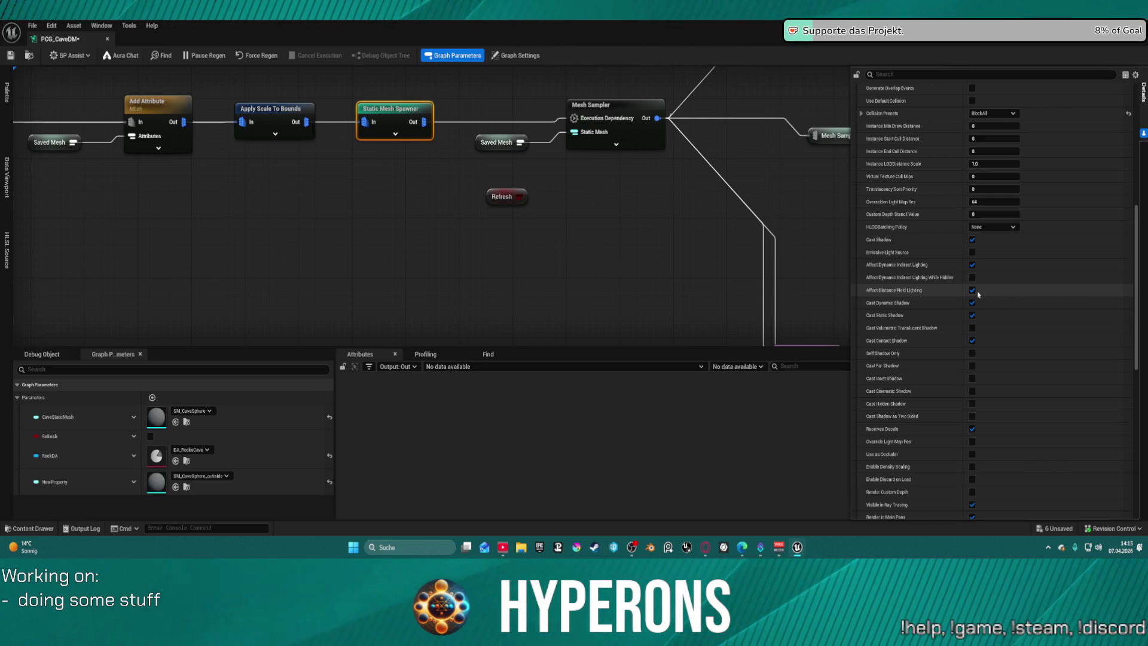
{"action": "key", "text": "super+Down"}
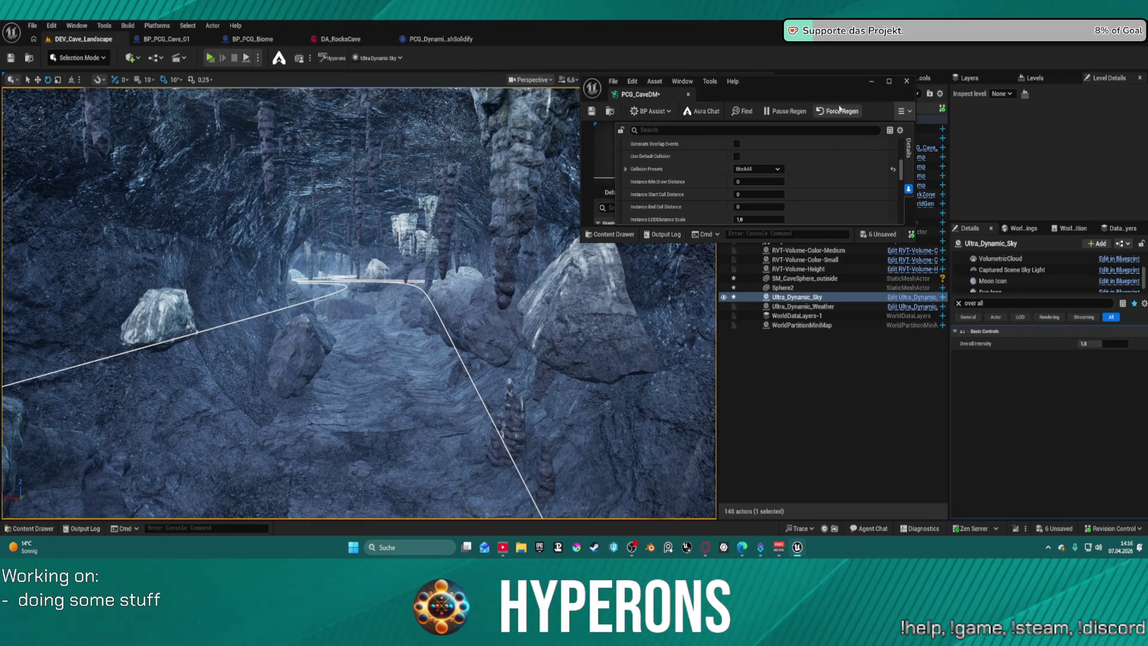
Resave the PCG_CaveDM graph, detach it, and return to the DEV_Cave_Landscape level.
{"action": "left_click", "coordinate": [888, 82]}
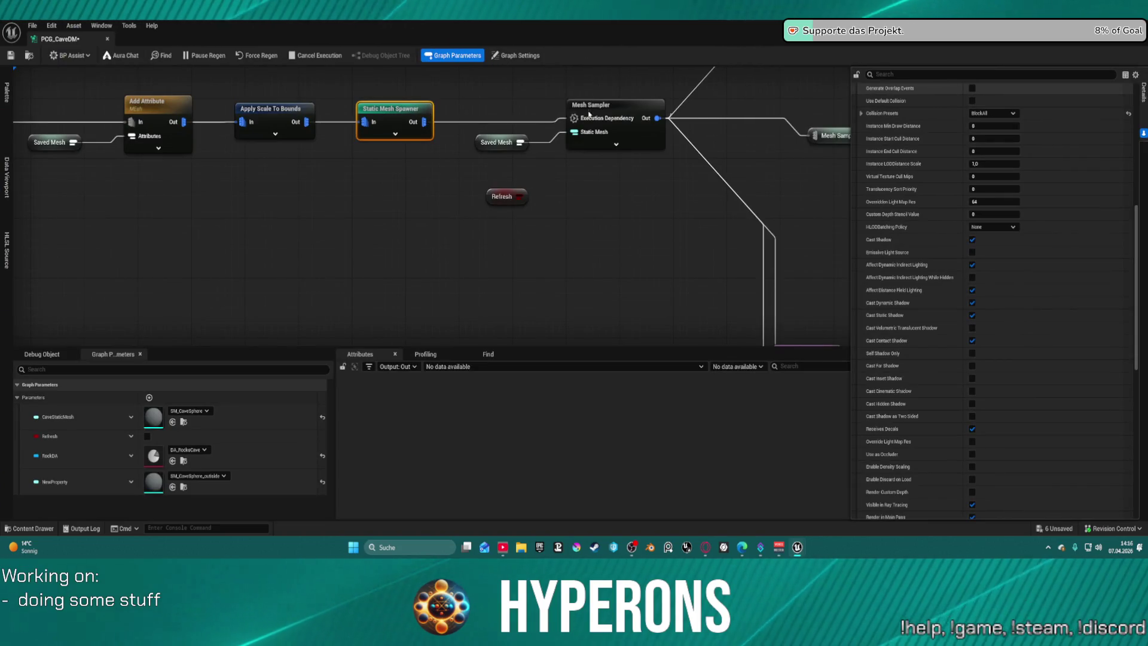
{"action": "key", "text": "ctrl+s"}
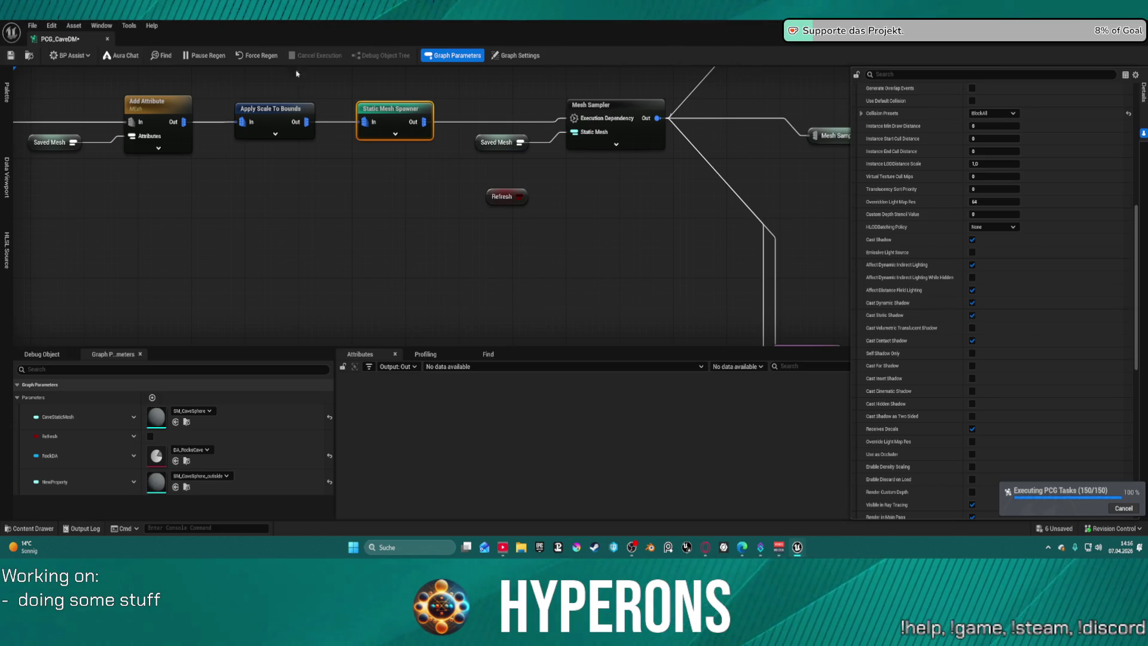
{"action": "mouse_move", "coordinate": [73, 47]}
{"action": "left_mouse_down"}
{"action": "mouse_move", "coordinate": [471, 108]}
{"action": "mouse_move", "coordinate": [467, 27]}
{"action": "left_mouse_up"}
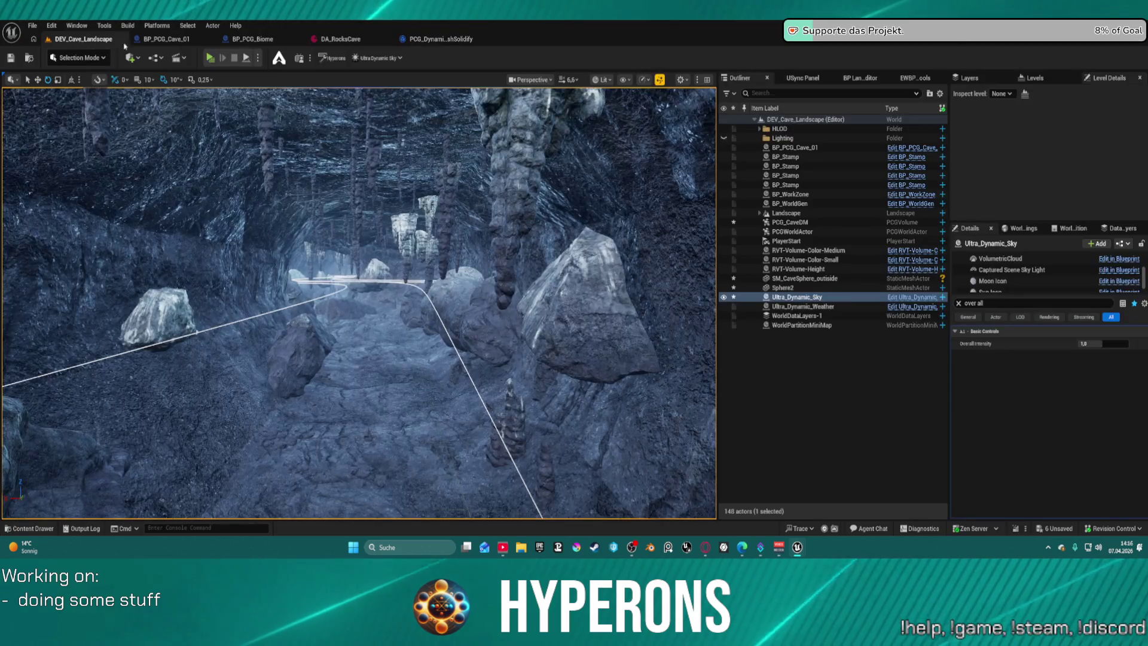
{"action": "left_click", "coordinate": [80, 40]}
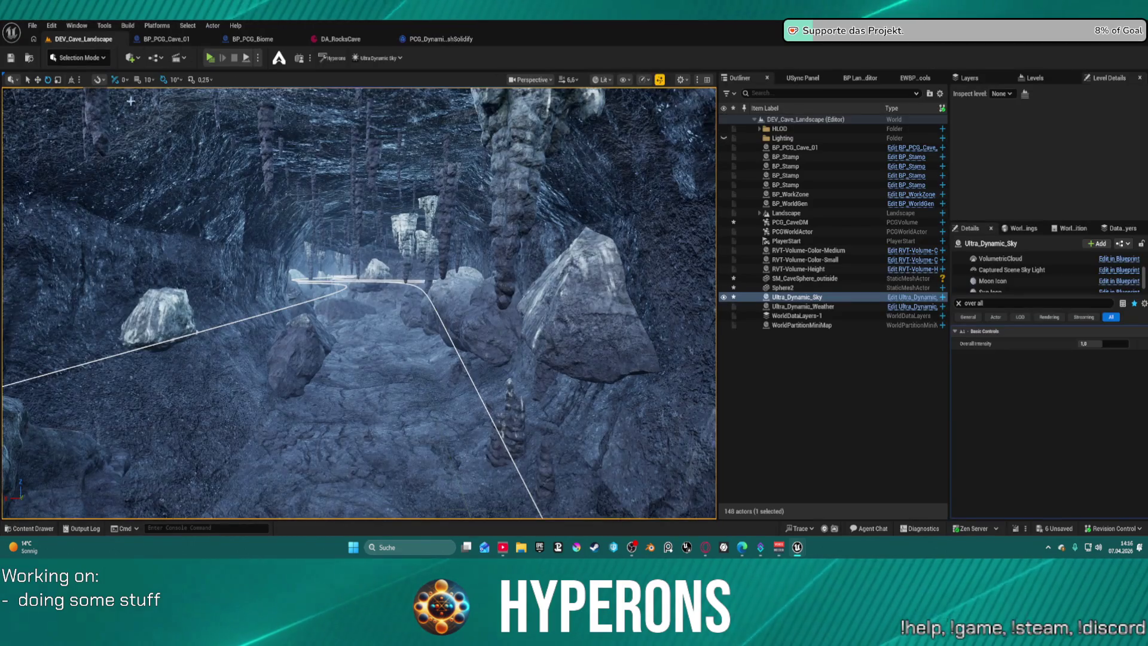
Fly the view out of the cave and open the Core folder in the Content Drawer.
{"action": "key", "text": "ctrl+space"}
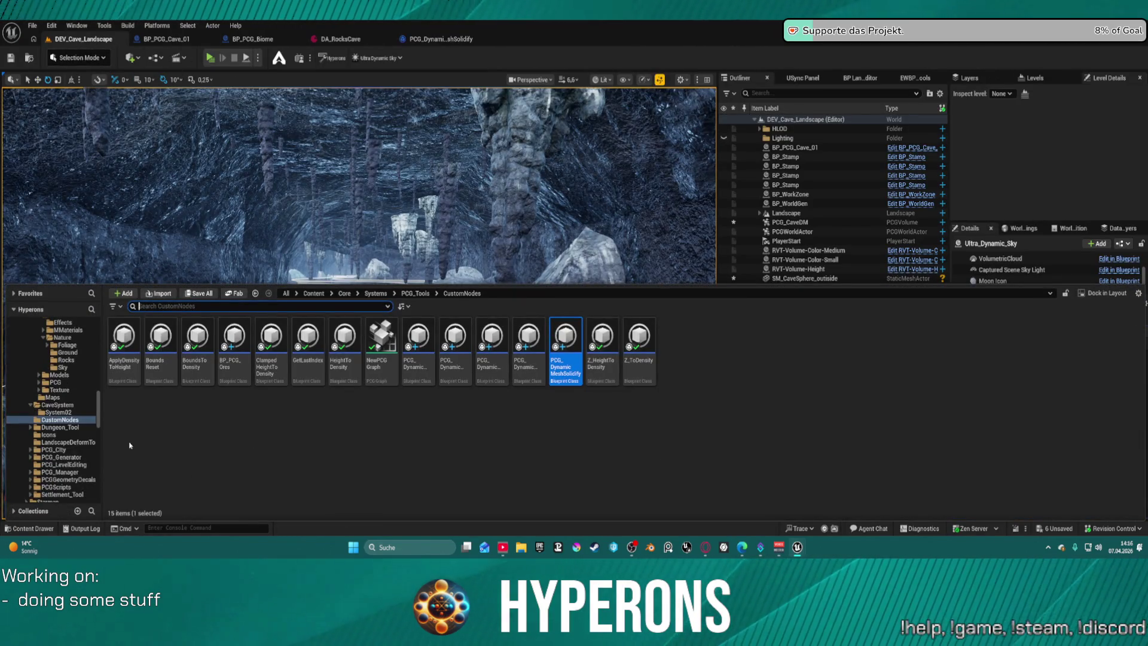
{"action": "mouse_move", "coordinate": [179, 239]}
{"action": "left_mouse_down"}
{"action": "mouse_move", "coordinate": [263, 198]}
{"action": "mouse_move", "coordinate": [282, 215]}
{"action": "left_mouse_up"}
{"action": "key", "text": "ctrl+space"}
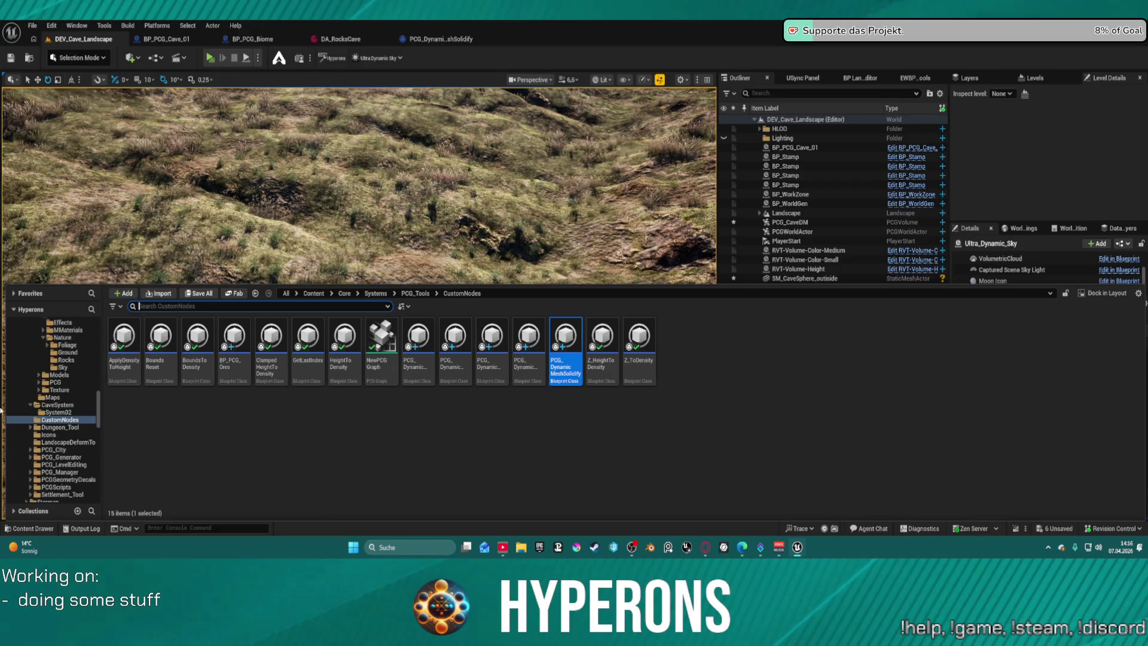
{"action": "scroll", "coordinate": [83, 390], "scroll_direction": "up", "scroll_amount": 8}
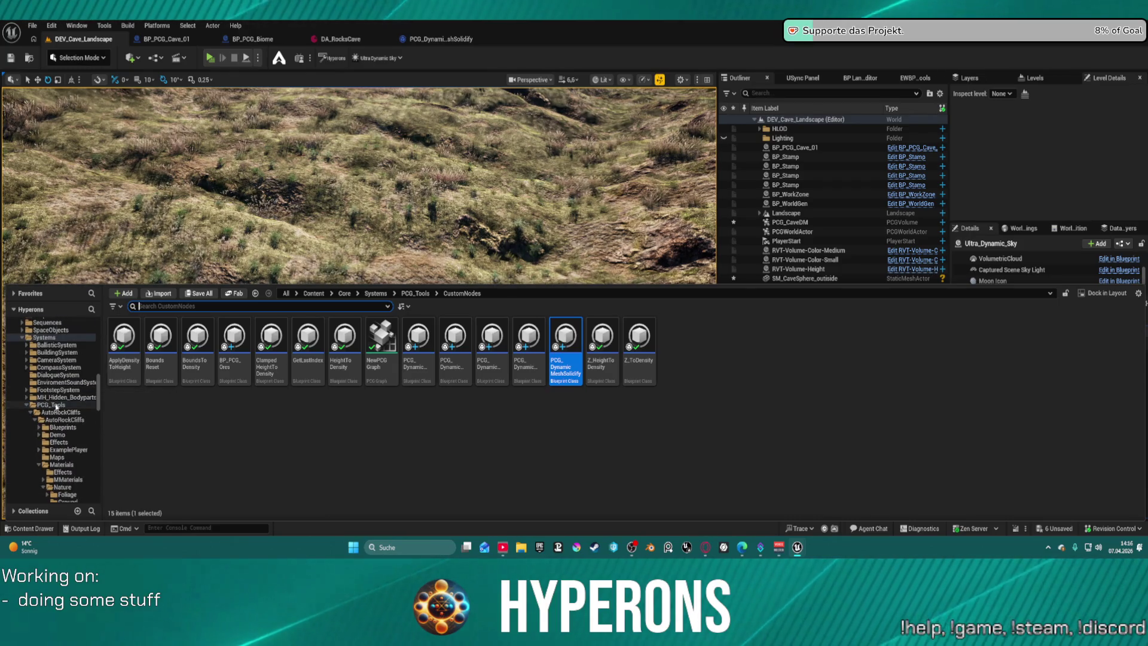
{"action": "scroll", "coordinate": [84, 381], "scroll_direction": "up", "scroll_amount": 10}
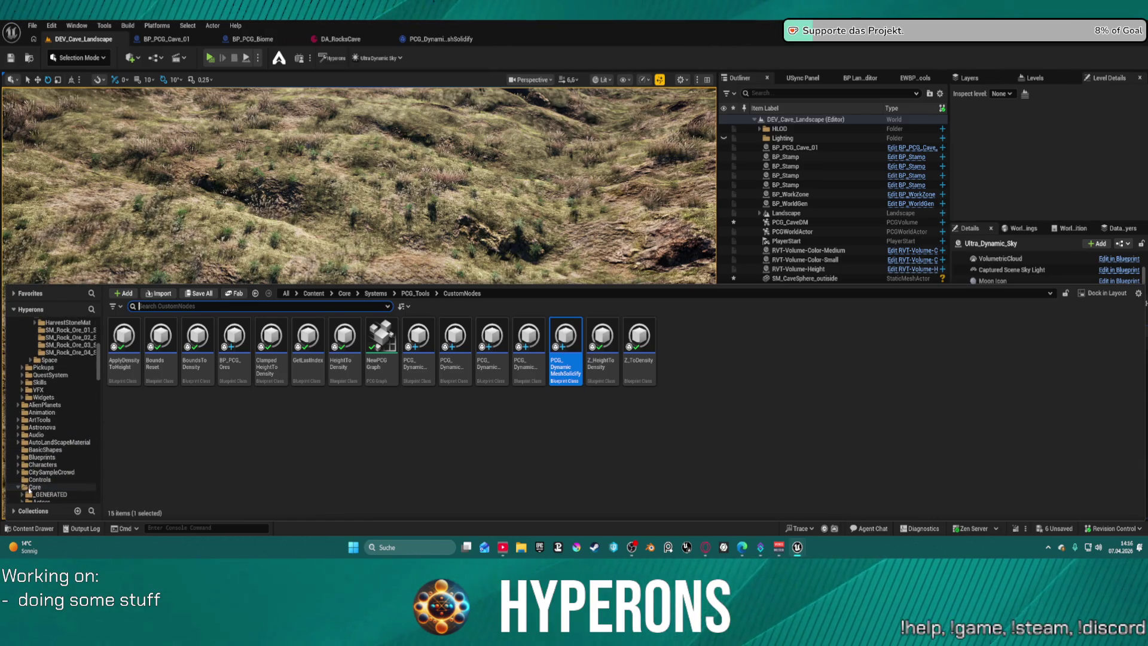
{"action": "left_click", "coordinate": [31, 487]}
{"action": "left_click", "coordinate": [131, 58]}
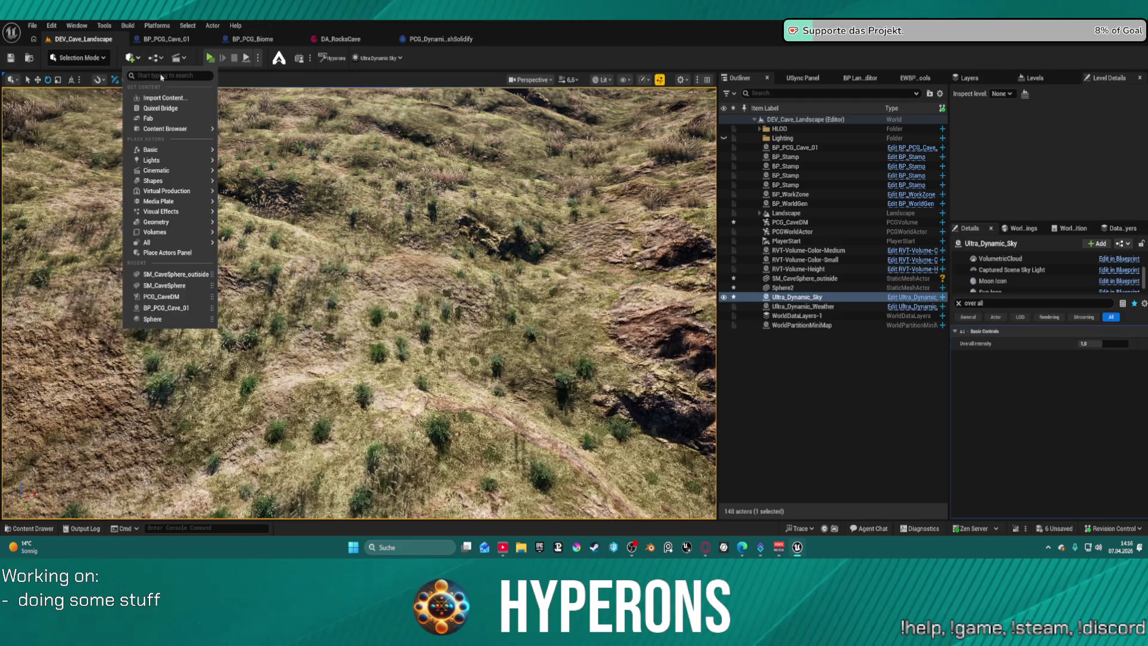
Place a Cube on the hillside and reset its location and rotation to 0, 0, 0.
{"action": "mouse_move", "coordinate": [180, 181]}
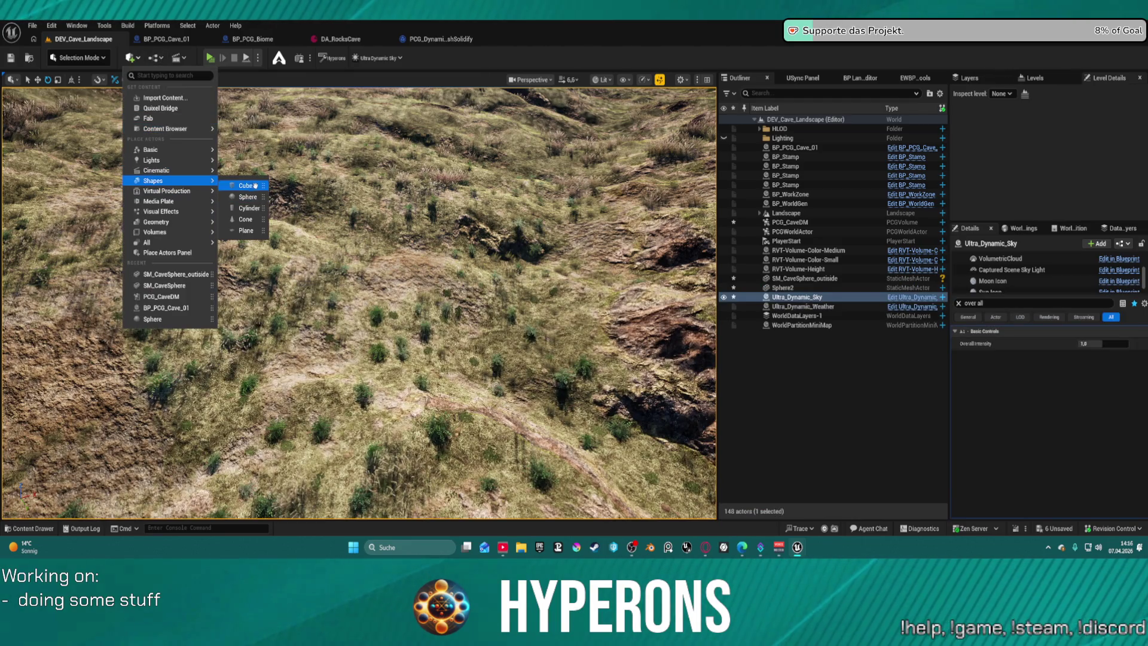
{"action": "left_click_drag", "start_coordinate": [255, 185], "coordinate": [358, 279]}
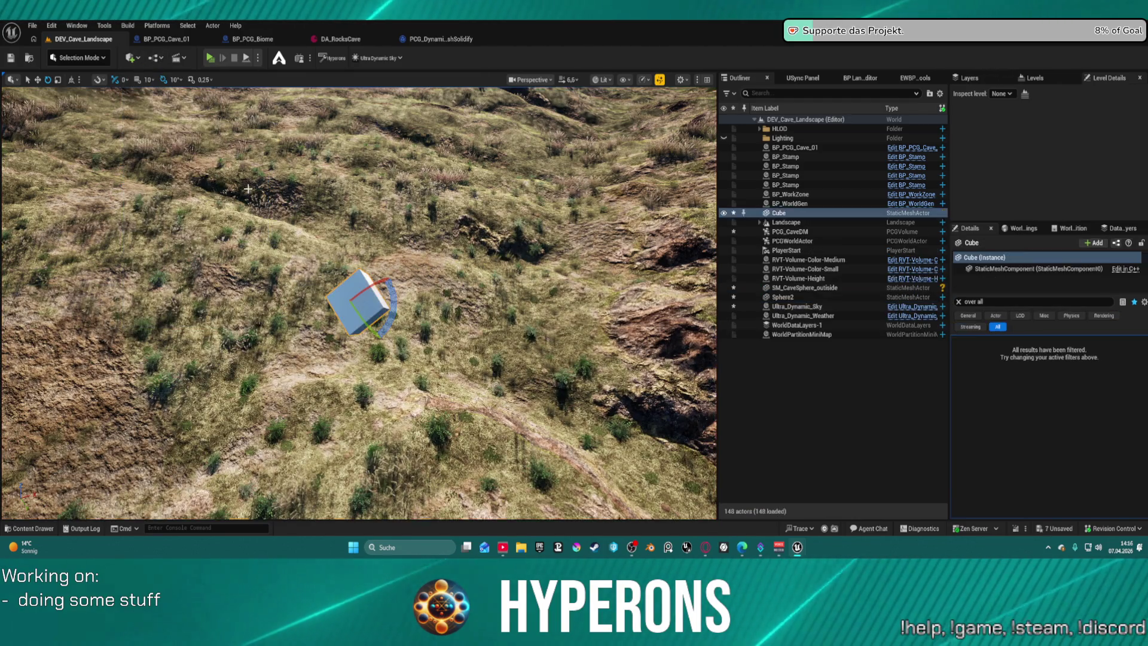
{"action": "left_click", "coordinate": [357, 279]}
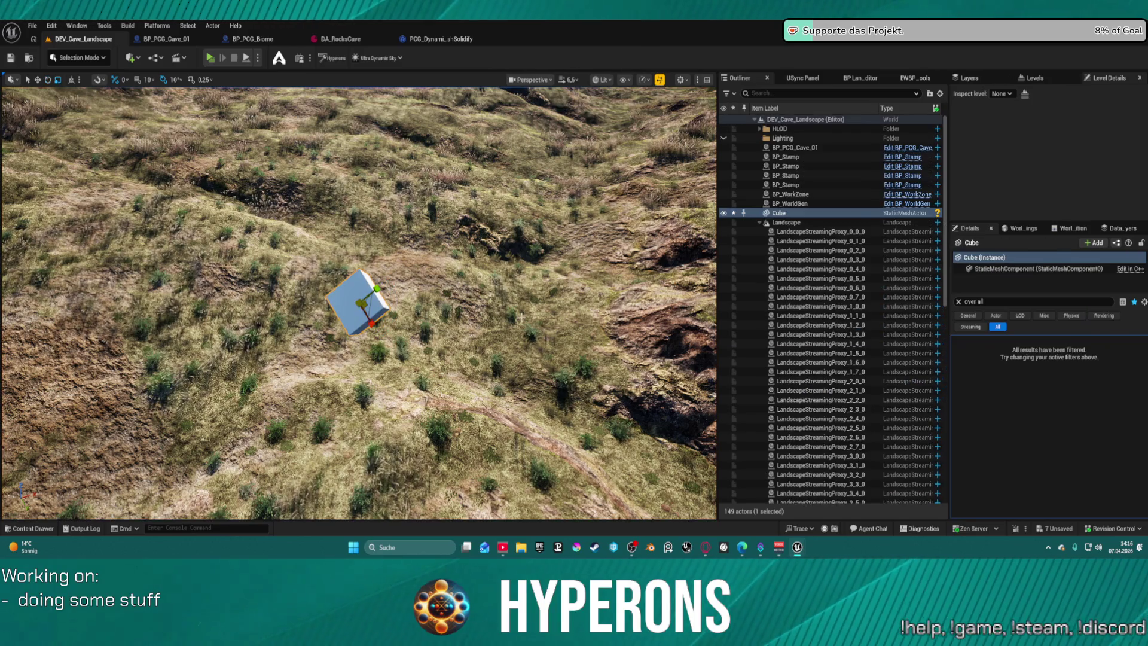
{"action": "left_click", "coordinate": [970, 327]}
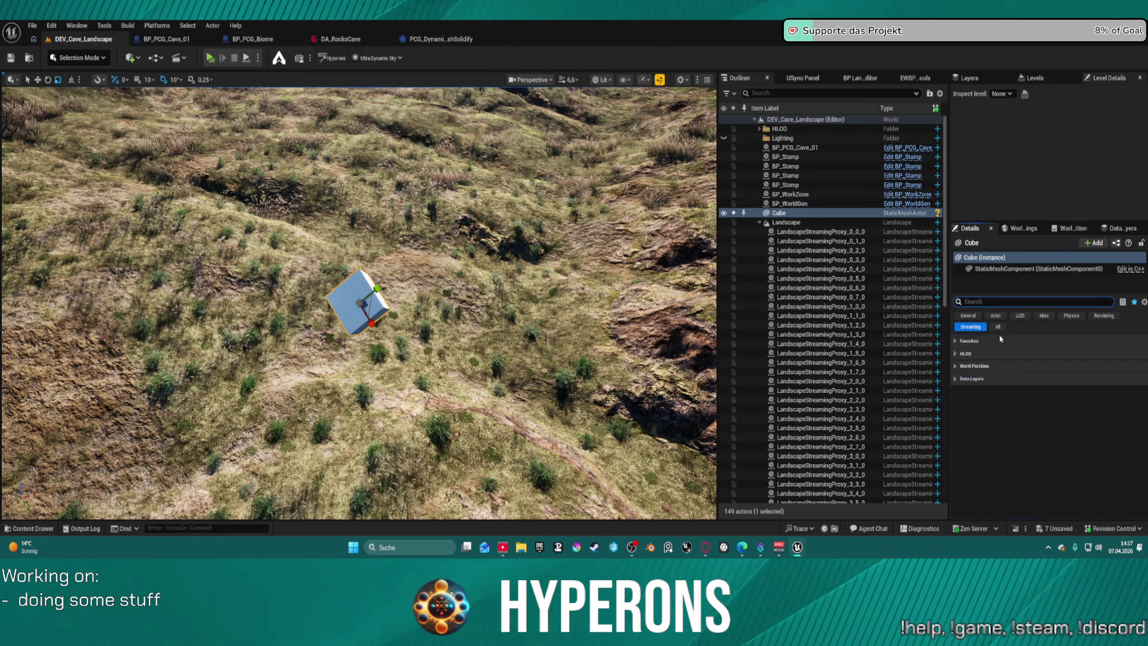
{"action": "left_click", "coordinate": [997, 326]}
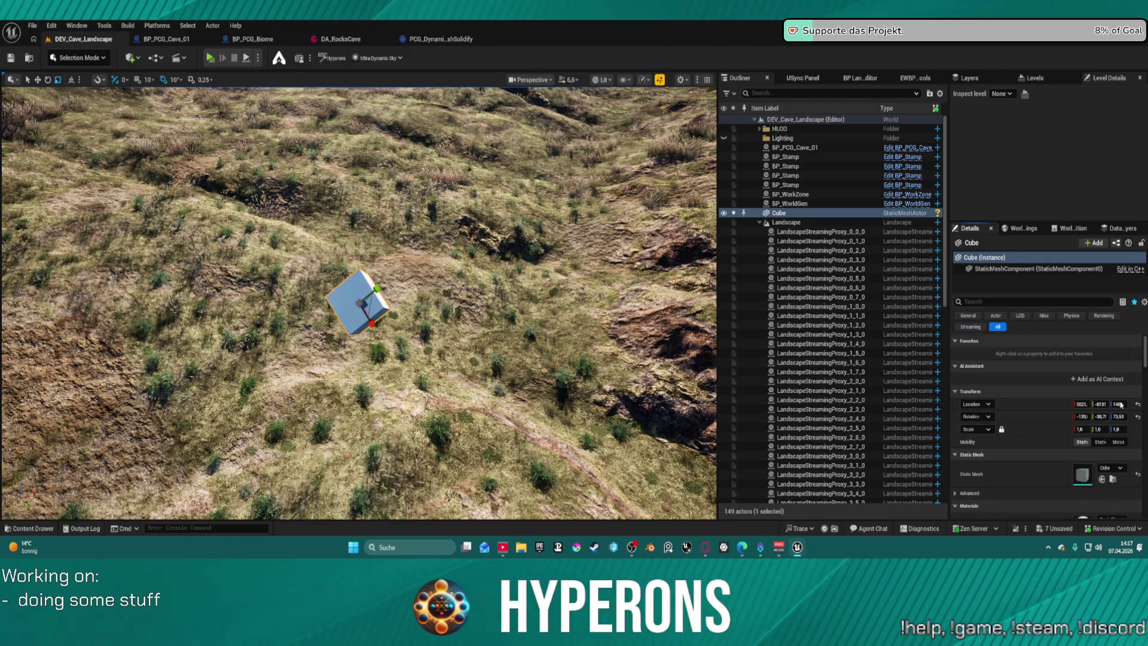
{"action": "left_click", "coordinate": [1136, 417]}
{"action": "left_click", "coordinate": [1137, 404]}
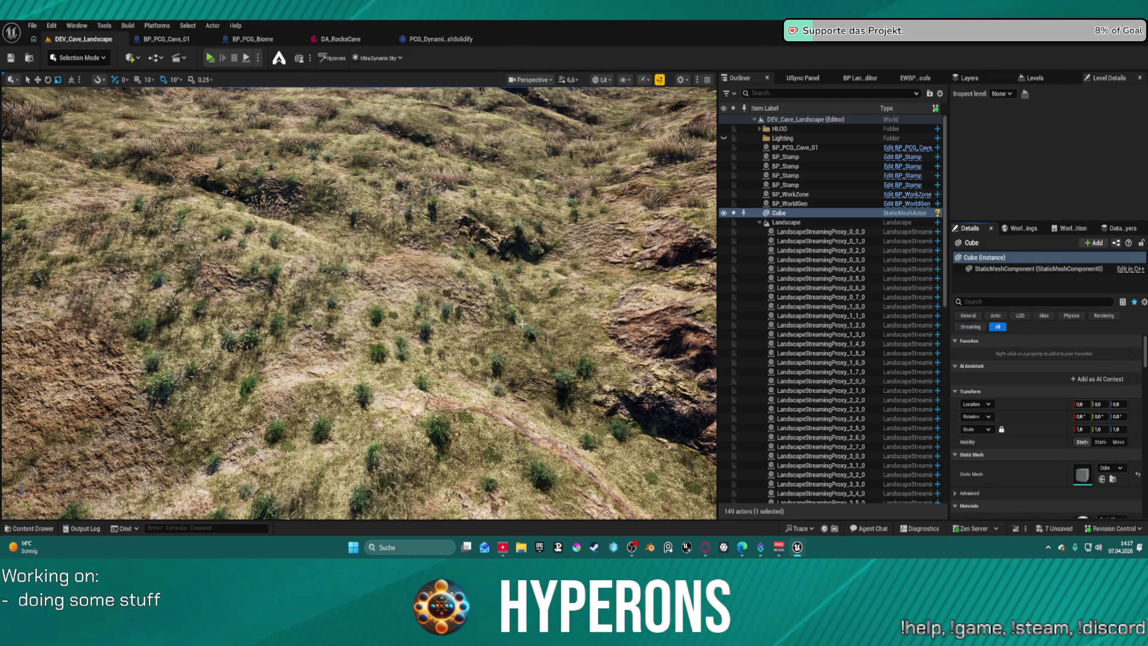
{"action": "key", "text": "f"}
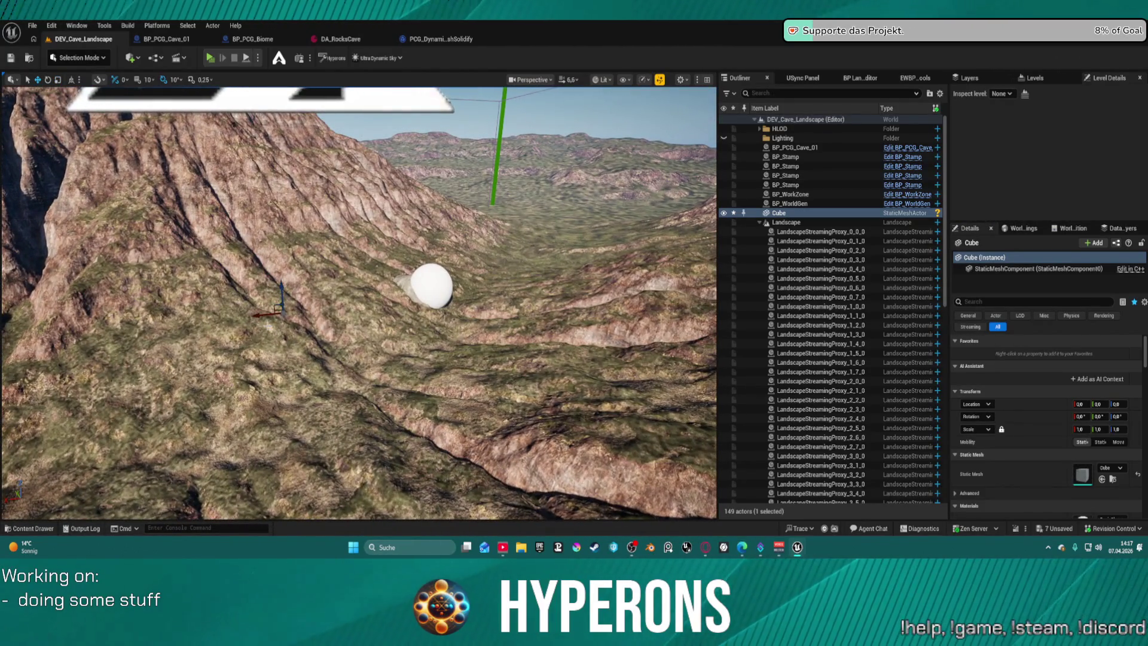
Move the cube beside the white sphere and scale it into a large flat plate.
{"action": "left_click_drag", "start_coordinate": [286, 312], "coordinate": [511, 329]}
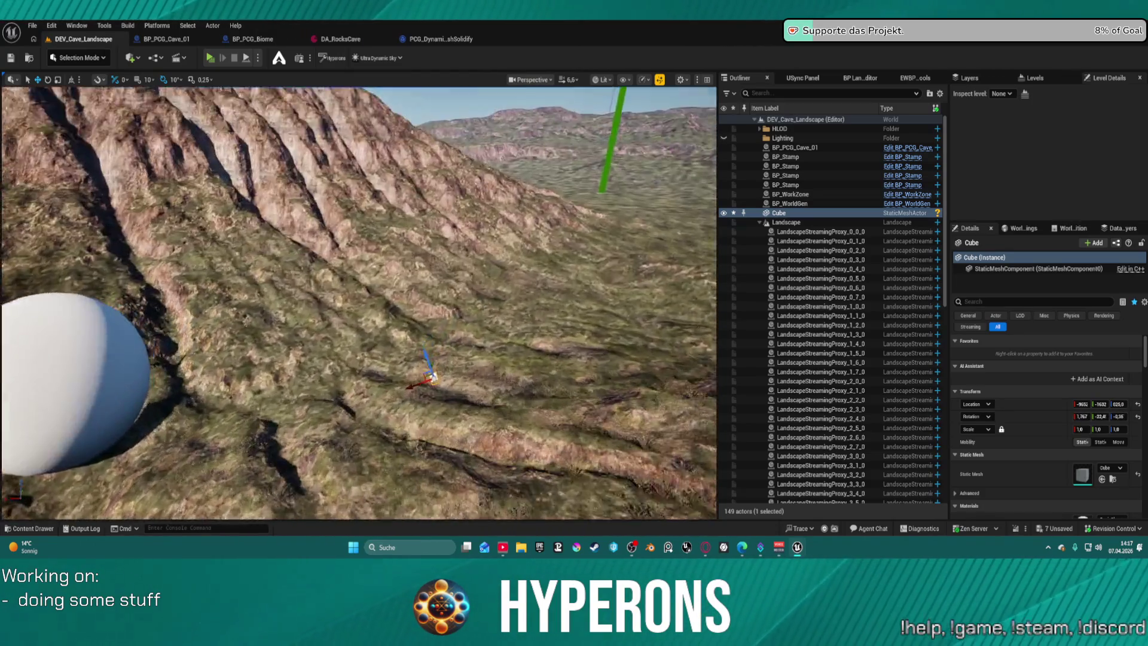
{"action": "key", "text": "e"}
{"action": "key", "text": "w"}
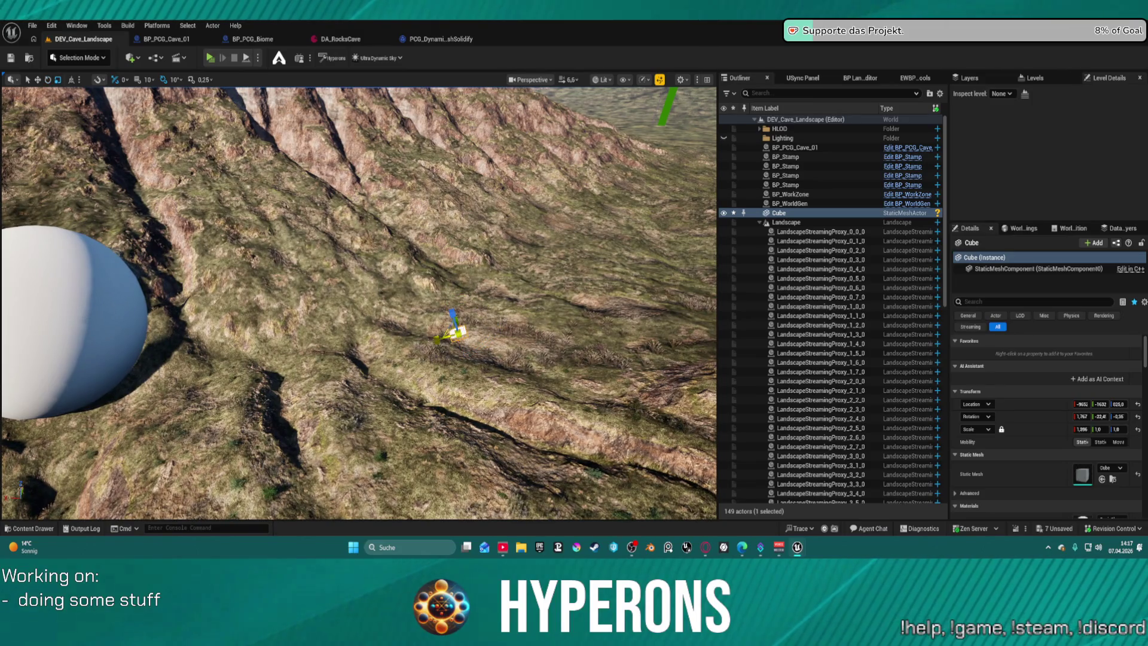
{"action": "key", "text": "r"}
{"action": "mouse_move", "coordinate": [458, 328]}
{"action": "left_mouse_down"}
{"action": "mouse_move", "coordinate": [462, 313]}
{"action": "mouse_move", "coordinate": [468, 332]}
{"action": "left_mouse_up"}
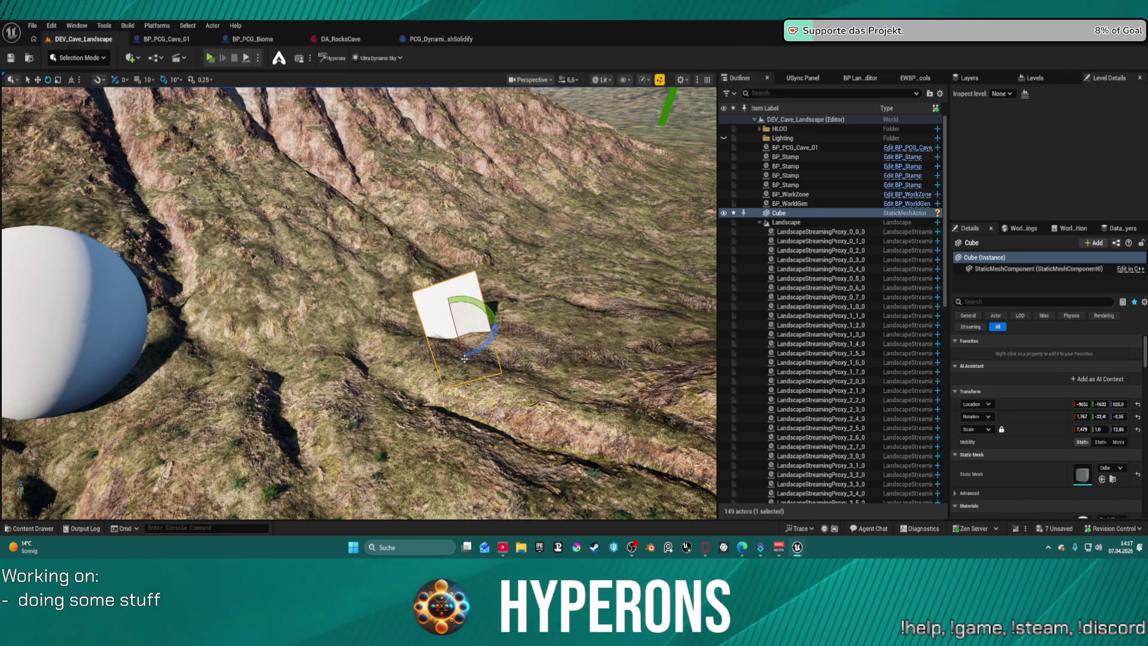
{"action": "left_click_drag", "start_coordinate": [453, 319], "coordinate": [458, 350]}
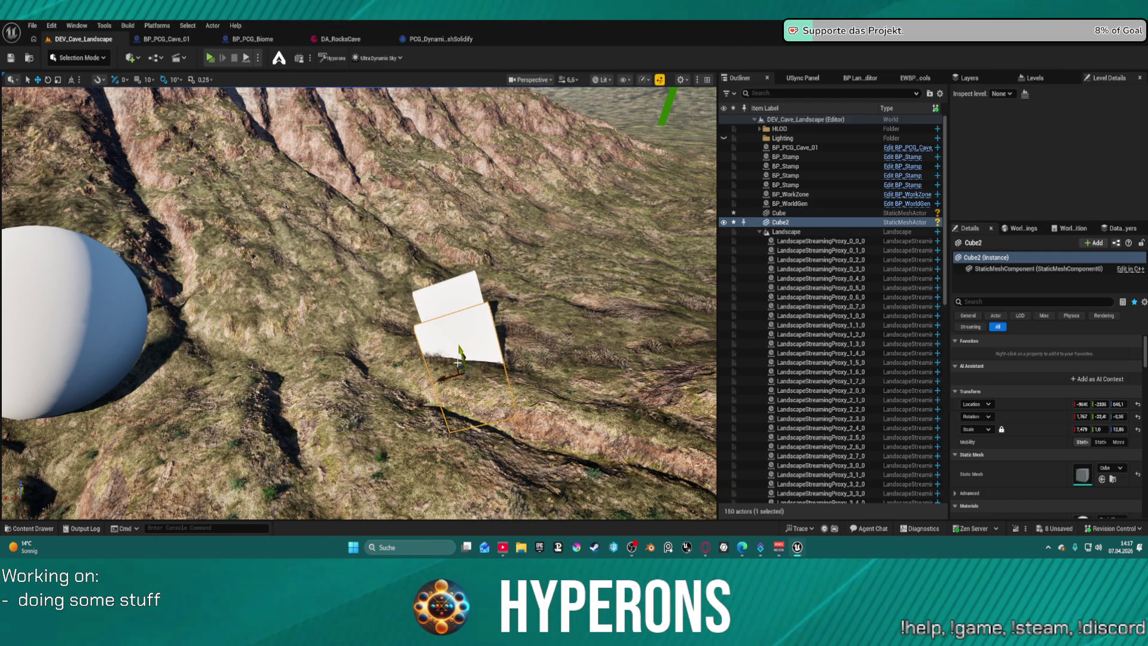
Duplicate the plate into Cube2–Cube5, rotating Cube5 90° upright as a wall.
{"action": "mouse_move", "coordinate": [445, 377]}
{"action": "left_mouse_down"}
{"action": "mouse_move", "coordinate": [573, 371]}
{"action": "mouse_move", "coordinate": [484, 365]}
{"action": "mouse_move", "coordinate": [471, 246]}
{"action": "mouse_move", "coordinate": [495, 263]}
{"action": "mouse_move", "coordinate": [462, 296]}
{"action": "mouse_move", "coordinate": [439, 302]}
{"action": "mouse_move", "coordinate": [455, 296]}
{"action": "mouse_move", "coordinate": [425, 284]}
{"action": "mouse_move", "coordinate": [410, 303]}
{"action": "mouse_move", "coordinate": [422, 294]}
{"action": "mouse_move", "coordinate": [413, 285]}
{"action": "mouse_move", "coordinate": [349, 309]}
{"action": "left_mouse_up"}
{"action": "key", "text": "e"}
{"action": "key", "text": "w"}
{"action": "key", "text": "e"}
{"action": "key", "text": "w"}
{"action": "key", "text": "e"}
{"action": "key", "text": "r"}
{"action": "key", "text": "w"}
{"action": "key", "text": "e"}
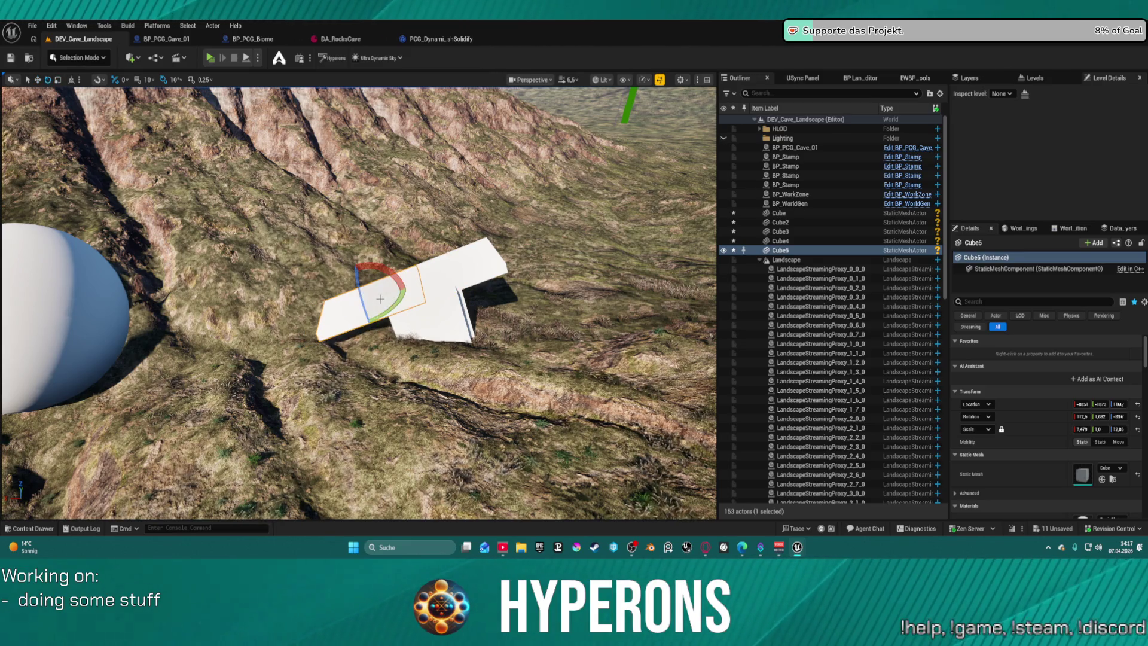
{"action": "mouse_move", "coordinate": [381, 270]}
{"action": "left_mouse_down"}
{"action": "mouse_move", "coordinate": [357, 269]}
{"action": "mouse_move", "coordinate": [377, 328]}
{"action": "mouse_move", "coordinate": [407, 335]}
{"action": "left_mouse_up"}
{"action": "key", "text": "w"}
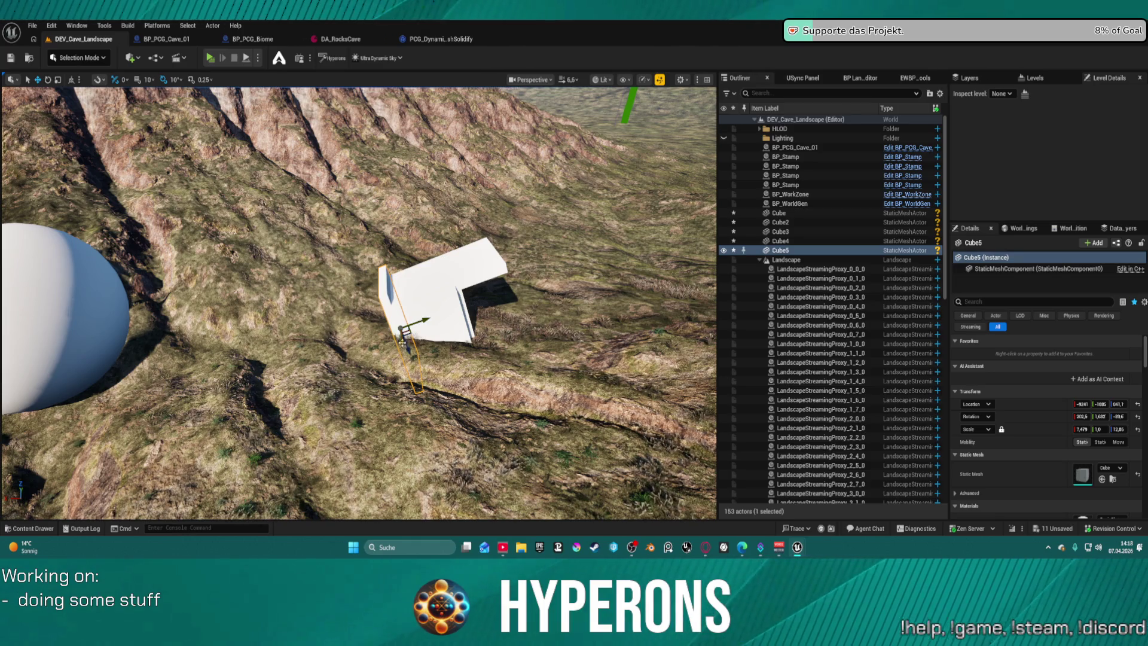
{"action": "key", "text": "w"}
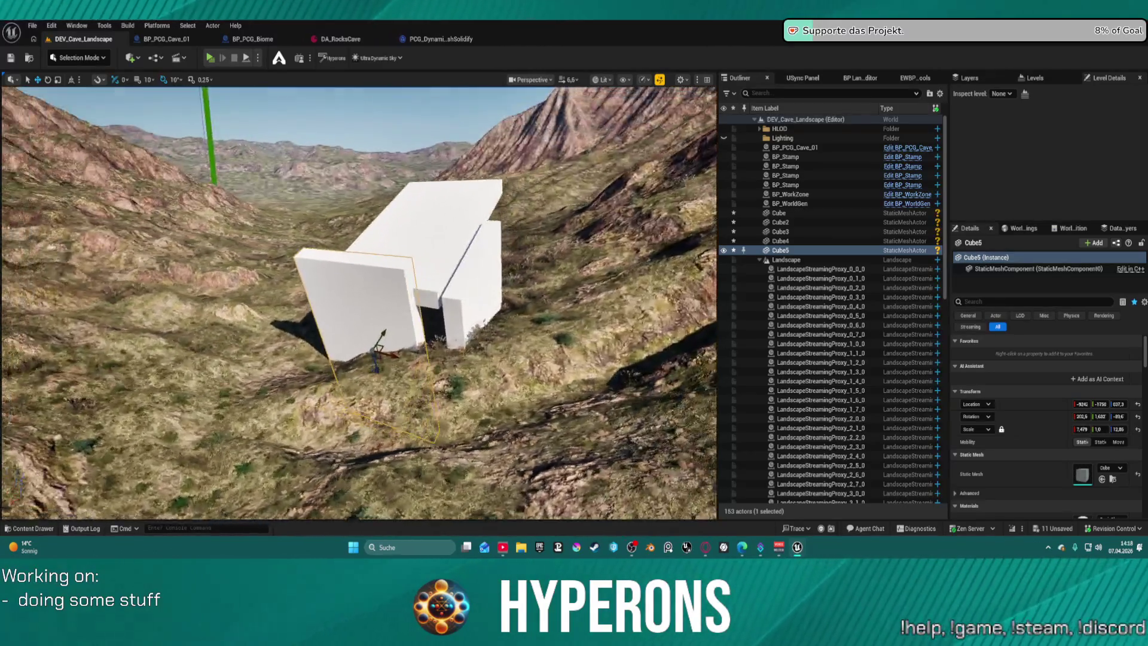
{"action": "scroll", "coordinate": [358, 303], "scroll_direction": "down", "scroll_amount": 3}
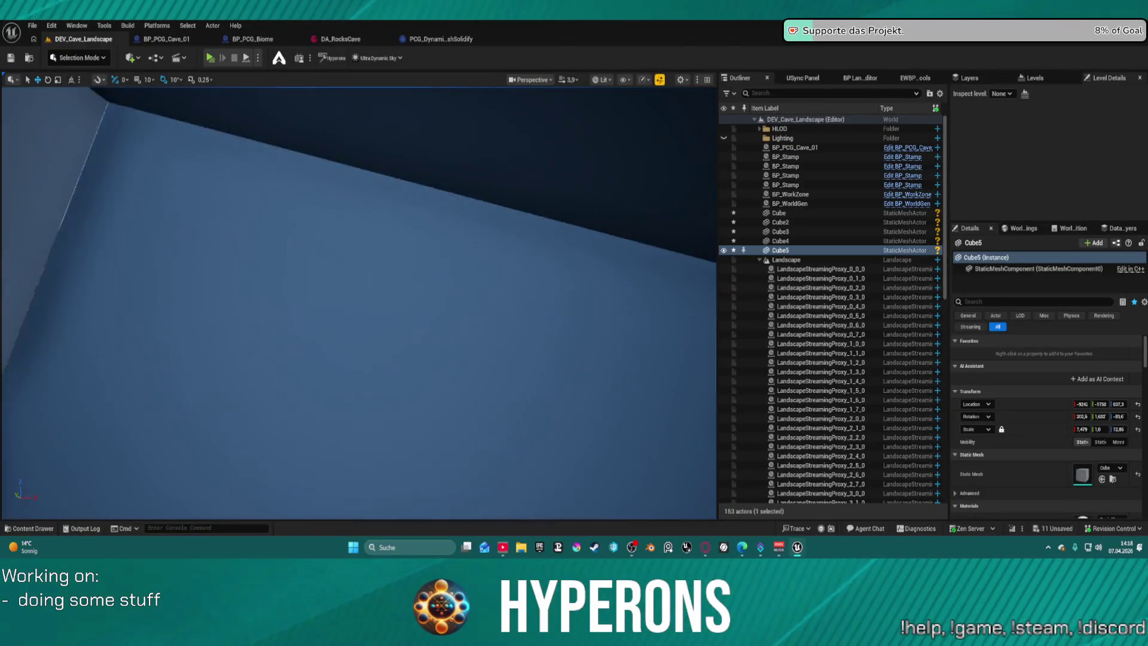
Slide the Cube5 wall left along Y so the plates close into a box.
{"action": "key", "text": "s"}
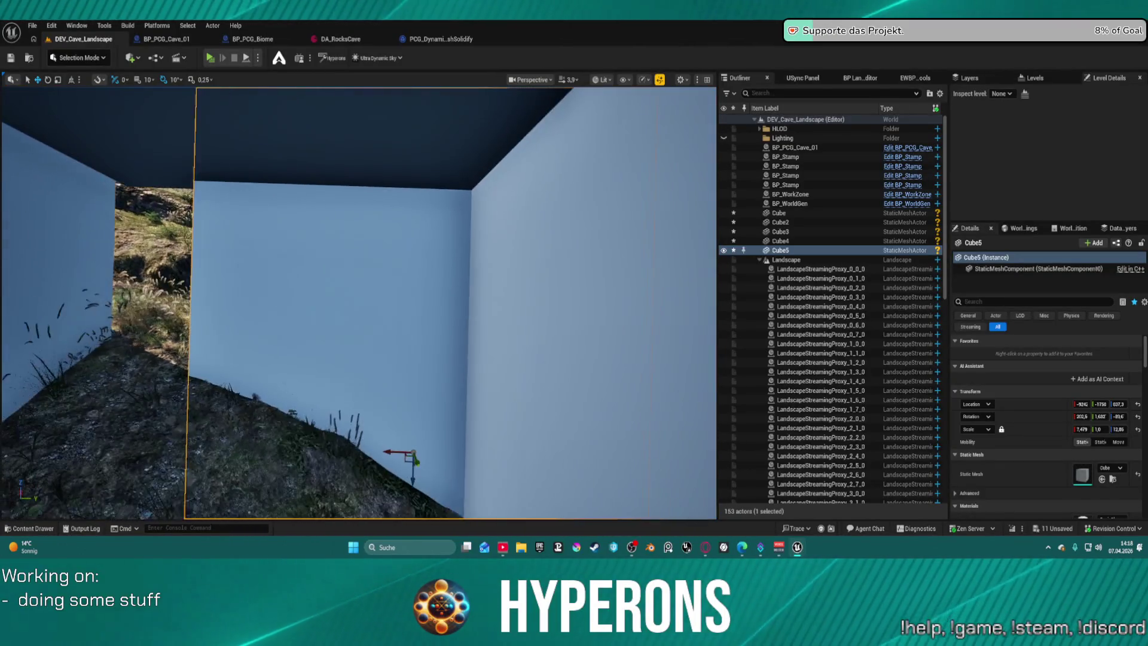
{"action": "left_click_drag", "start_coordinate": [400, 447], "coordinate": [294, 441]}
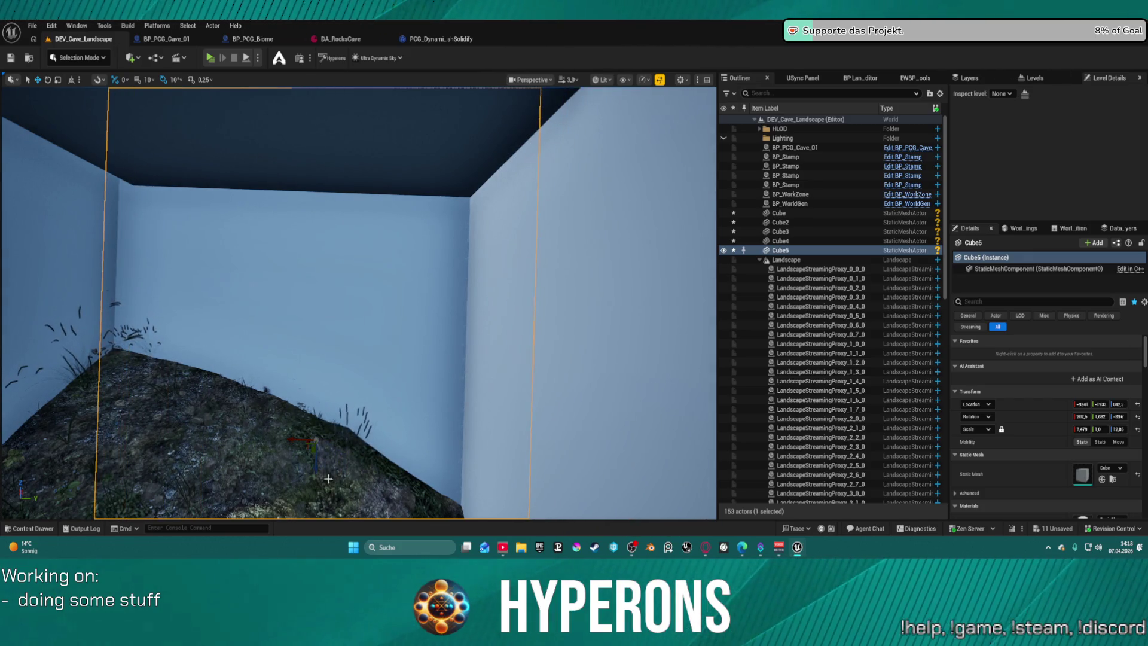
{"action": "key", "text": "s"}
{"action": "scroll", "coordinate": [359, 426], "scroll_direction": "down", "scroll_amount": 1}
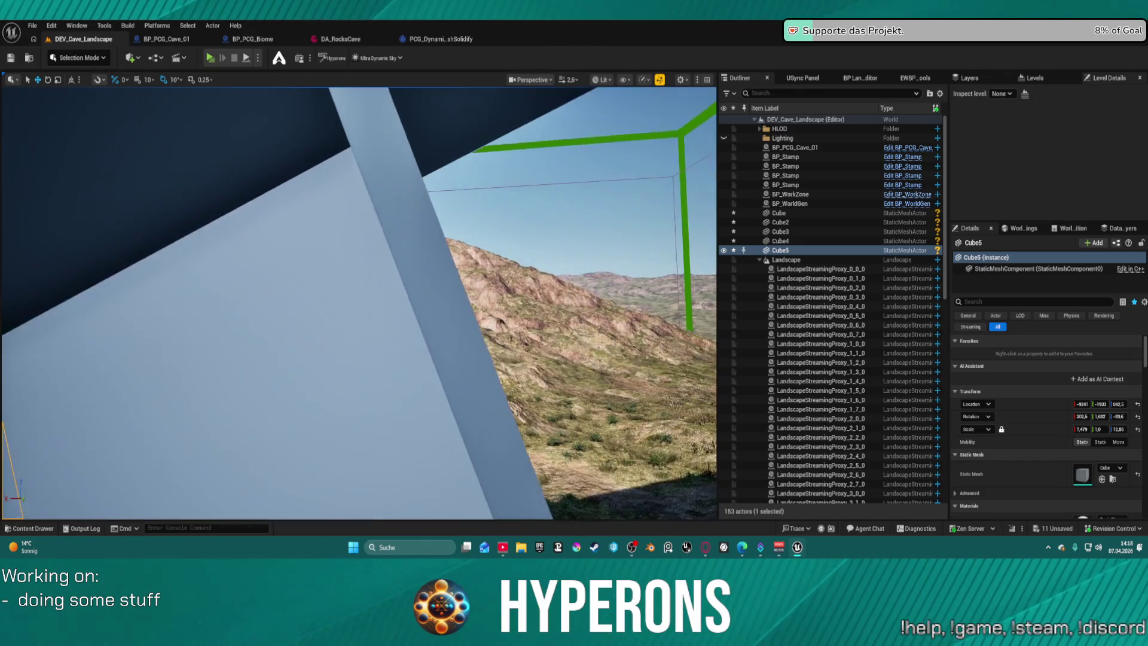
Fly inside the enclosure to inspect its dark walls and ceiling, then select Cube5.
{"action": "key", "text": "w"}
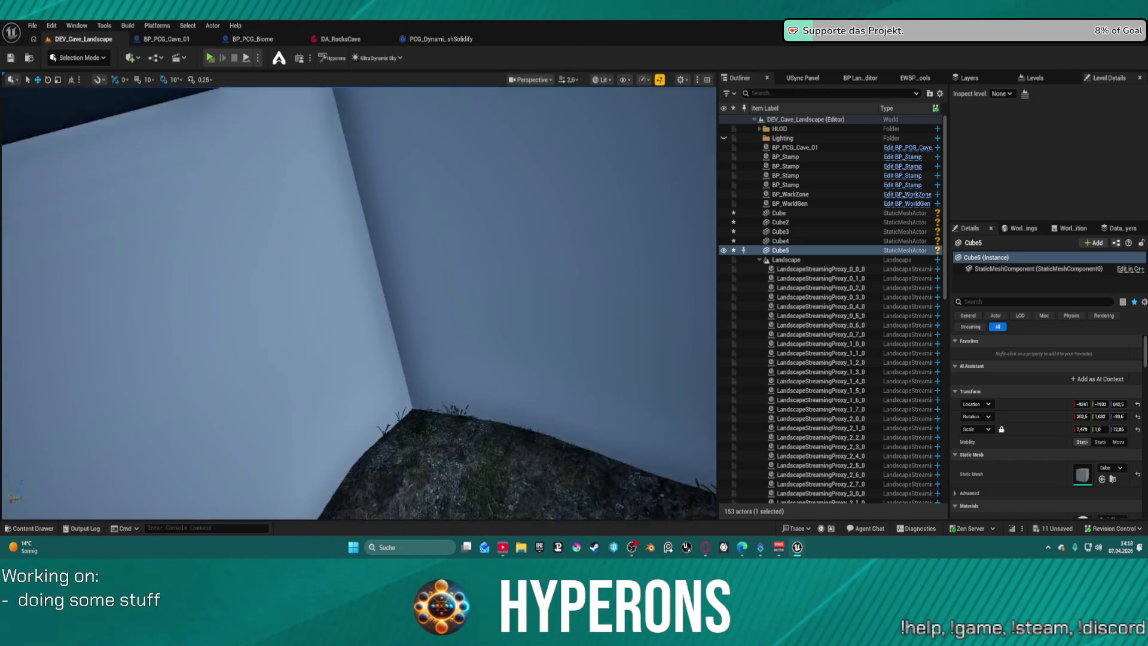
{"action": "key", "text": "s"}
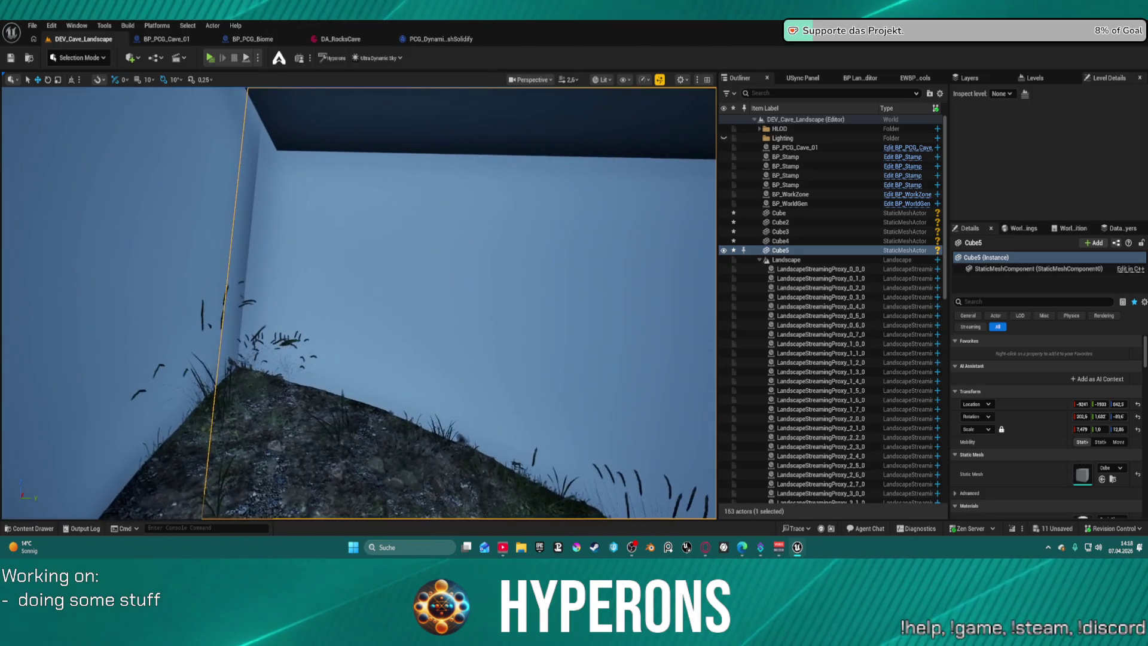
{"action": "key", "text": "s"}
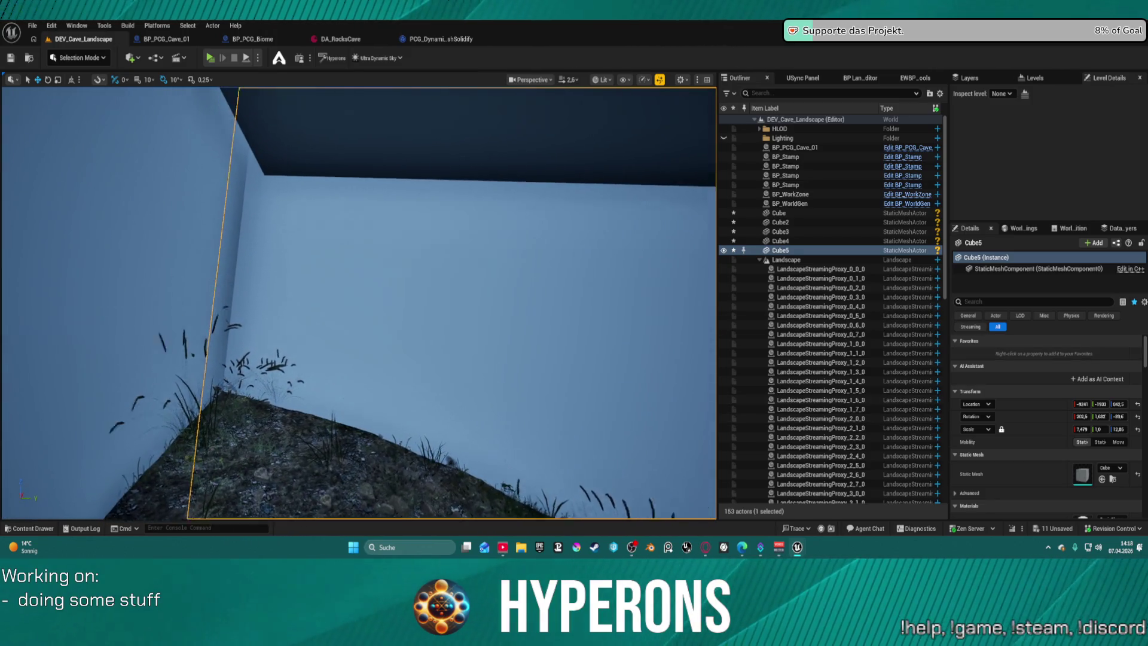
{"action": "key", "text": "a"}
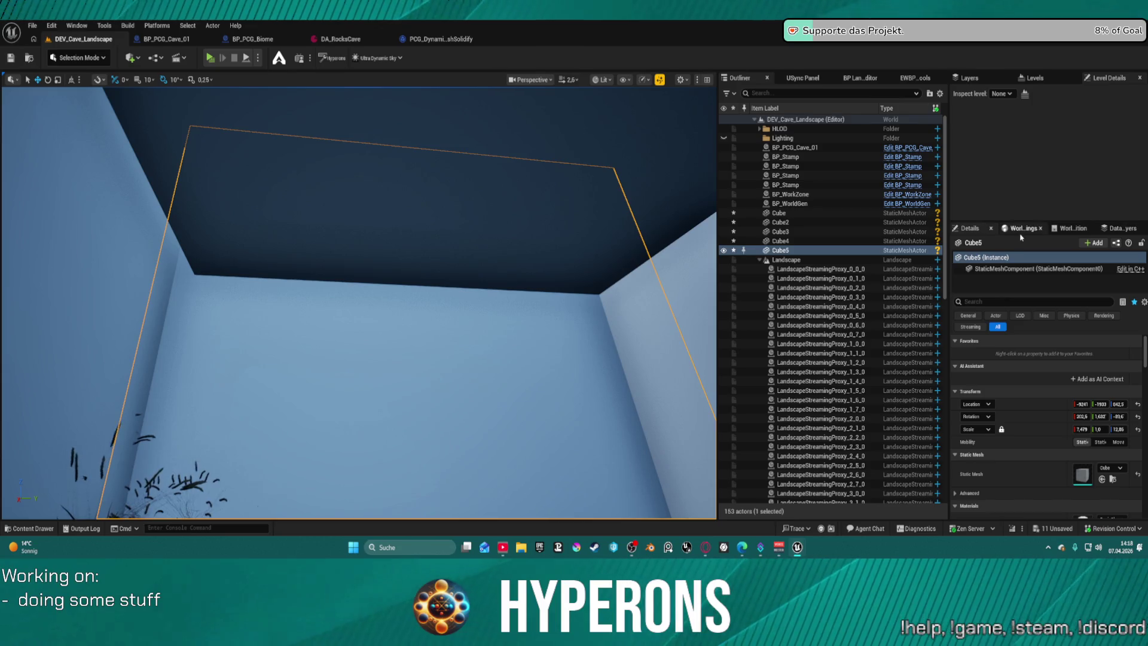
{"action": "left_click", "coordinate": [774, 252]}
Collapse the Landscape proxies and select Ultra_Dynamic_Sky in the Outliner to view its settings.
{"action": "left_click", "coordinate": [759, 259]}
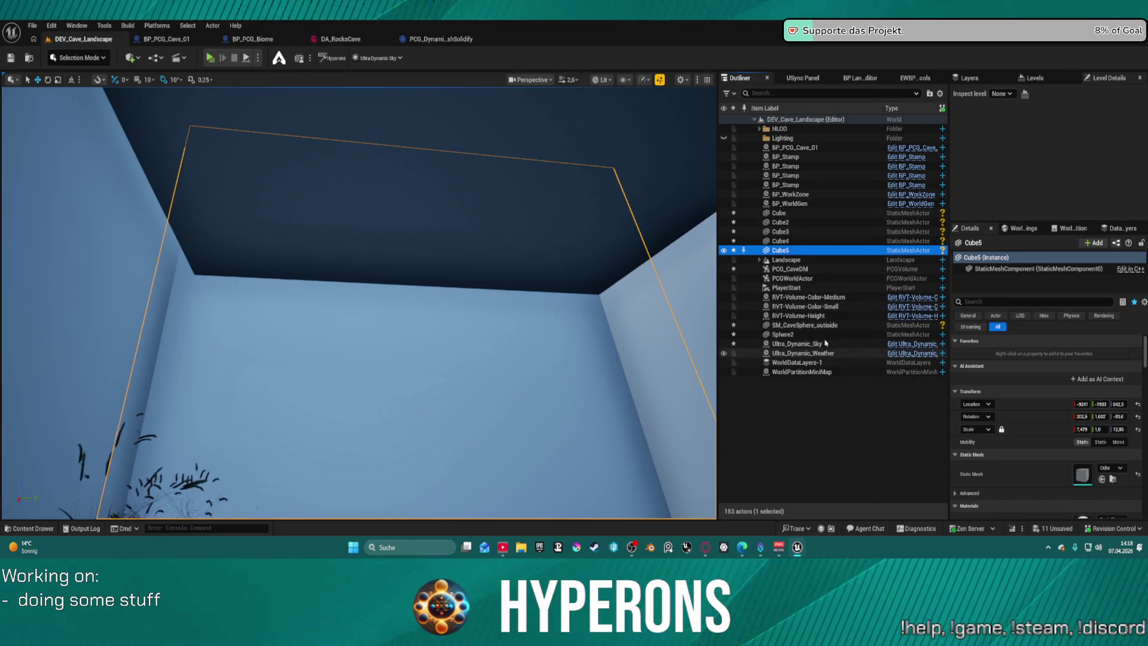
{"action": "left_click", "coordinate": [808, 351]}
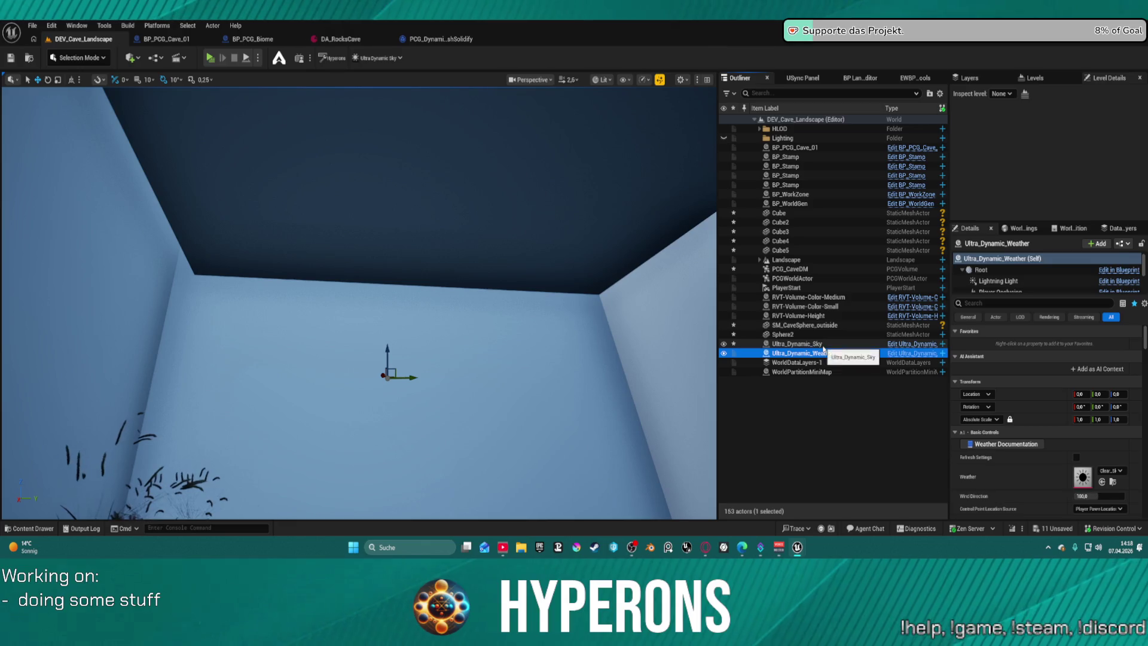
{"action": "left_click", "coordinate": [824, 345], "text": "ctrl"}
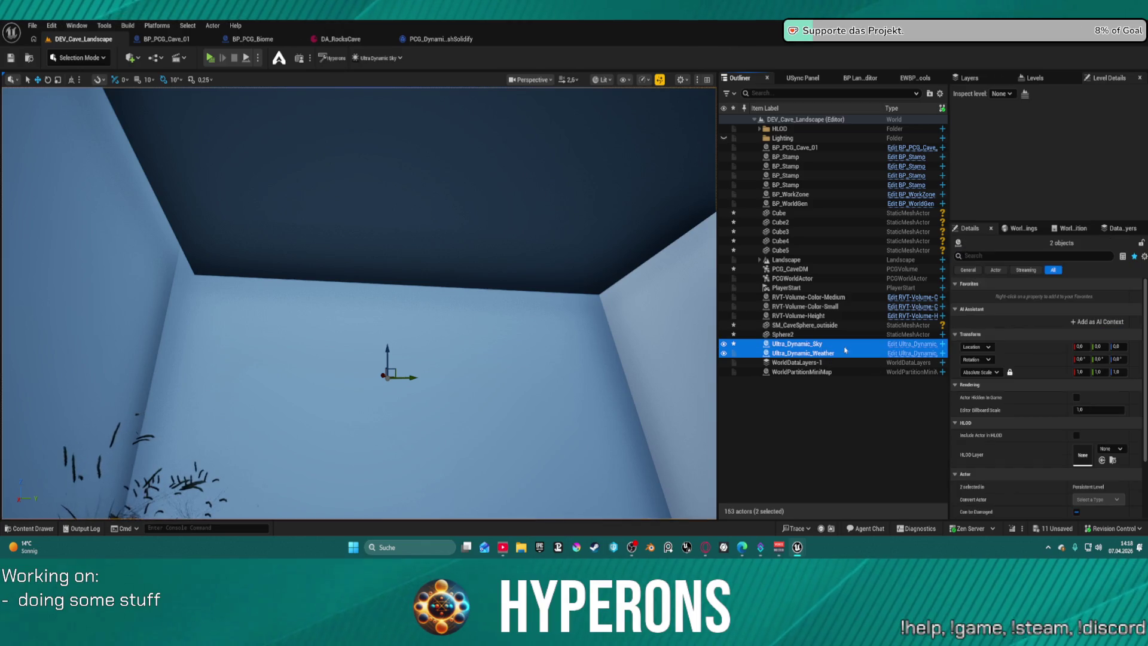
{"action": "left_click", "coordinate": [775, 353]}
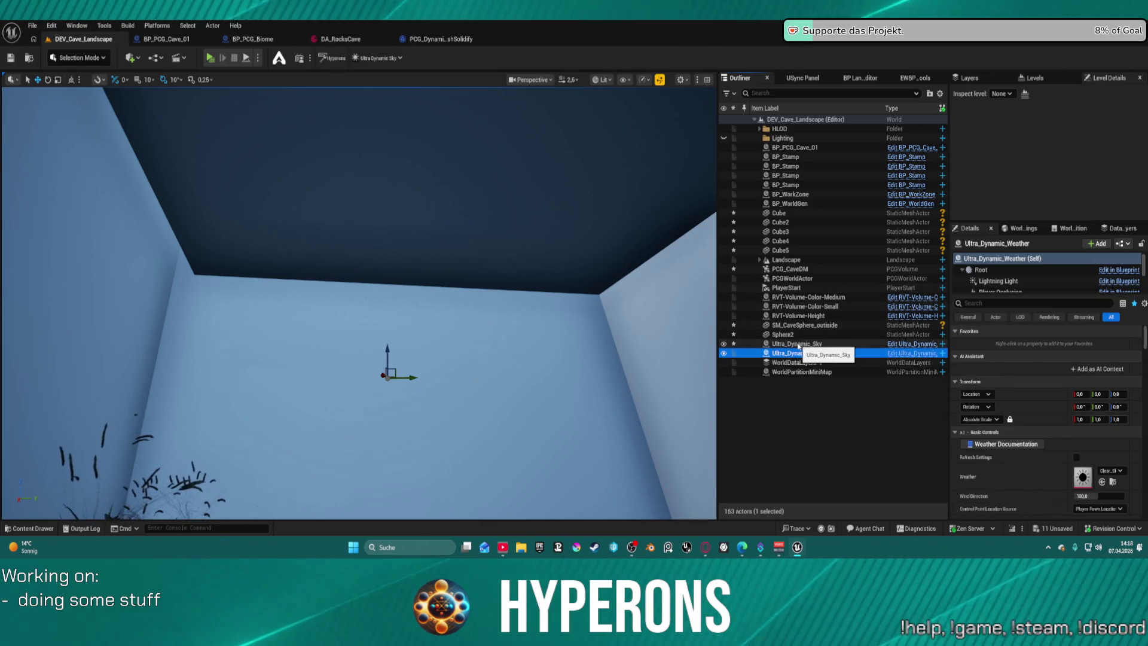
{"action": "left_click", "coordinate": [876, 344]}
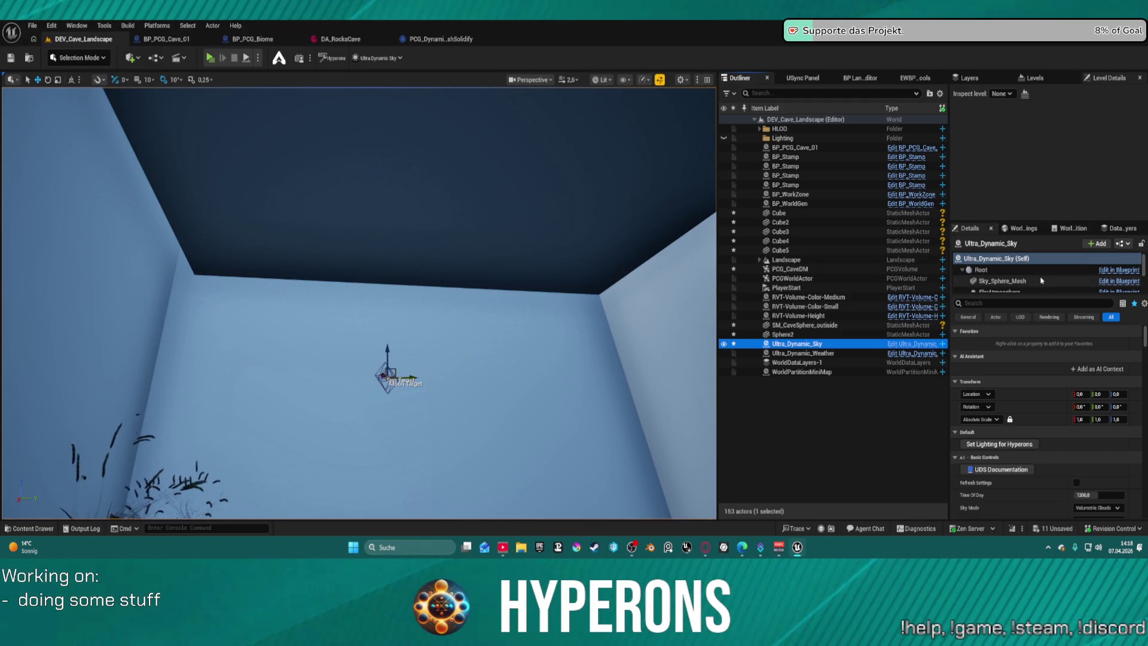
Filter the sky's properties for 'light', lower interior sun and moon multipliers, and set sky to 0.
{"action": "scroll", "coordinate": [1028, 278], "scroll_direction": "down", "scroll_amount": 3}
{"action": "left_click", "coordinate": [1019, 305]}
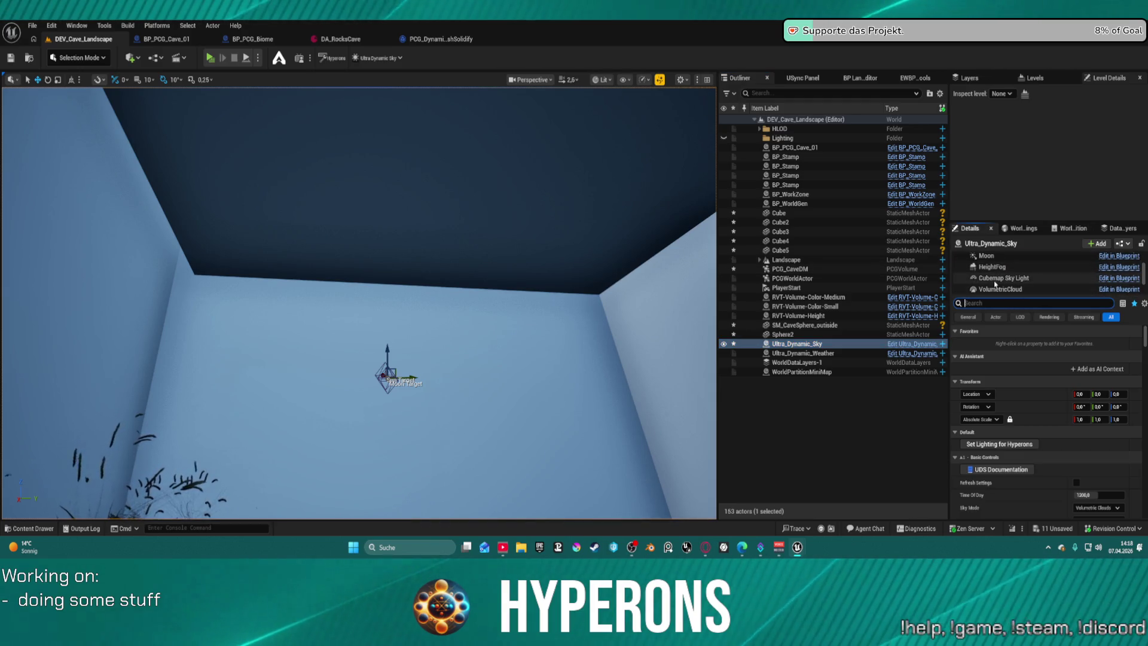
{"action": "type", "text": "height"}
{"action": "left_click", "coordinate": [1020, 317]}
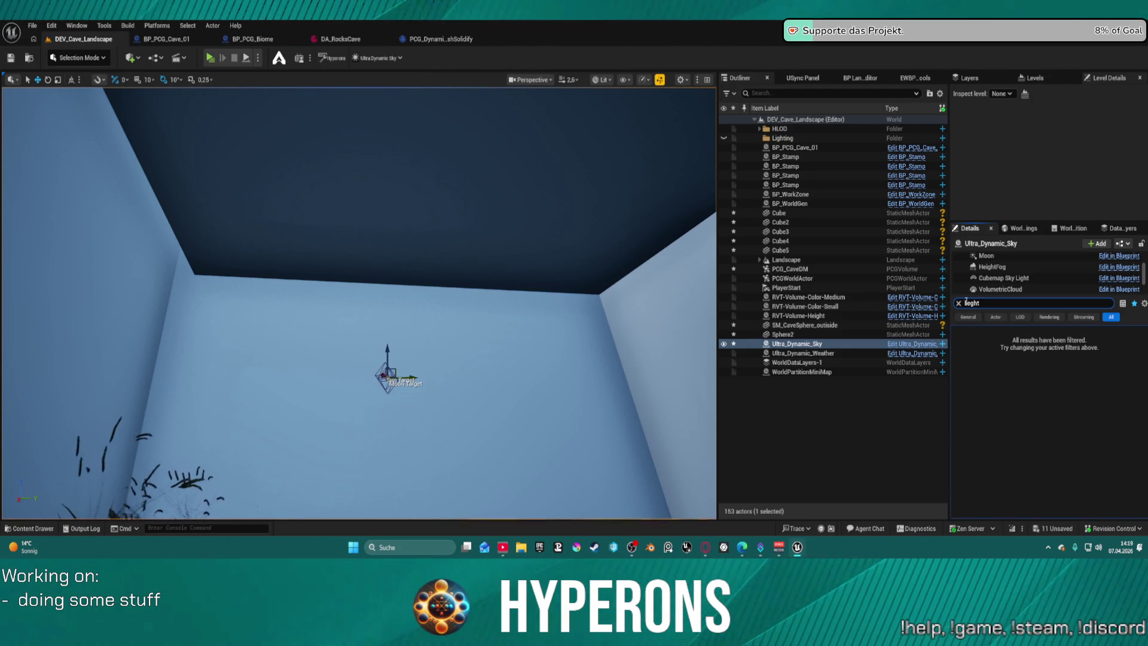
{"action": "left_click", "coordinate": [971, 303]}
{"action": "key", "text": "BackSpace"}
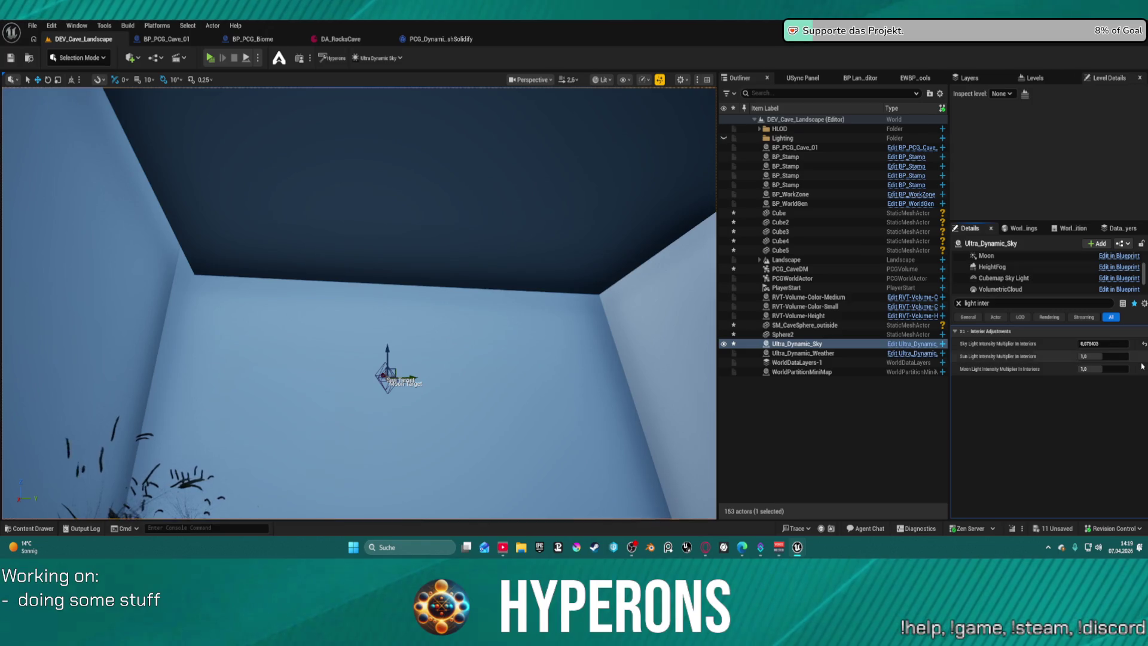
{"action": "left_click_drag", "start_coordinate": [1123, 357], "coordinate": [1100, 356]}
{"action": "left_click_drag", "start_coordinate": [1102, 369], "coordinate": [1094, 368]}
{"action": "left_click", "coordinate": [1103, 344]}
{"action": "type", "text": "0"}
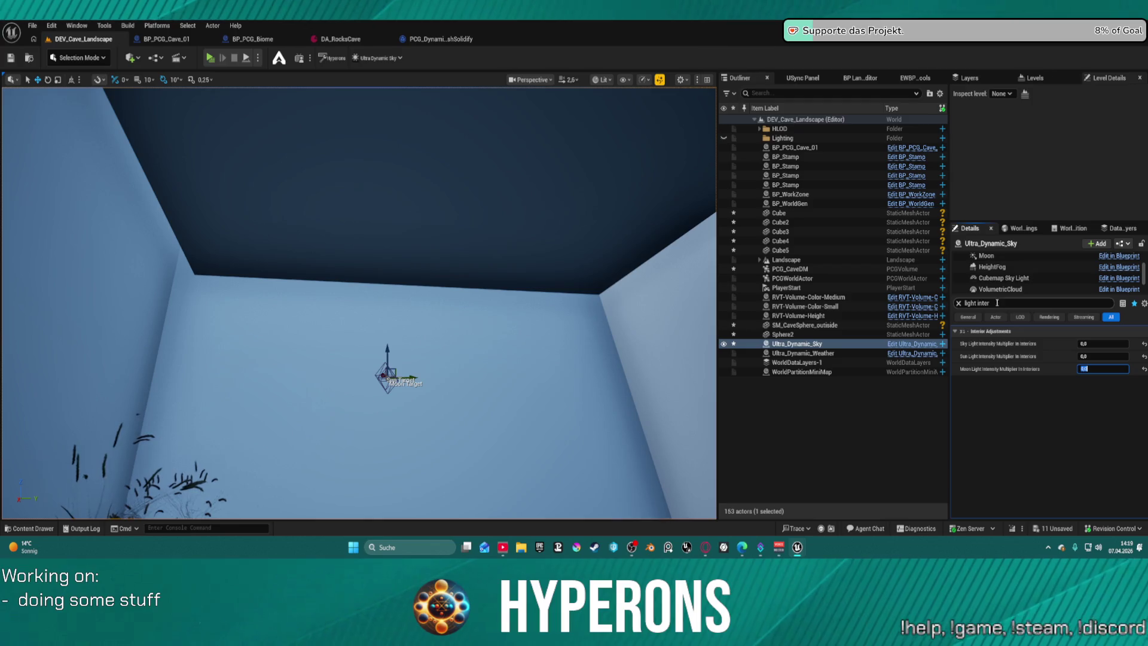
Rotate the Cube3 wall to face the camera and back the view out to the rocky floor.
{"action": "mouse_move", "coordinate": [396, 317]}
{"action": "left_mouse_down"}
{"action": "mouse_move", "coordinate": [382, 371]}
{"action": "mouse_move", "coordinate": [347, 407]}
{"action": "left_mouse_up"}
{"action": "mouse_move", "coordinate": [281, 197]}
{"action": "left_mouse_down"}
{"action": "mouse_move", "coordinate": [274, 187]}
{"action": "mouse_move", "coordinate": [307, 225]}
{"action": "left_mouse_up"}
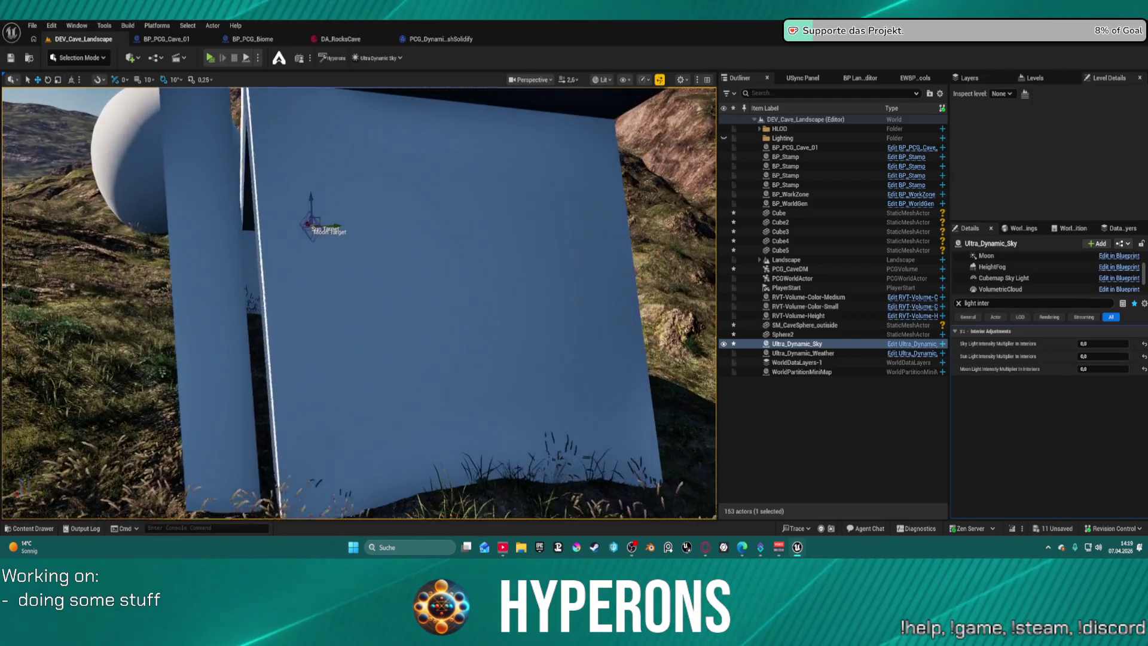
{"action": "left_click", "coordinate": [342, 263]}
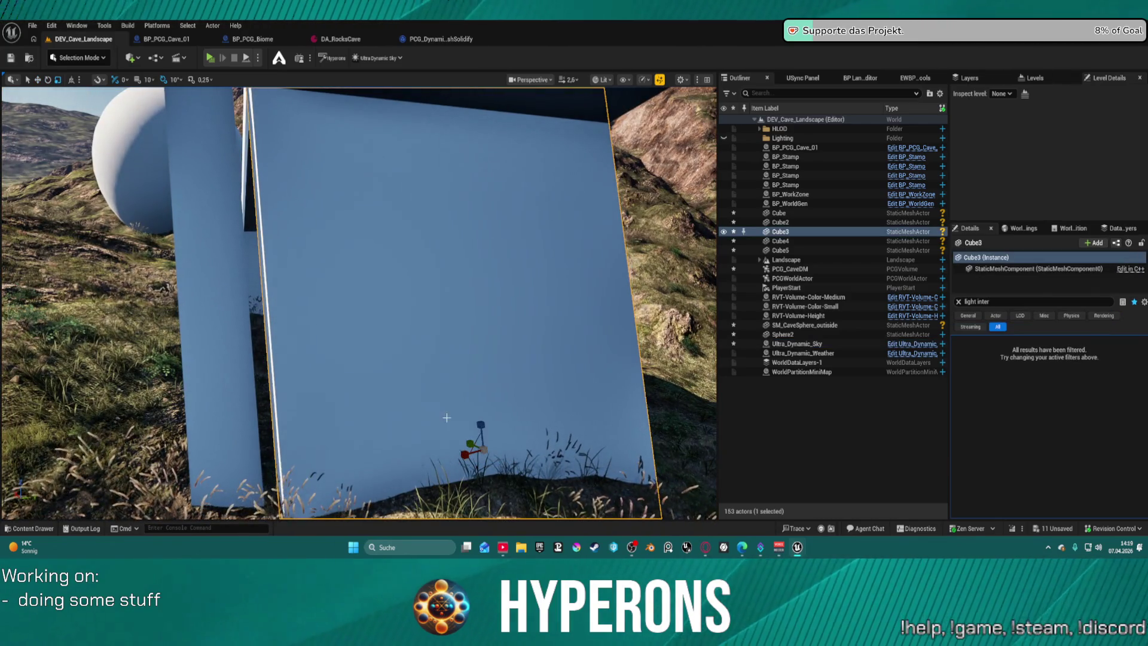
{"action": "mouse_move", "coordinate": [472, 462]}
{"action": "left_mouse_down"}
{"action": "mouse_move", "coordinate": [538, 461]}
{"action": "mouse_move", "coordinate": [538, 412]}
{"action": "mouse_move", "coordinate": [508, 383]}
{"action": "mouse_move", "coordinate": [479, 382]}
{"action": "left_mouse_up"}
{"action": "left_click", "coordinate": [388, 367]}
{"action": "mouse_move", "coordinate": [389, 367]}
{"action": "left_mouse_down"}
{"action": "mouse_move", "coordinate": [385, 429]}
{"action": "mouse_move", "coordinate": [338, 463]}
{"action": "mouse_move", "coordinate": [344, 477]}
{"action": "mouse_move", "coordinate": [344, 418]}
{"action": "mouse_move", "coordinate": [512, 412]}
{"action": "left_mouse_up"}
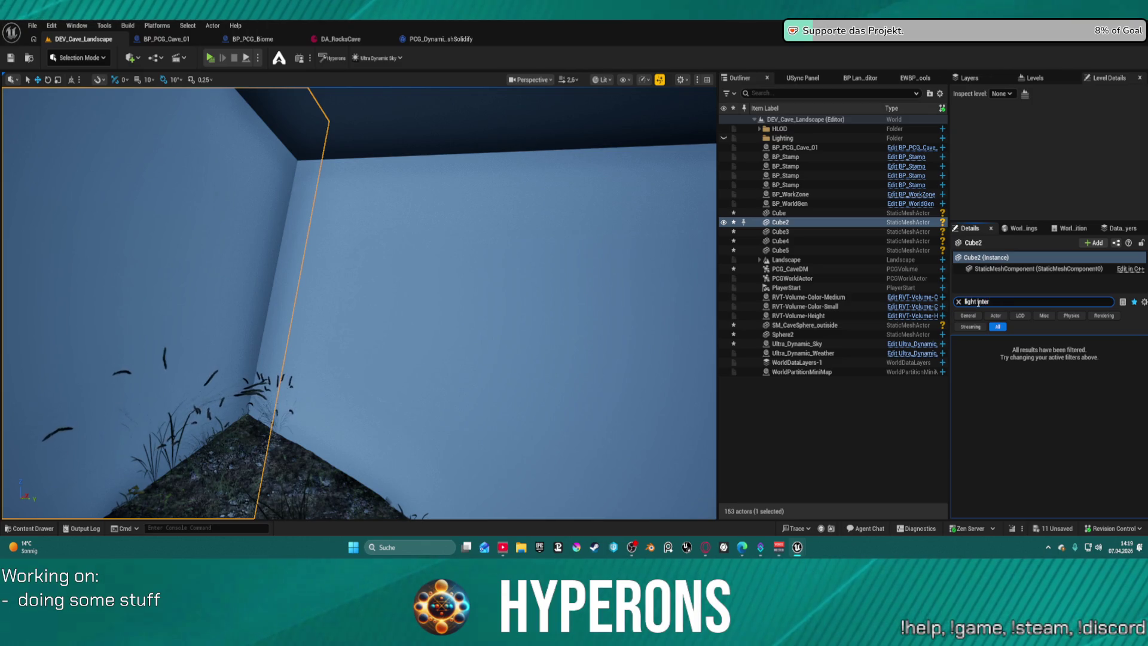
Select Ultra_Dynamic_Sky and Ultra_Dynamic_Weather together and delete both actors.
{"action": "left_click", "coordinate": [816, 346]}
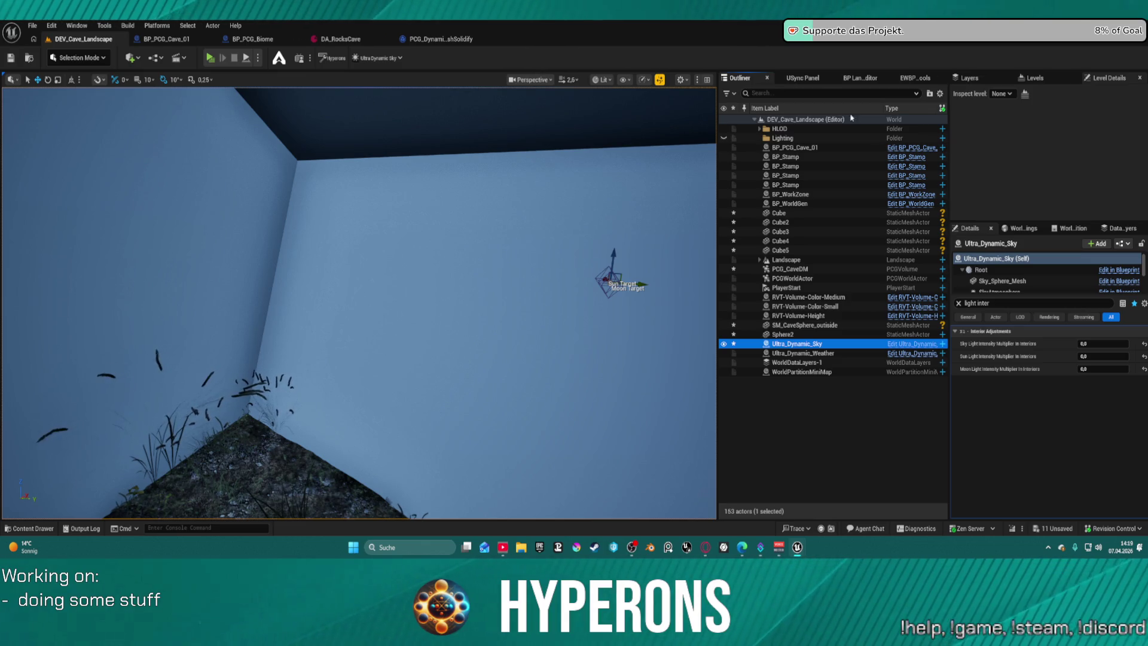
{"action": "key", "text": "f"}
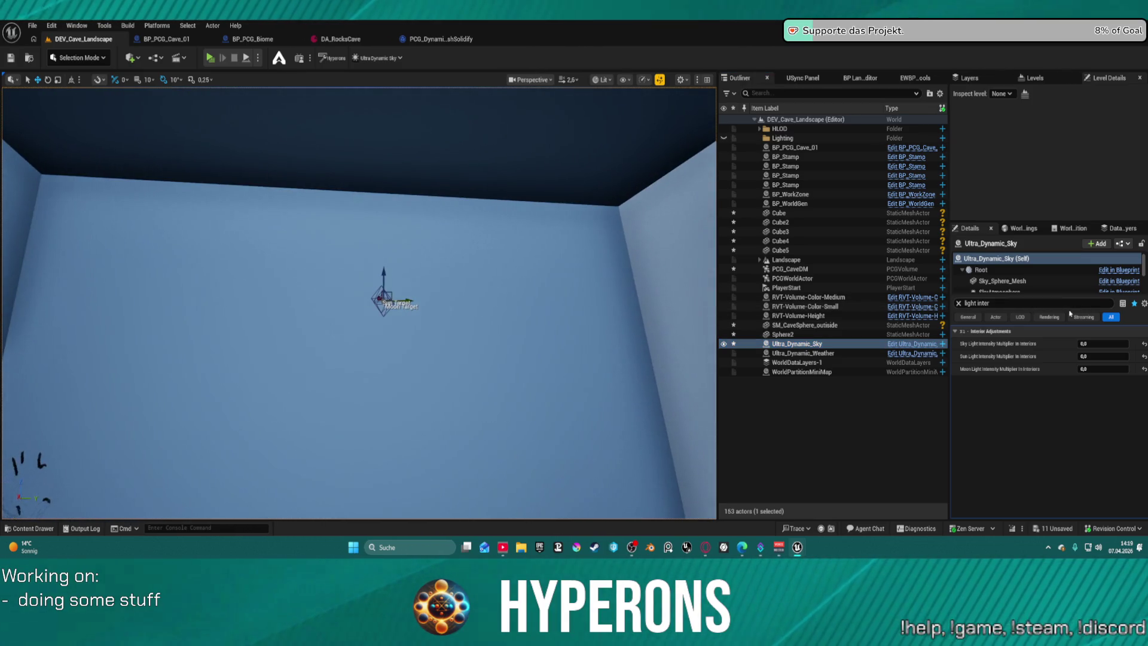
{"action": "left_click", "coordinate": [997, 301]}
{"action": "left_click", "coordinate": [795, 344]}
{"action": "left_click", "coordinate": [807, 353], "text": "ctrl"}
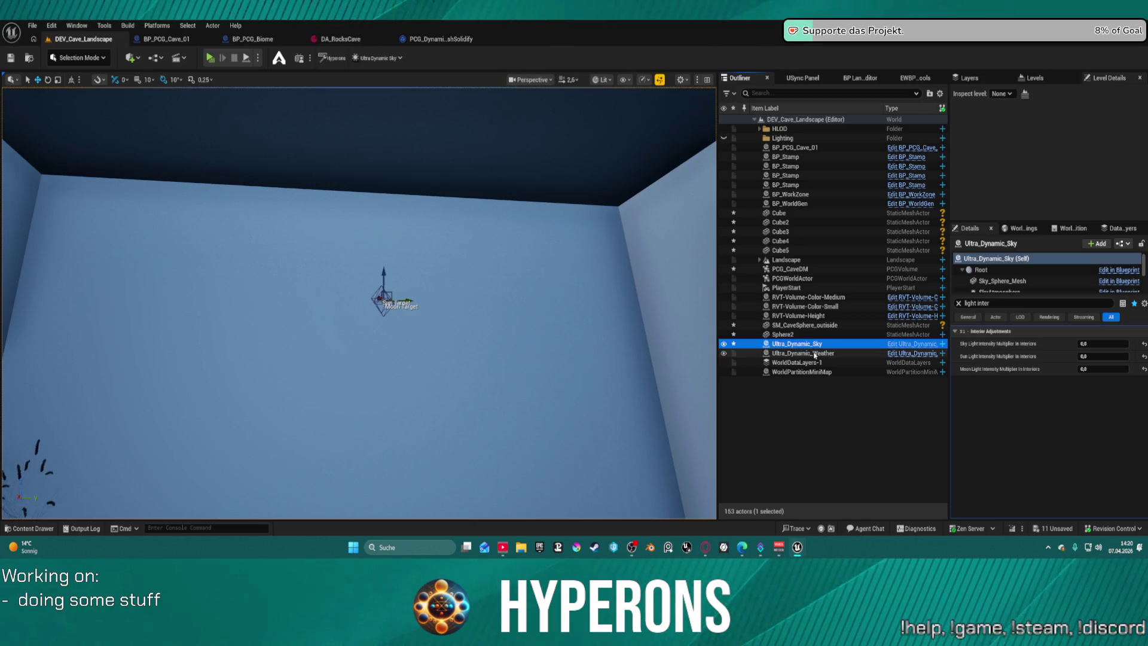
{"action": "key", "text": "Delete"}
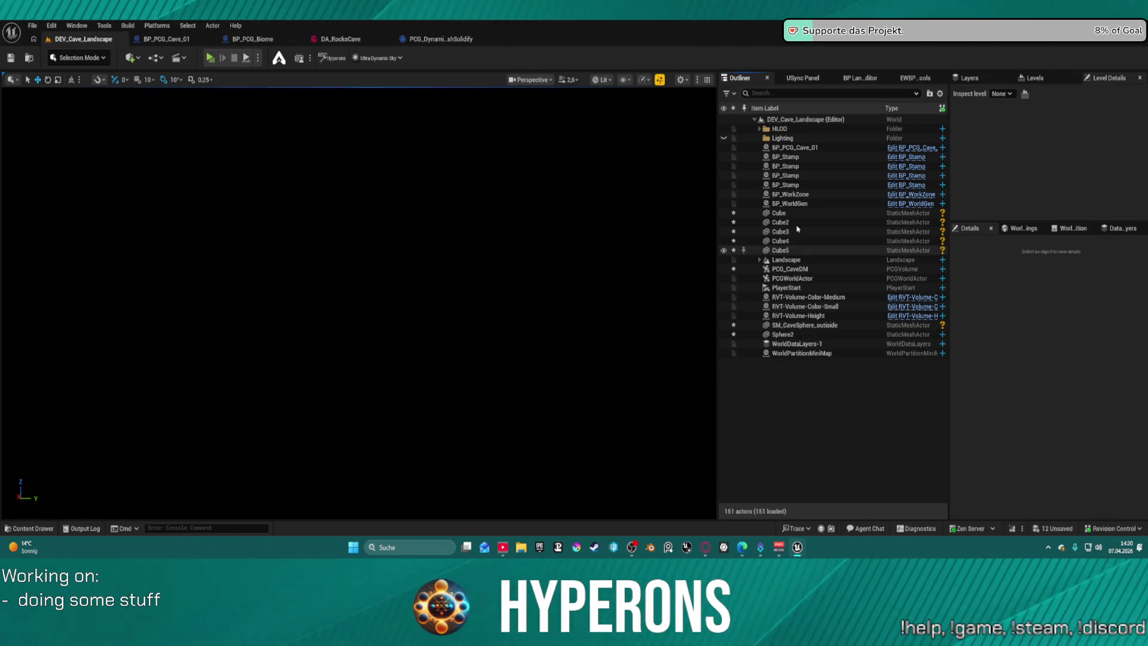
Spawn new Ultra Dynamic Sky and Weather actors from the Hyperons Editor Tool and select the sky.
{"action": "left_click", "coordinate": [914, 78]}
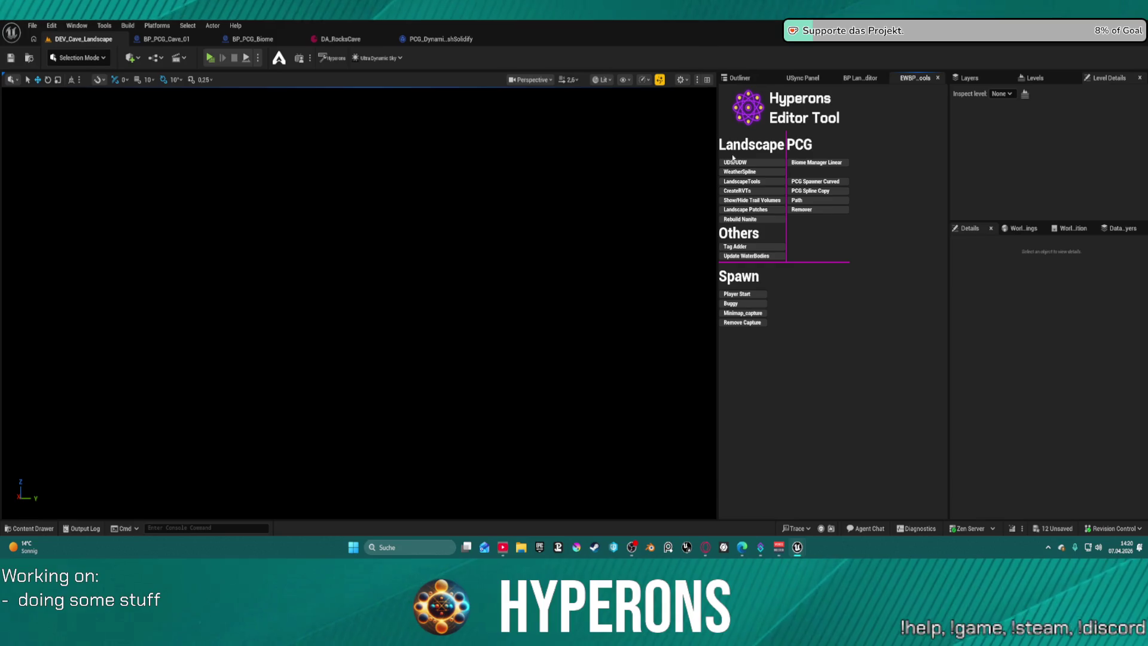
{"action": "left_click", "coordinate": [738, 163]}
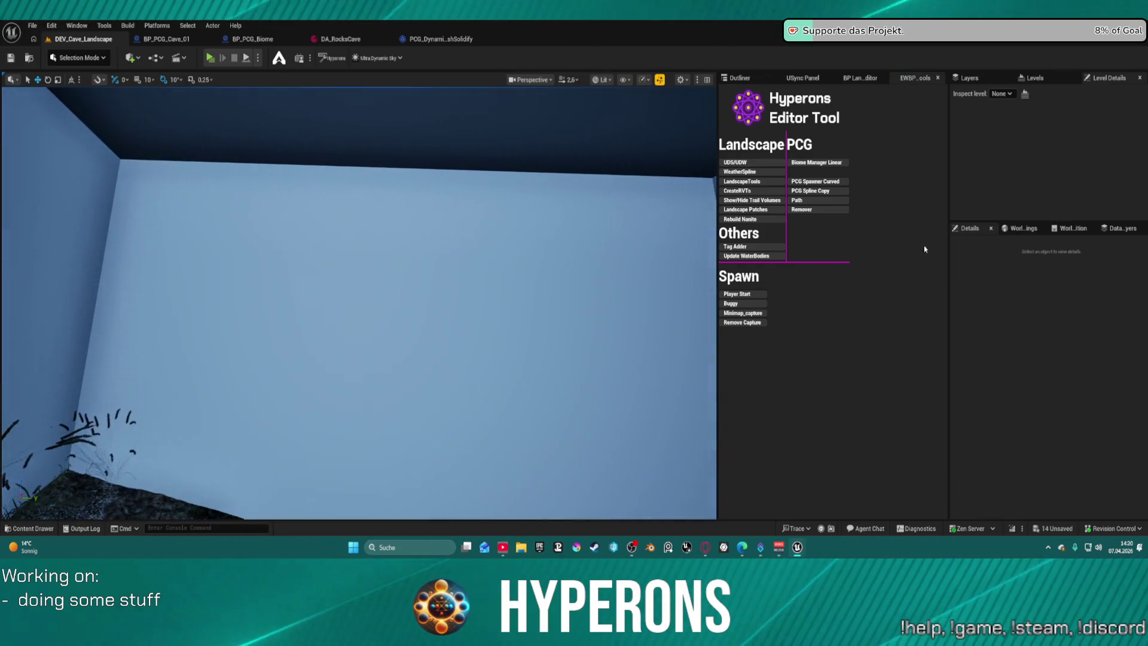
{"action": "left_click", "coordinate": [740, 80]}
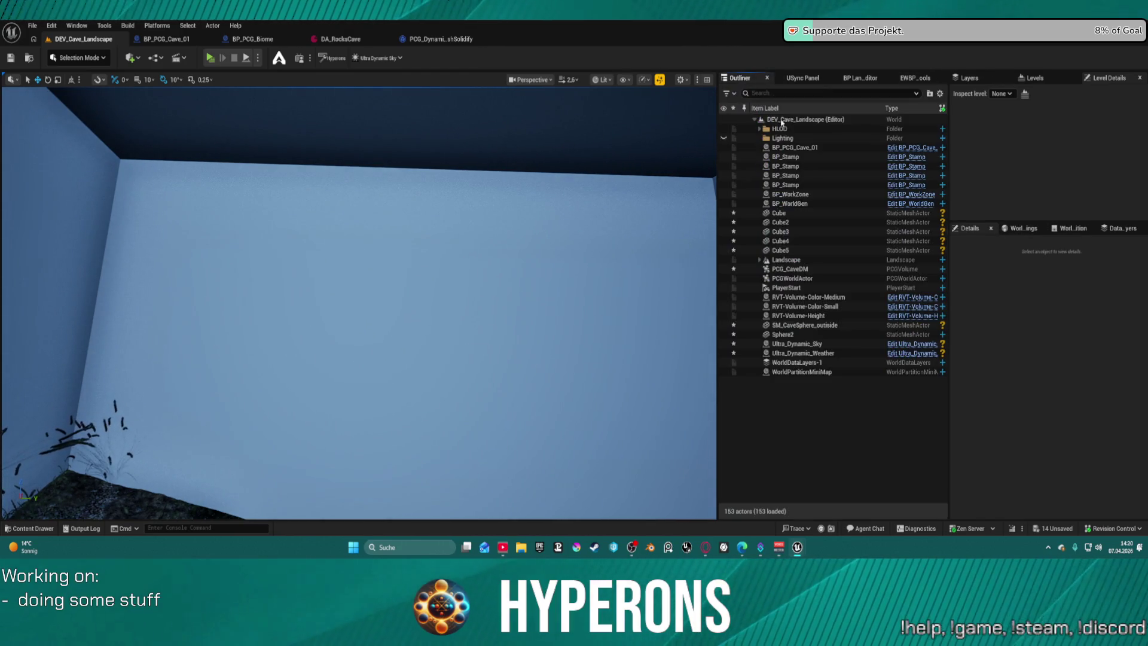
{"action": "left_click", "coordinate": [817, 345]}
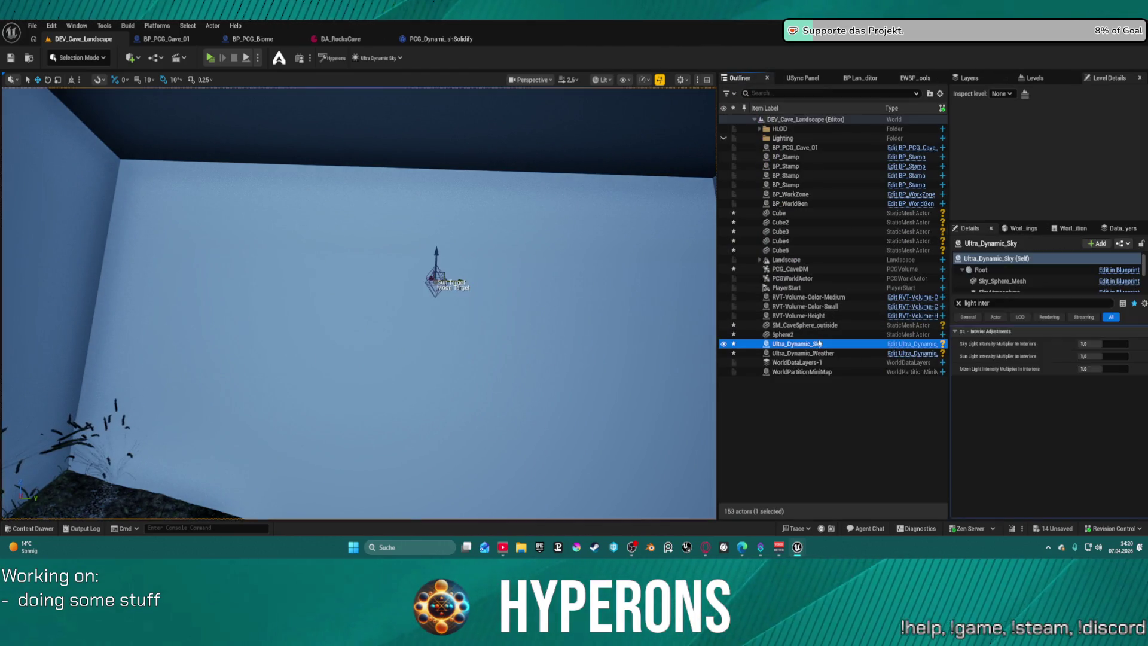
Set the interior sky light multiplier to 0,01024 and start entering 0,0 for moon light.
{"action": "mouse_move", "coordinate": [1102, 344]}
{"action": "left_mouse_down"}
{"action": "mouse_move", "coordinate": [1084, 344]}
{"action": "mouse_move", "coordinate": [1128, 344]}
{"action": "left_mouse_up"}
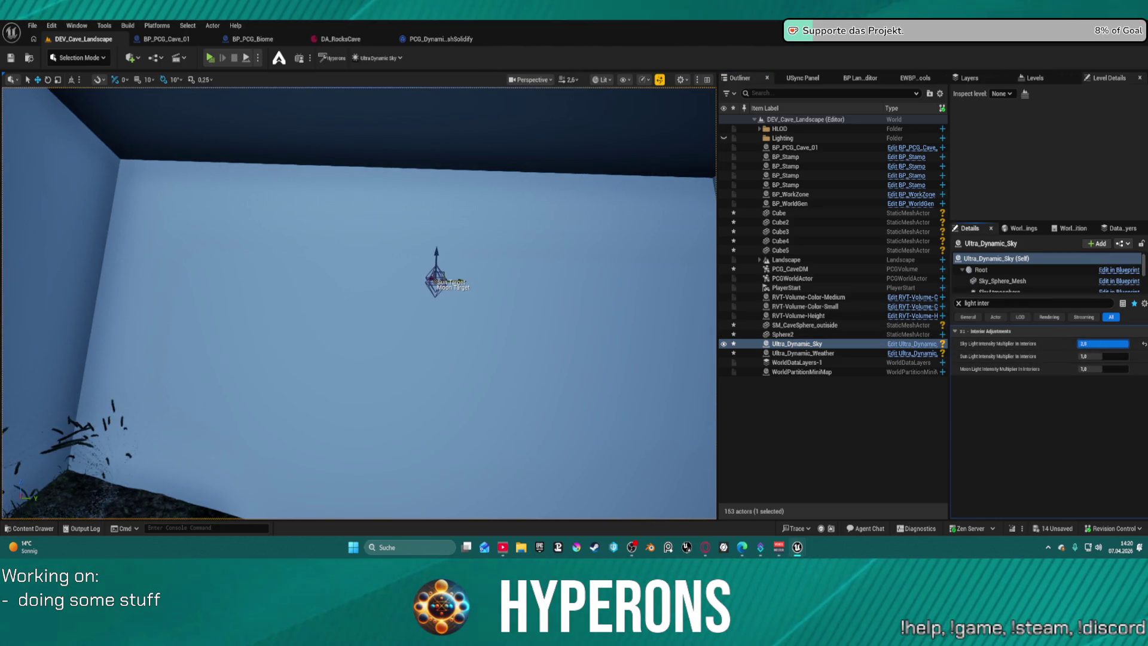
{"action": "type", "text": "1024"}
{"action": "key", "text": "Return"}
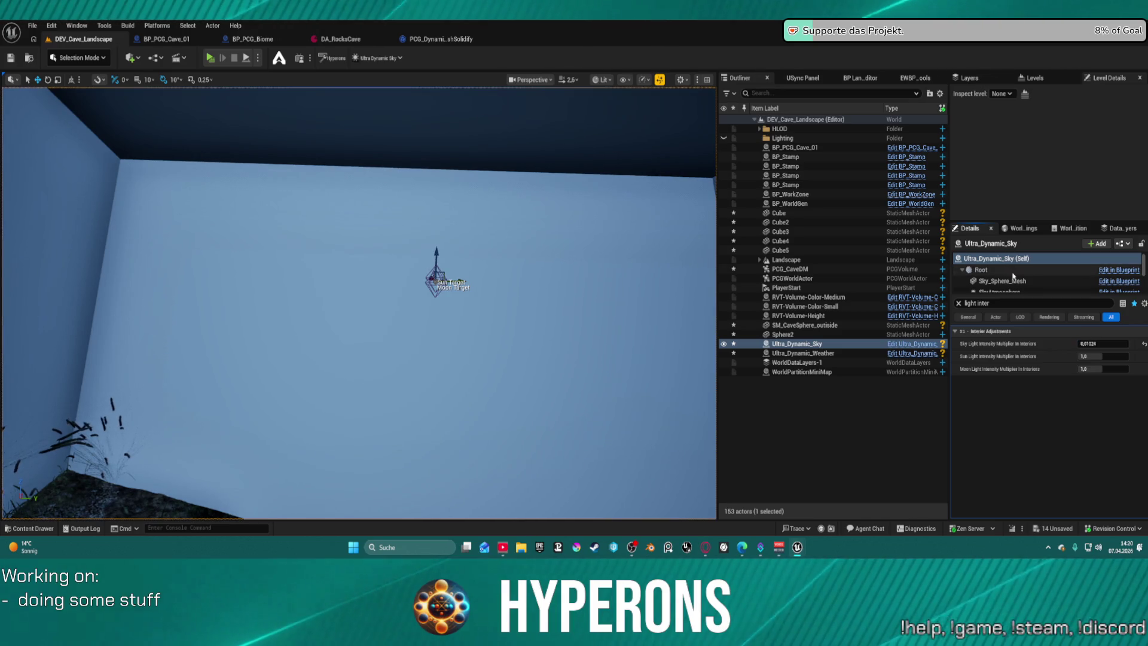
{"action": "key", "text": "Return"}
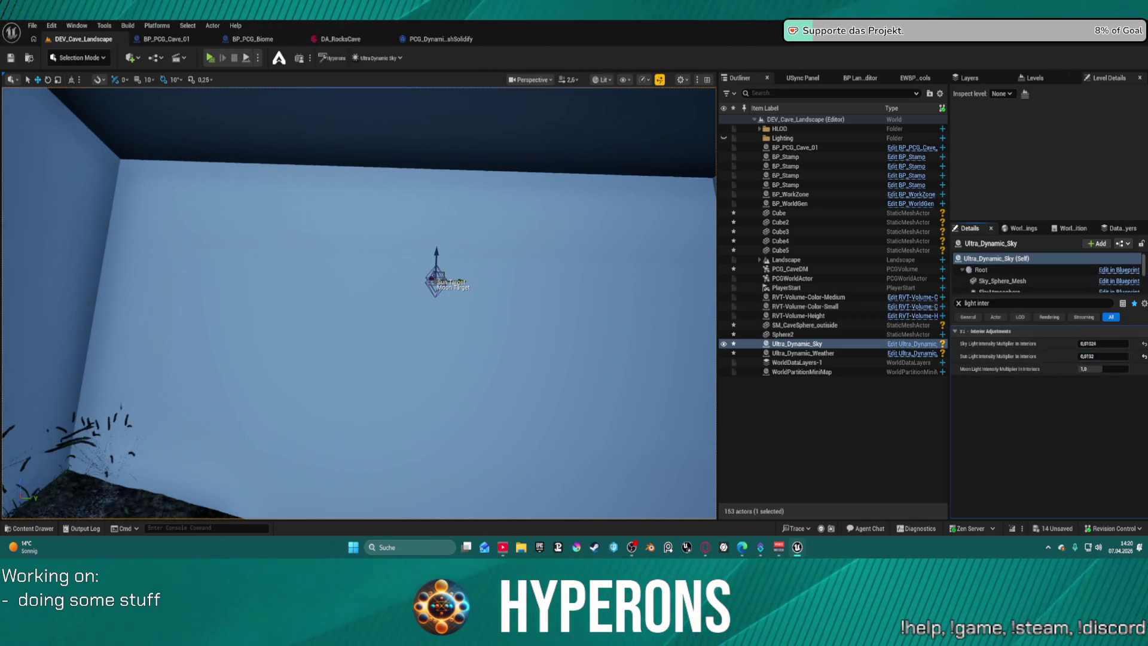
{"action": "left_click", "coordinate": [1116, 368]}
{"action": "type", "text": "0,0"}
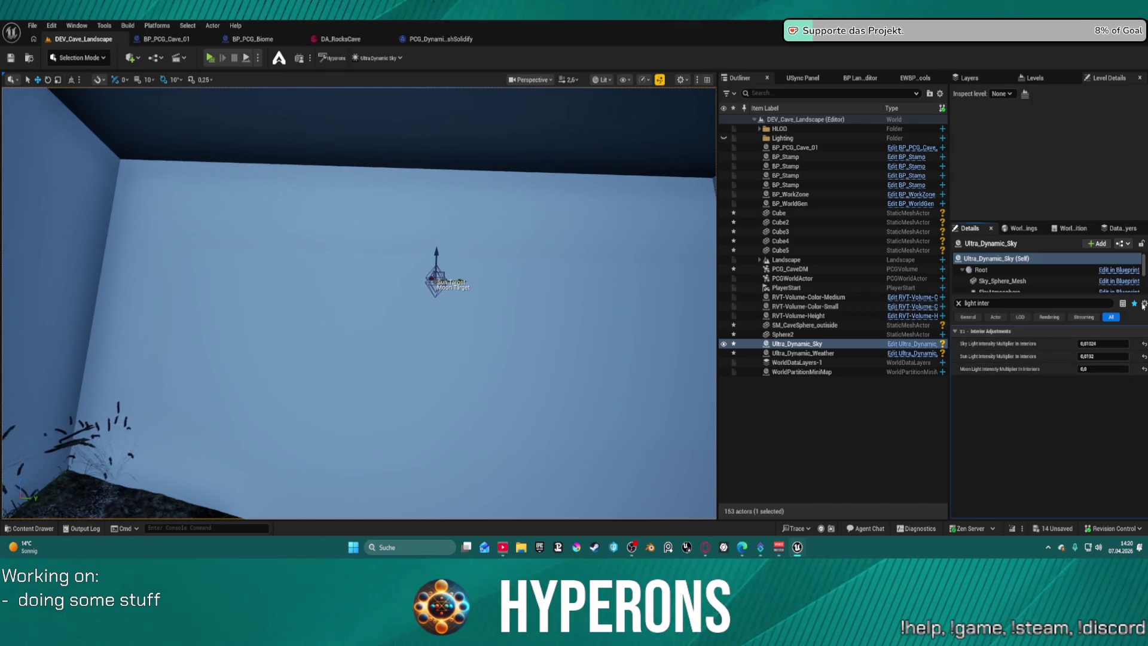
Widen the filter to all interior settings and toggle Apply Interior Adjustments on and off to compare.
{"action": "left_click", "coordinate": [977, 303]}
{"action": "key", "text": "BackSpace"}
{"action": "key", "text": "BackSpace"}
{"action": "key", "text": "BackSpace"}
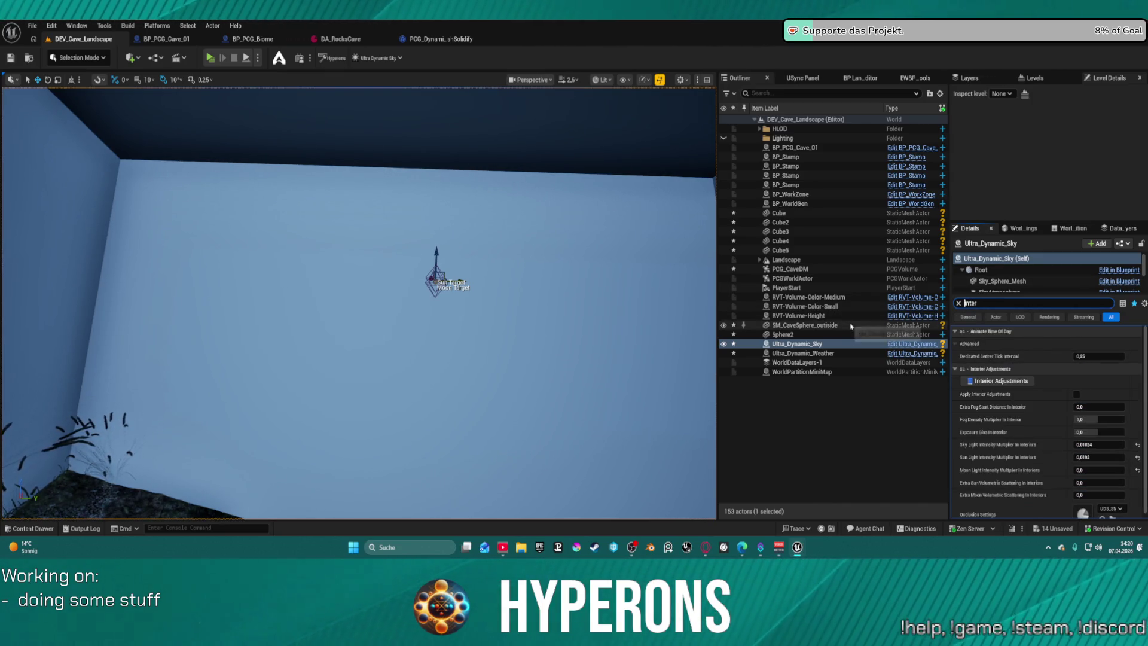
{"action": "left_click", "coordinate": [1076, 395]}
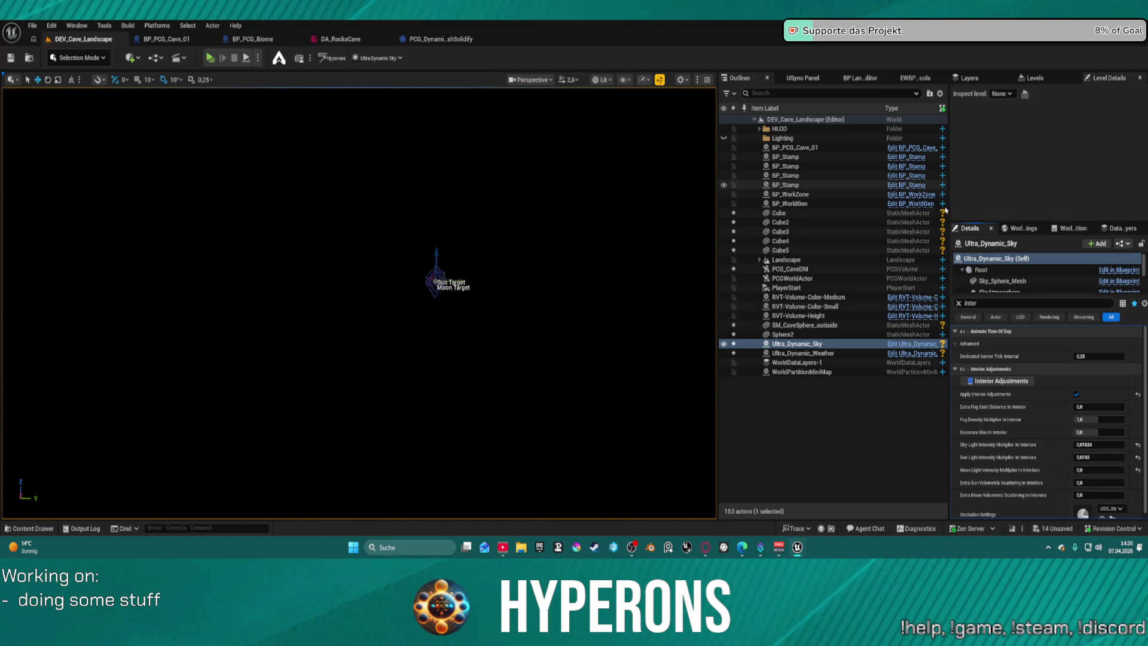
{"action": "left_click", "coordinate": [1135, 392]}
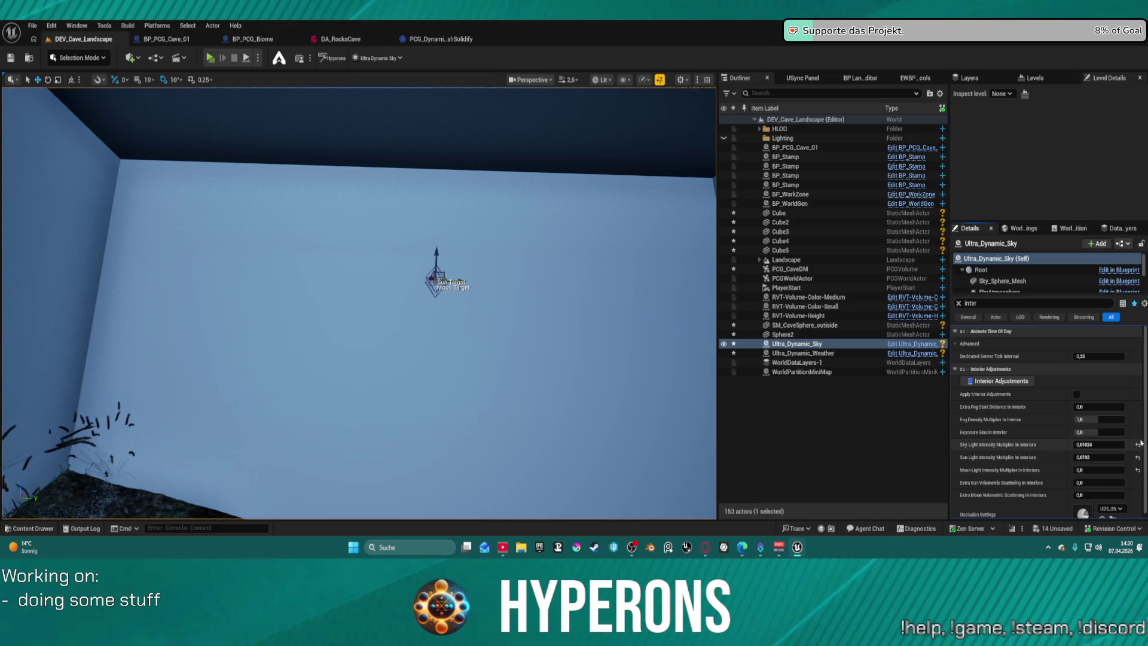
Reset interior sun and moon multipliers to default, then lower sky slightly and moon to about 0.32.
{"action": "left_click", "coordinate": [1136, 457]}
{"action": "left_click", "coordinate": [1137, 470]}
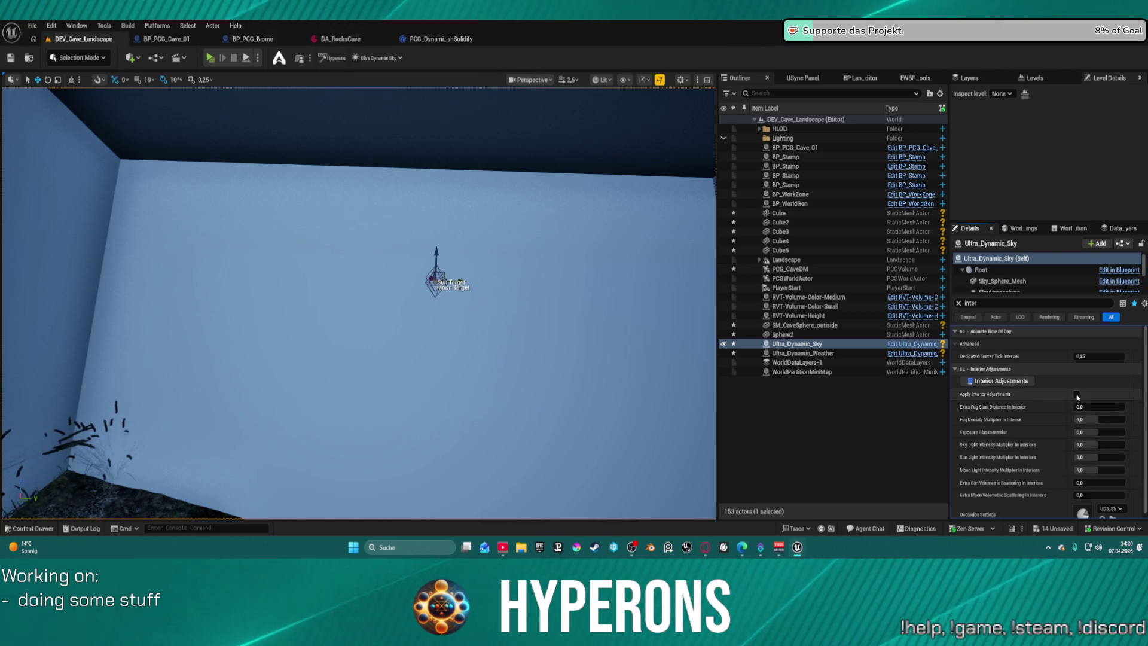
{"action": "left_click_drag", "start_coordinate": [1085, 444], "coordinate": [1091, 446]}
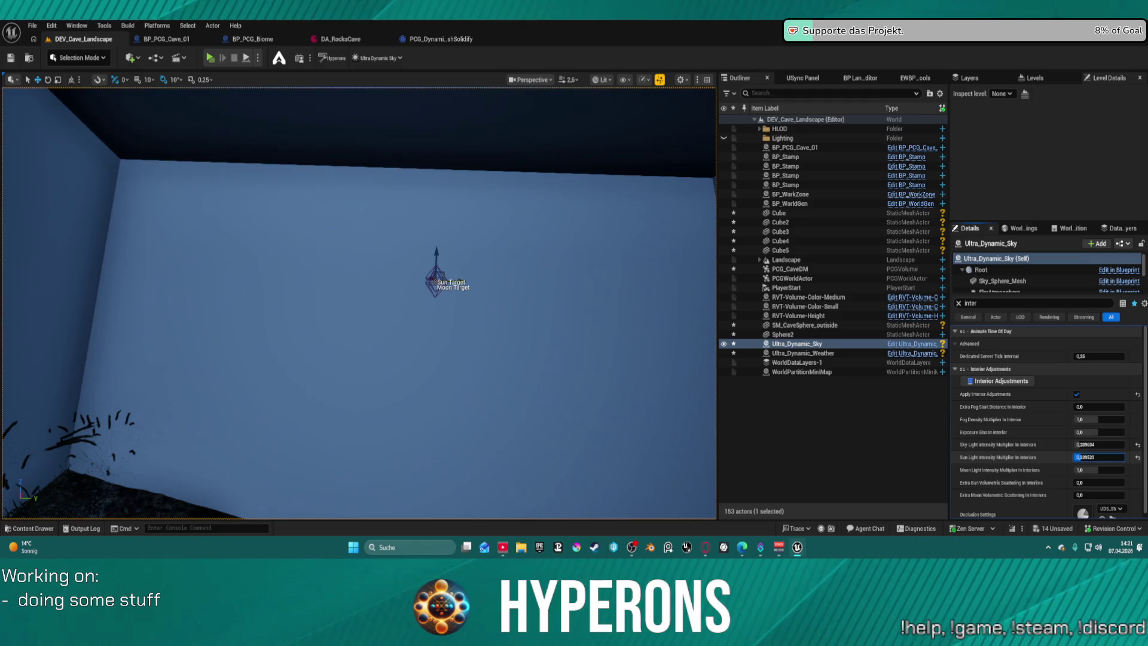
{"action": "left_click_drag", "start_coordinate": [1085, 470], "coordinate": [1079, 470]}
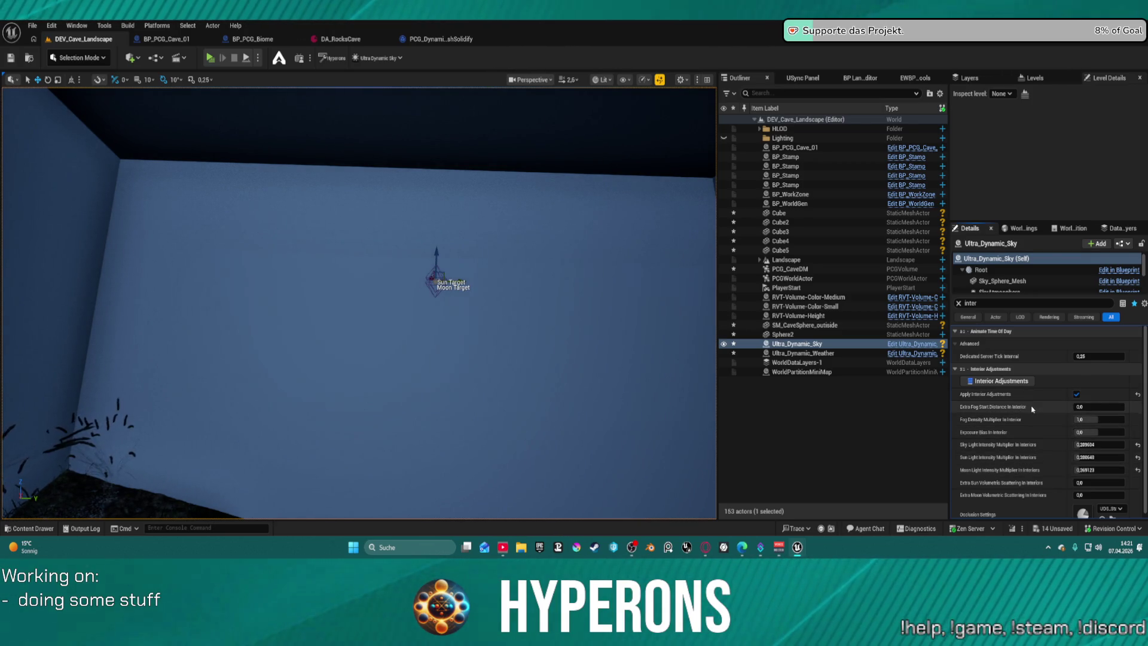
{"action": "scroll", "coordinate": [1041, 410], "scroll_direction": "down", "scroll_amount": 1}
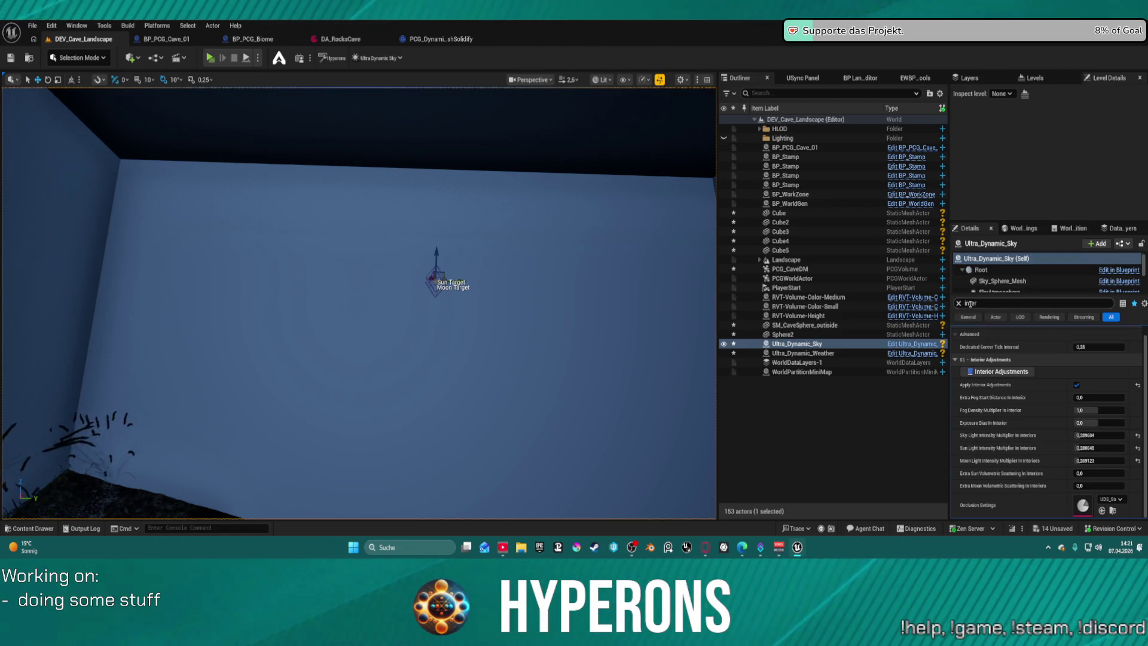
Clear the property filter and apply the Set Lighting for Hyperons preset to the sky.
{"action": "left_click", "coordinate": [960, 303]}
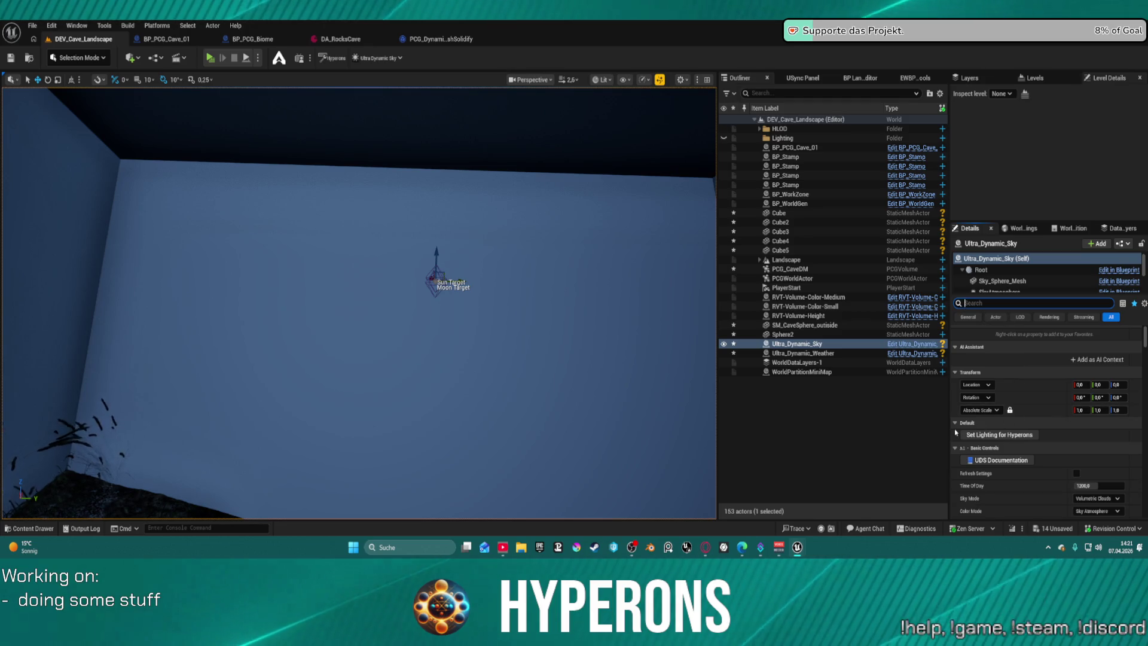
{"action": "left_click", "coordinate": [1008, 435]}
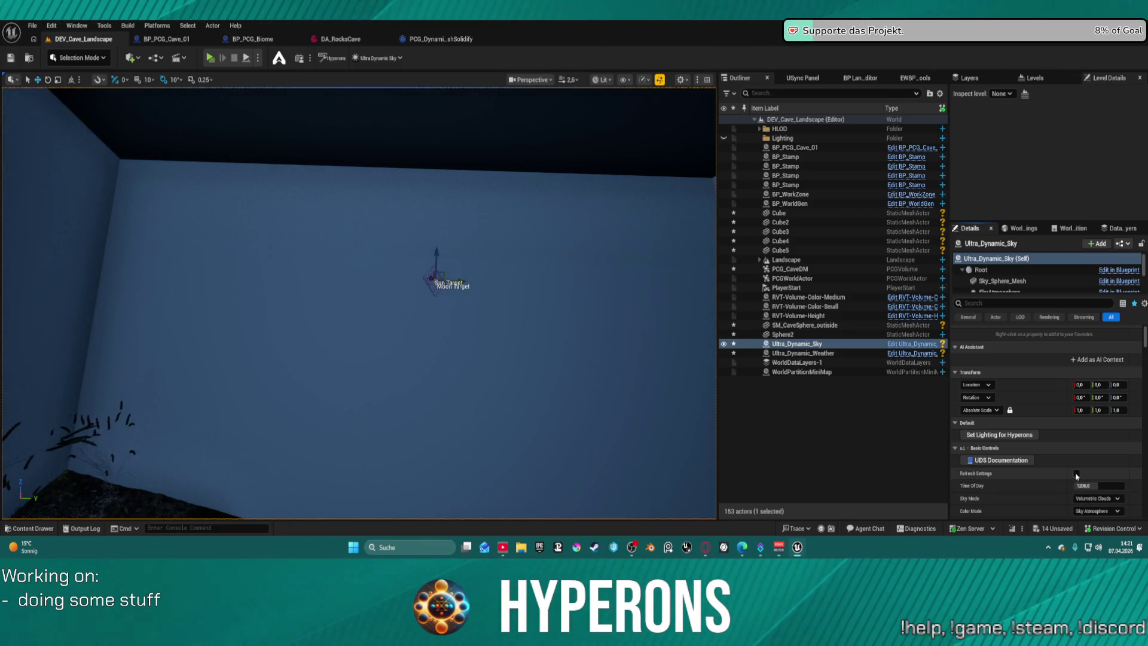
{"action": "scroll", "coordinate": [1064, 431], "scroll_direction": "down", "scroll_amount": 3}
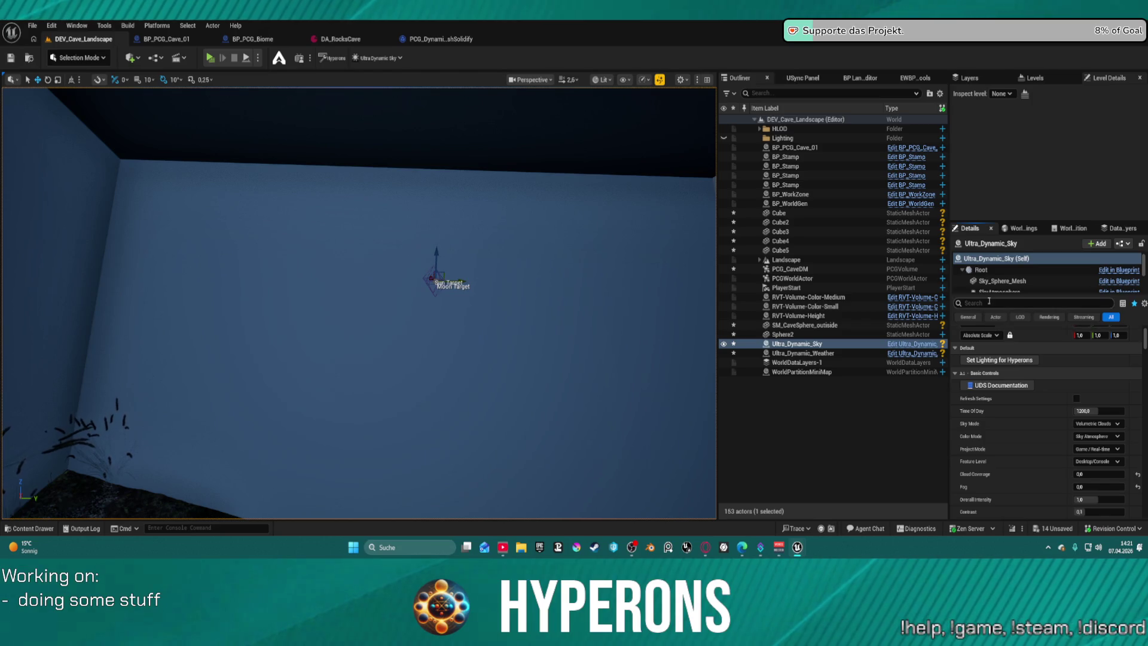
Filter the sky's properties by 'inter' and fly the camera through the cave toward its lit end.
{"action": "left_click", "coordinate": [966, 303]}
{"action": "type", "text": "inter"}
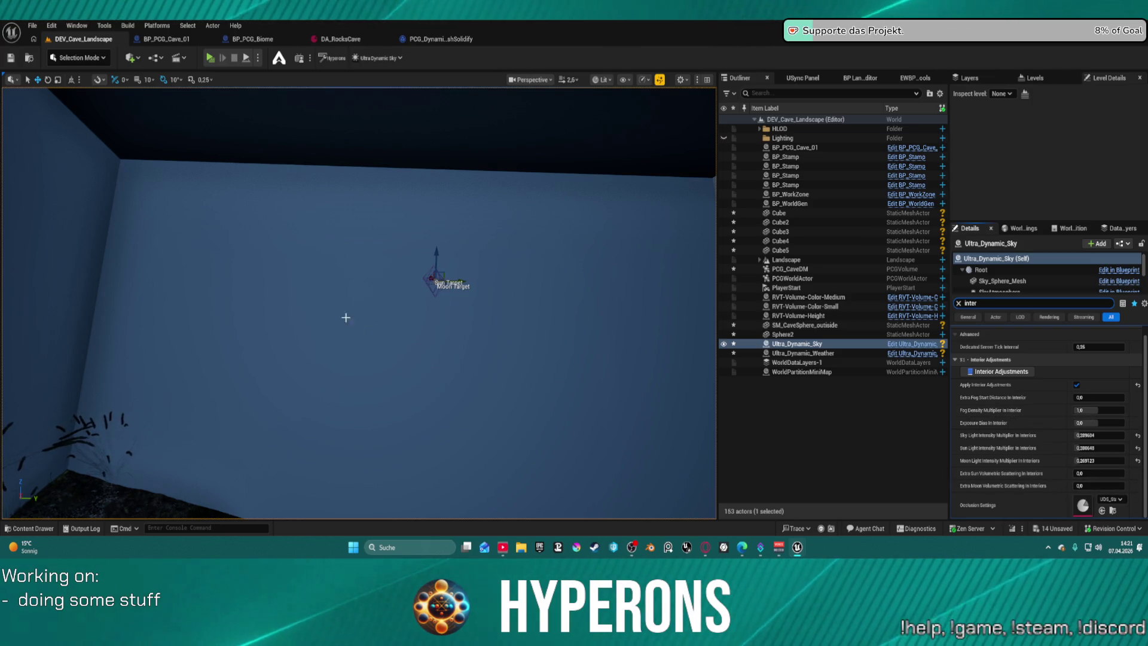
{"action": "left_click_drag", "start_coordinate": [498, 294], "coordinate": [498, 295]}
{"action": "left_click_drag", "start_coordinate": [673, 325], "coordinate": [673, 325]}
{"action": "type", "text": "0,22"}
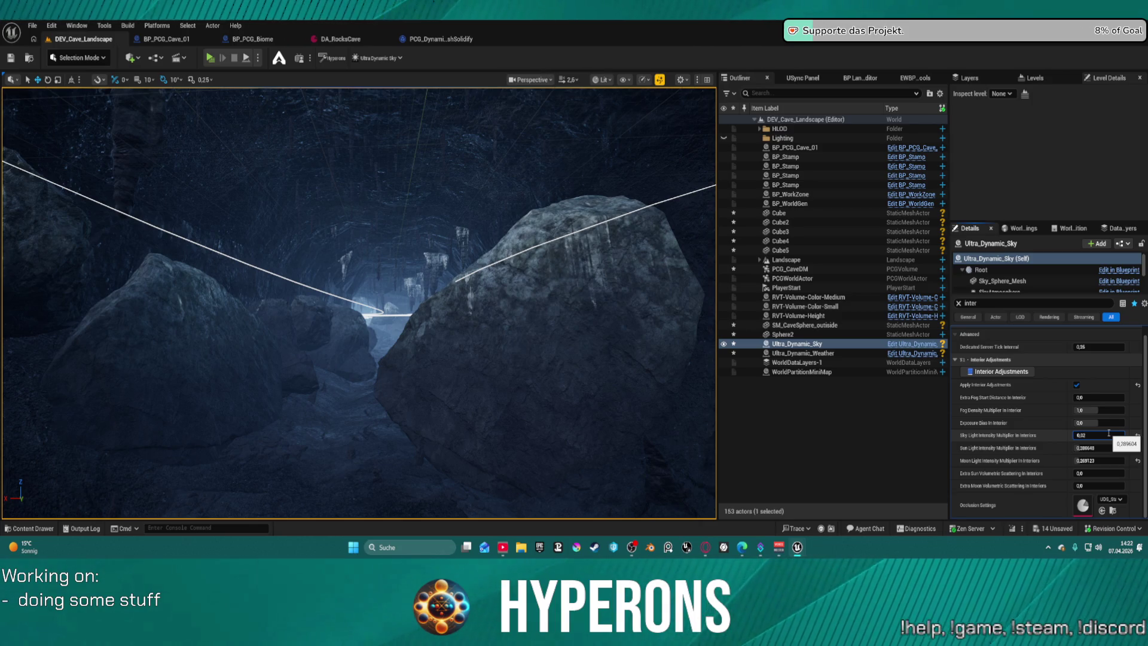
Set the interior sky, sun and moon light multipliers all to 0,02.
{"action": "key", "text": "Return"}
{"action": "key", "text": "ctrl+c"}
{"action": "key", "text": "Tab"}
{"action": "key", "text": "ctrl+v"}
{"action": "key", "text": "Return"}
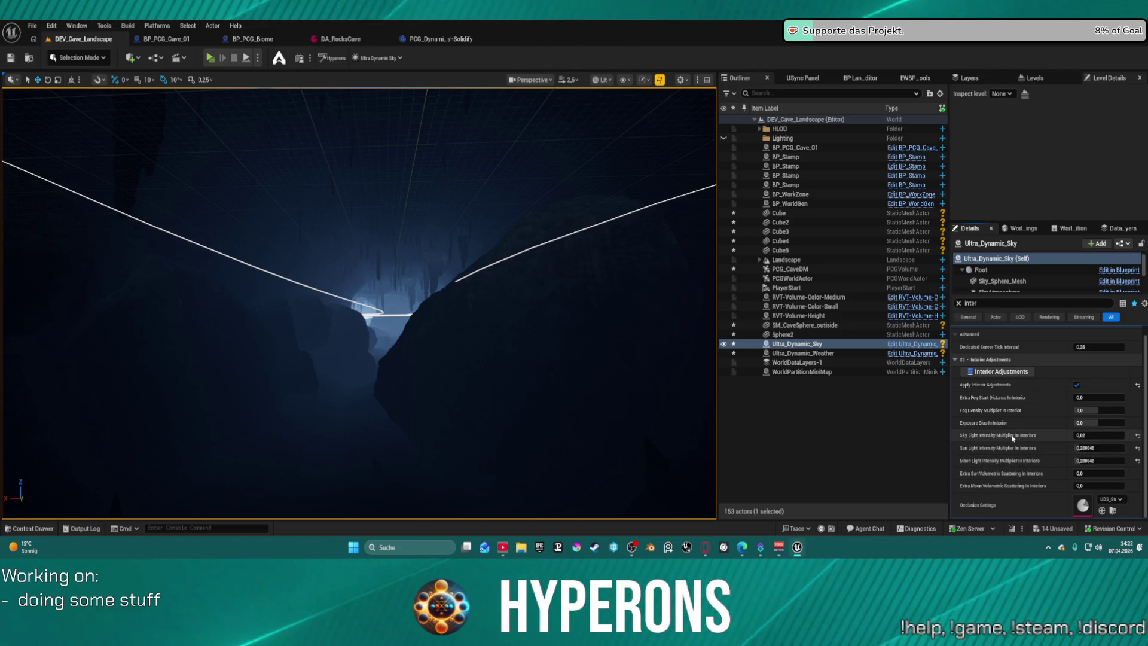
{"action": "type", "text": "0,02"}
{"action": "key", "text": "Tab"}
{"action": "type", "text": "0,02"}
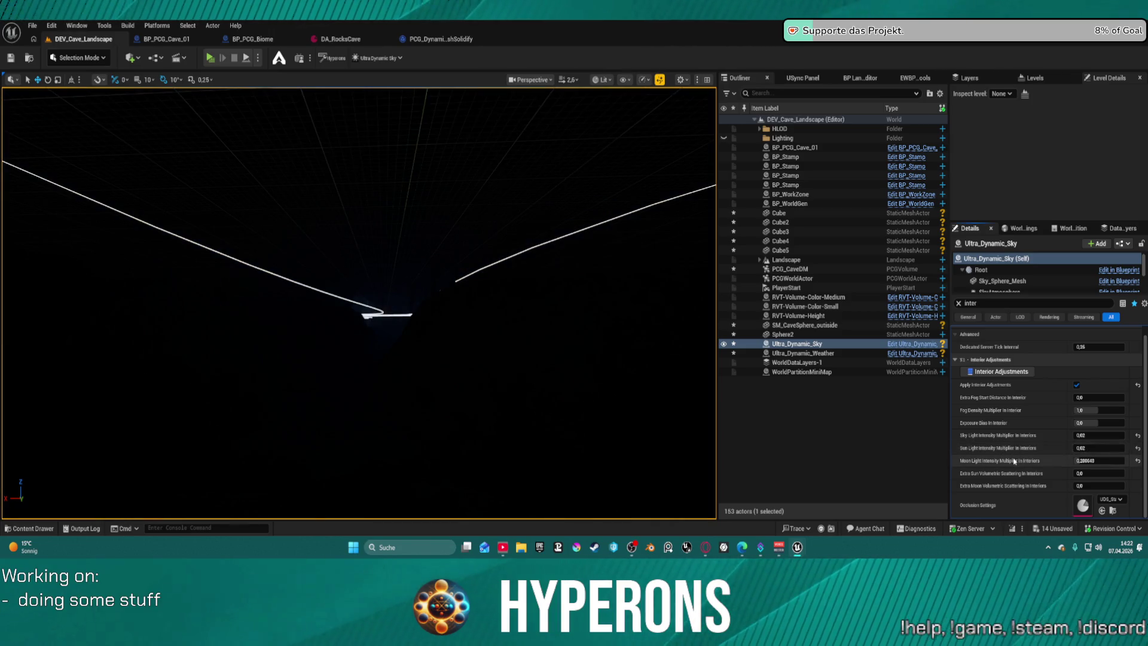
{"action": "key", "text": "Return"}
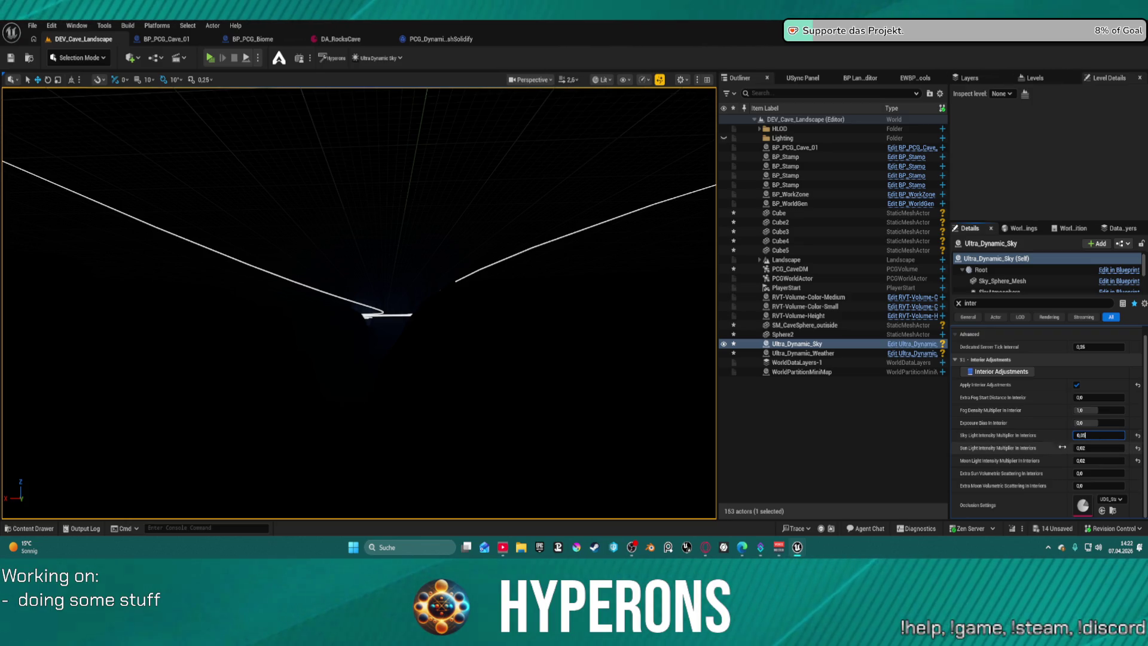
Raise the interior sun and moon light multipliers to 0,05, then check Sphere2 and reselect the sky.
{"action": "left_click", "coordinate": [1098, 448]}
{"action": "type", "text": "0,05"}
{"action": "key", "text": "Return"}
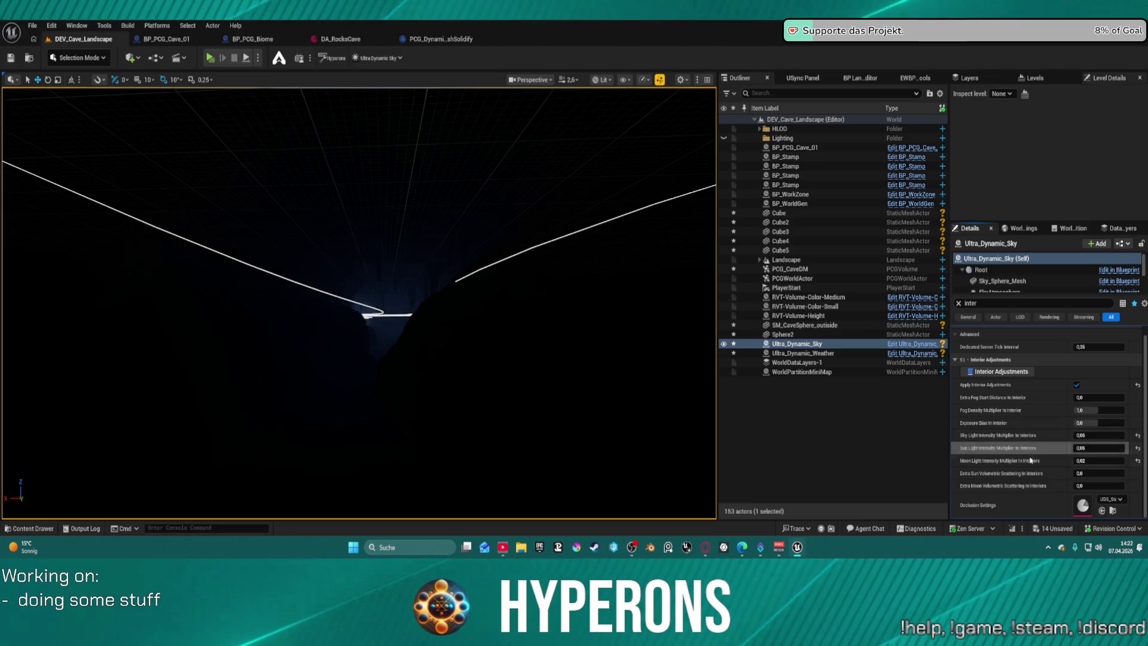
{"action": "left_click_drag", "start_coordinate": [1030, 465], "coordinate": [1043, 465]}
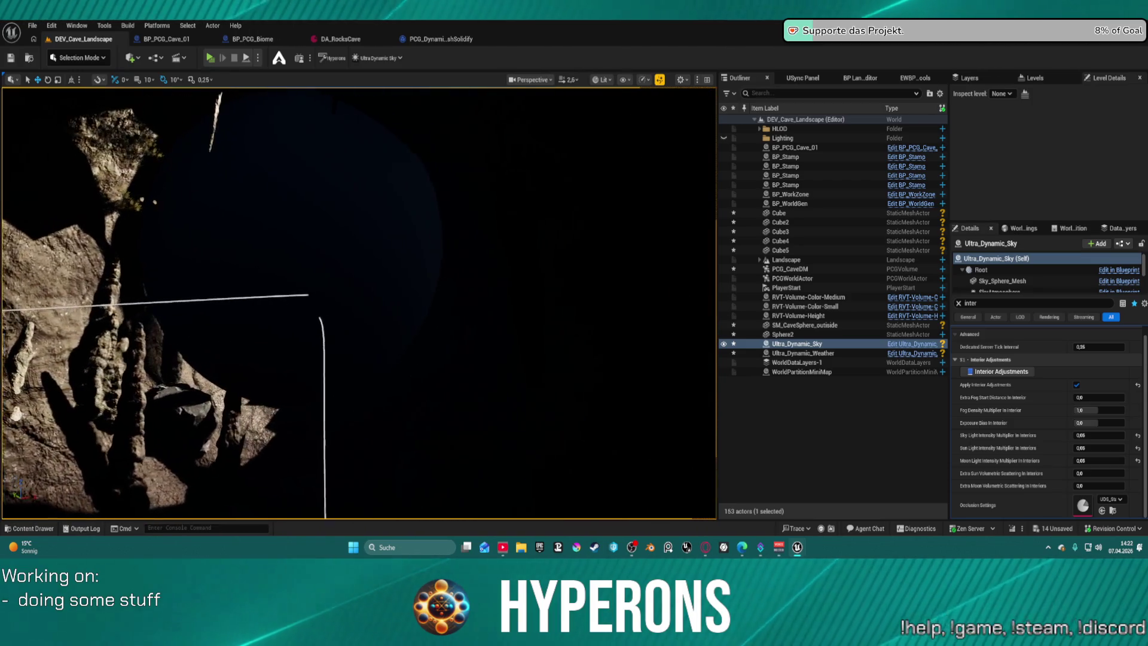
{"action": "left_click", "coordinate": [783, 334]}
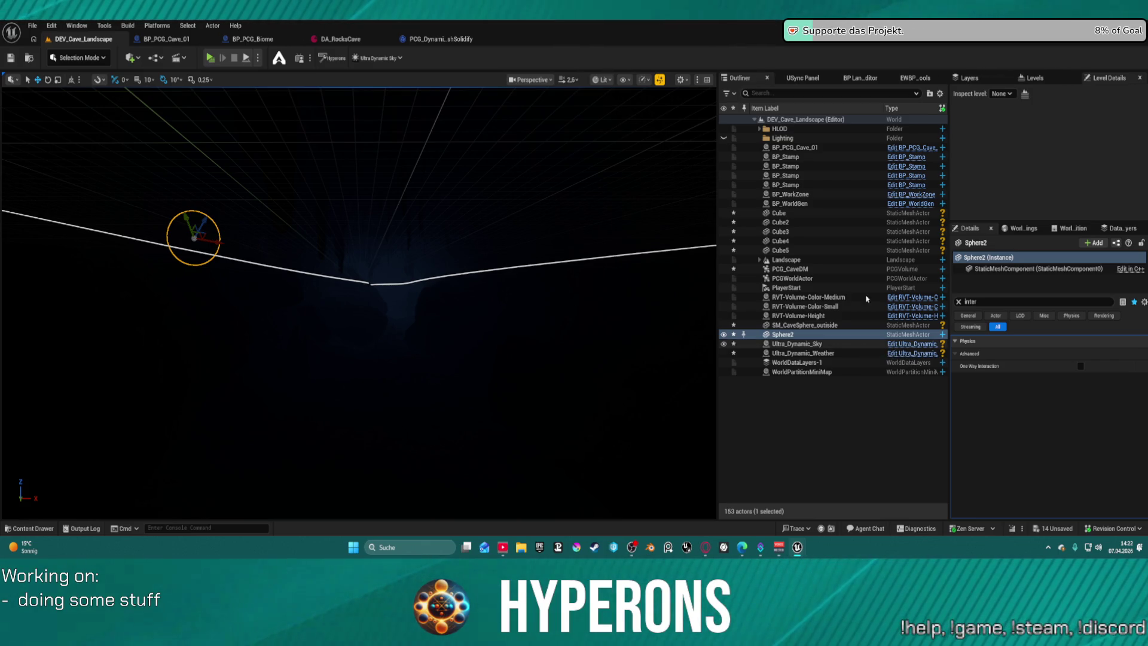
{"action": "left_click", "coordinate": [831, 345]}
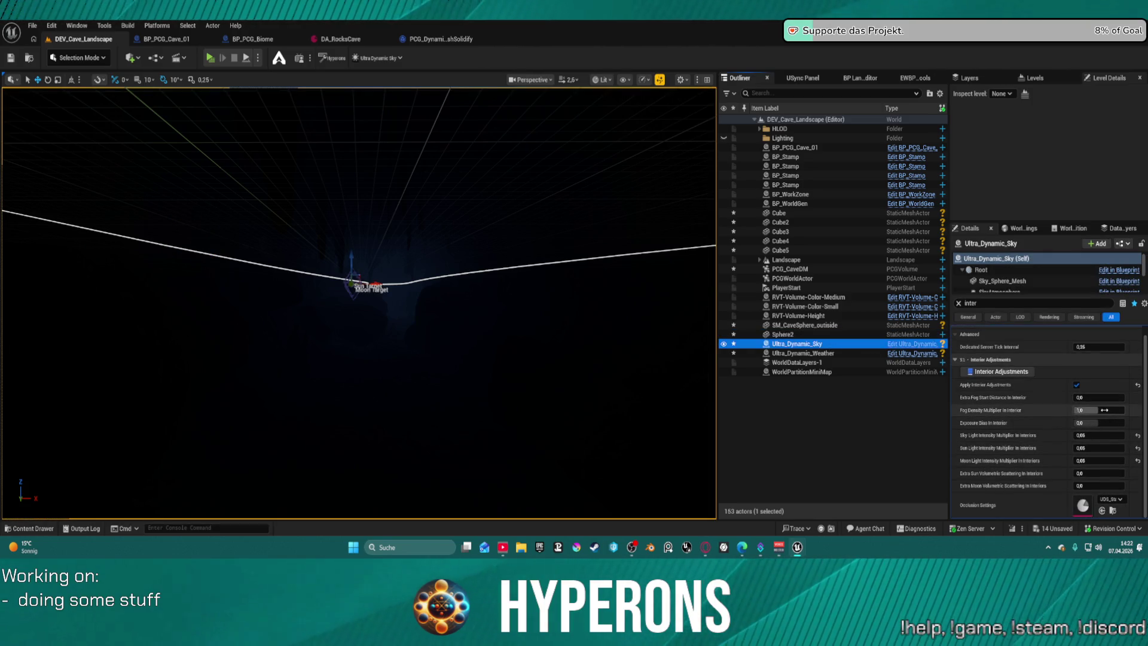
Push the interior fog density multiplier almost to zero and commit interior sky light at 0,1.
{"action": "mouse_move", "coordinate": [1111, 410]}
{"action": "left_mouse_down"}
{"action": "mouse_move", "coordinate": [1121, 410]}
{"action": "mouse_move", "coordinate": [1103, 413]}
{"action": "left_mouse_up"}
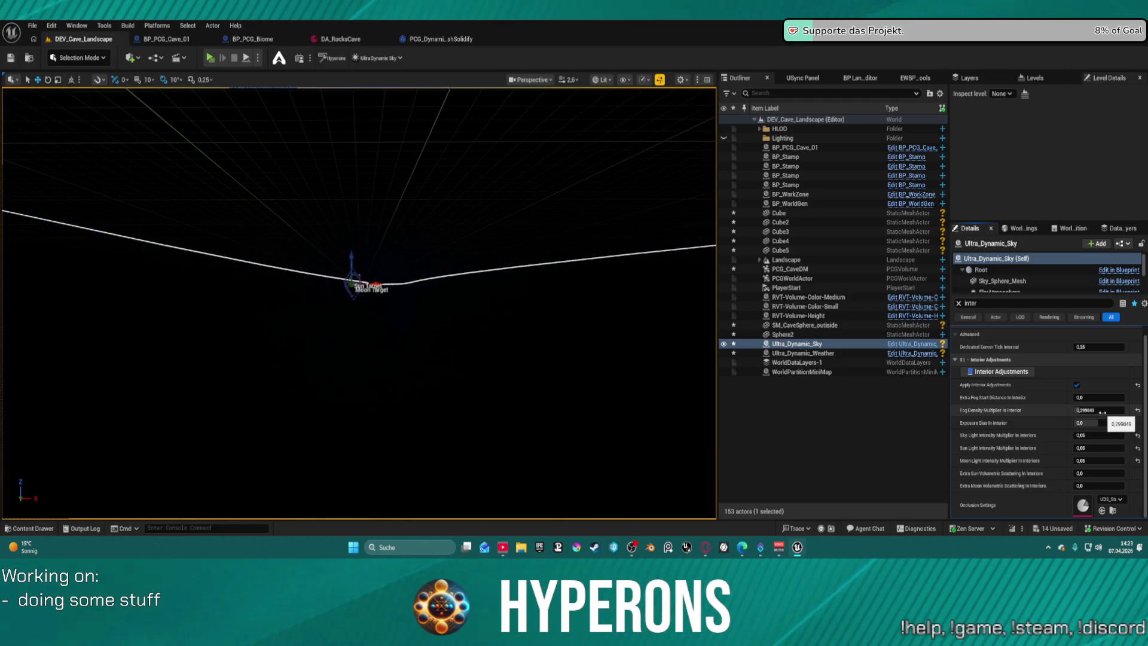
{"action": "mouse_move", "coordinate": [1099, 414]}
{"action": "left_mouse_down"}
{"action": "mouse_move", "coordinate": [1076, 413]}
{"action": "mouse_move", "coordinate": [1142, 412]}
{"action": "mouse_move", "coordinate": [1098, 425]}
{"action": "left_mouse_up"}
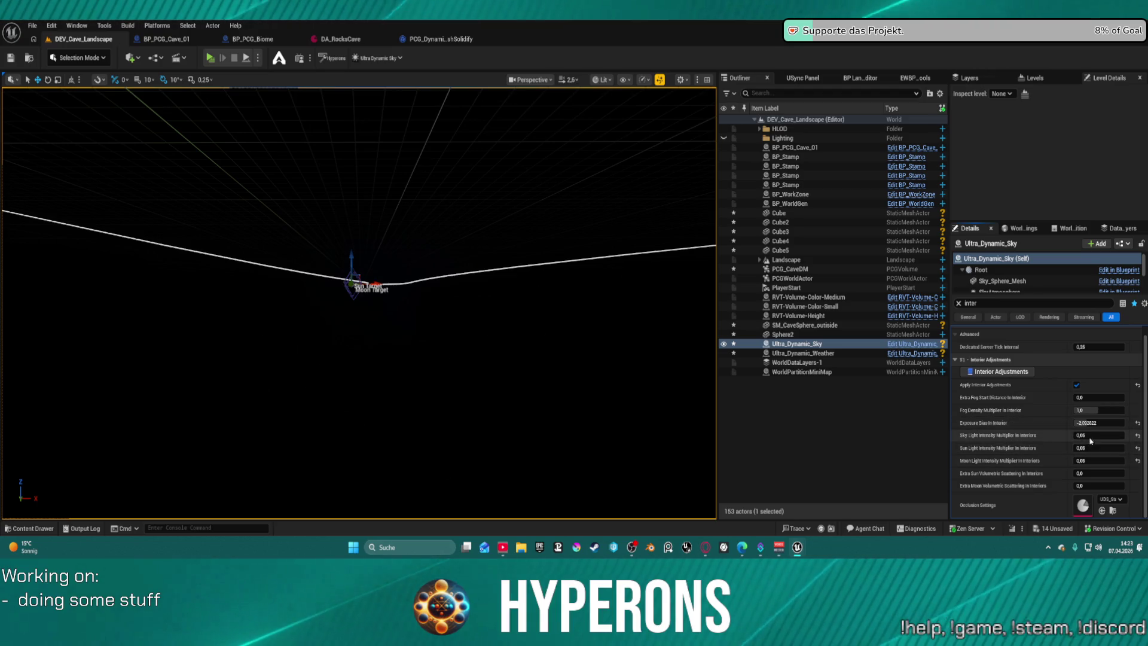
{"action": "left_click", "coordinate": [1095, 433]}
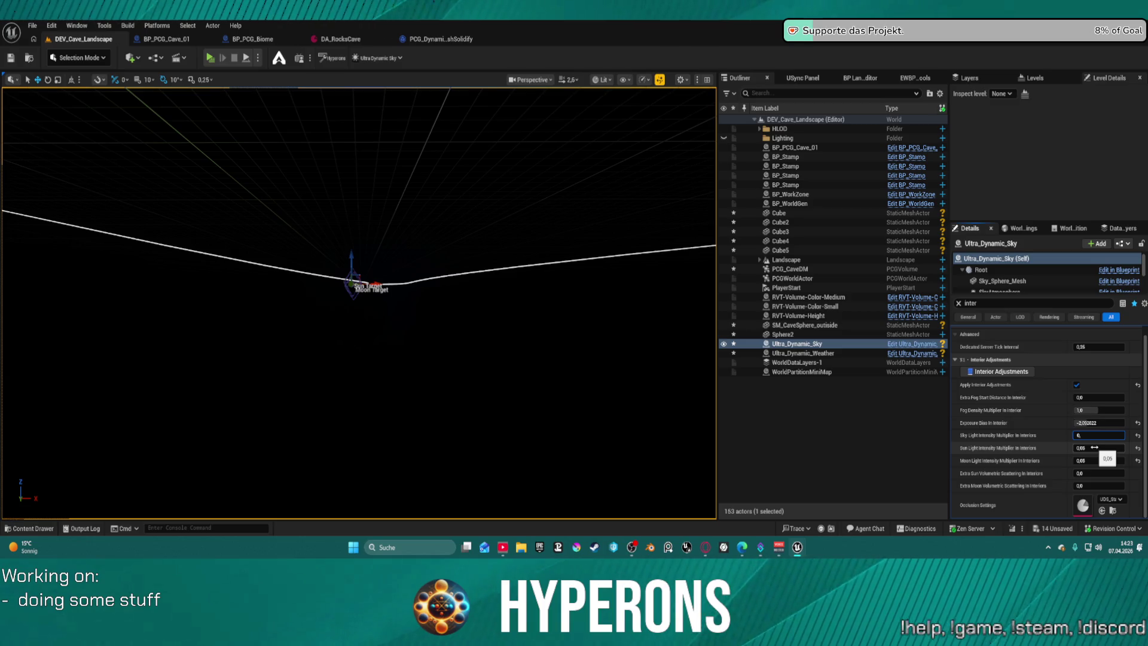
{"action": "type", "text": "1"}
{"action": "key", "text": "Return"}
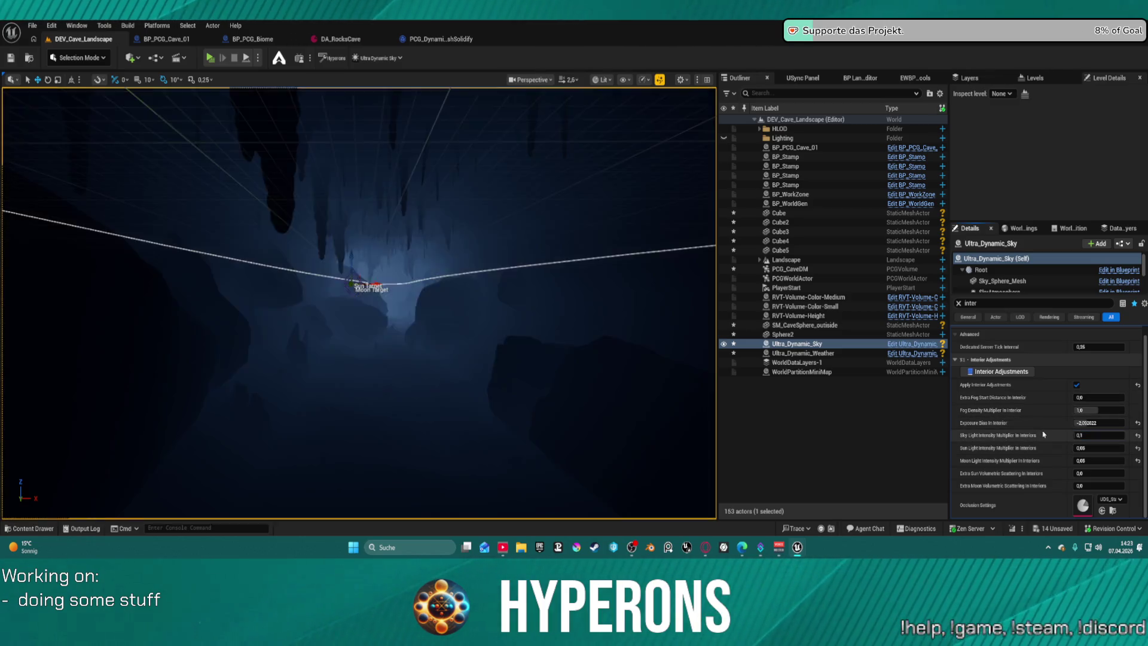
Set interior sun and moon light multipliers to 0,1, keeping extra sun volumetric scattering at 0,0.
{"action": "left_click", "coordinate": [1098, 448]}
{"action": "type", "text": "0,1"}
{"action": "left_click", "coordinate": [1098, 460]}
{"action": "type", "text": "0,1"}
{"action": "left_click", "coordinate": [1100, 473]}
{"action": "type", "text": "0,1"}
{"action": "key", "text": "Return"}
{"action": "left_click_drag", "start_coordinate": [1116, 477], "coordinate": [1088, 477]}
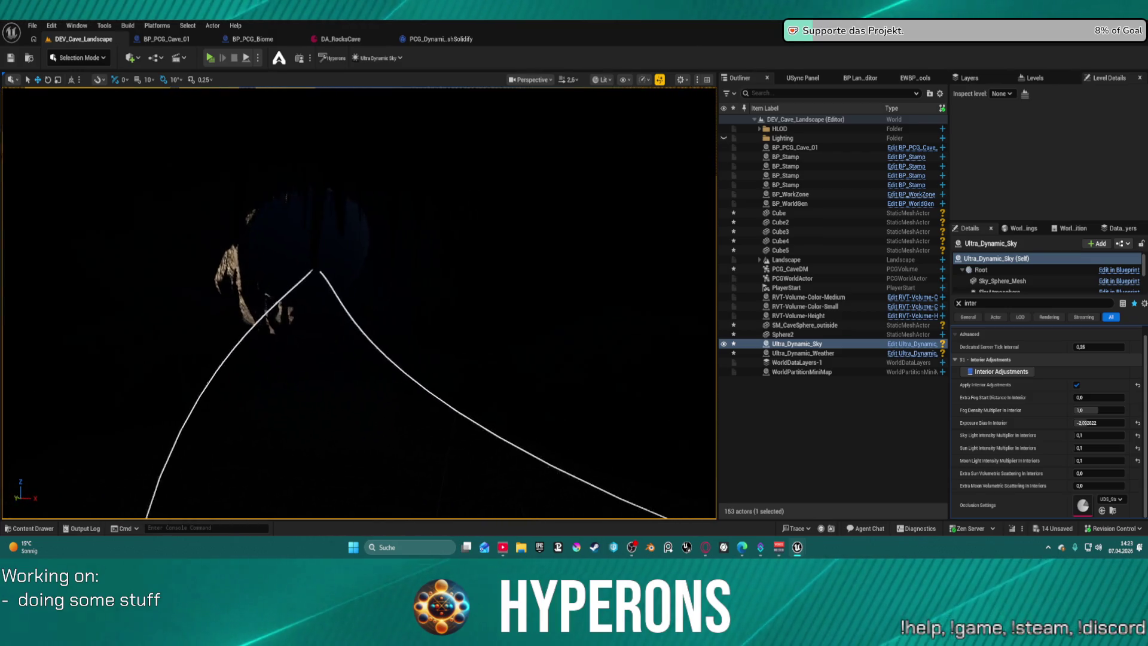
{"action": "left_click", "coordinate": [425, 233]}
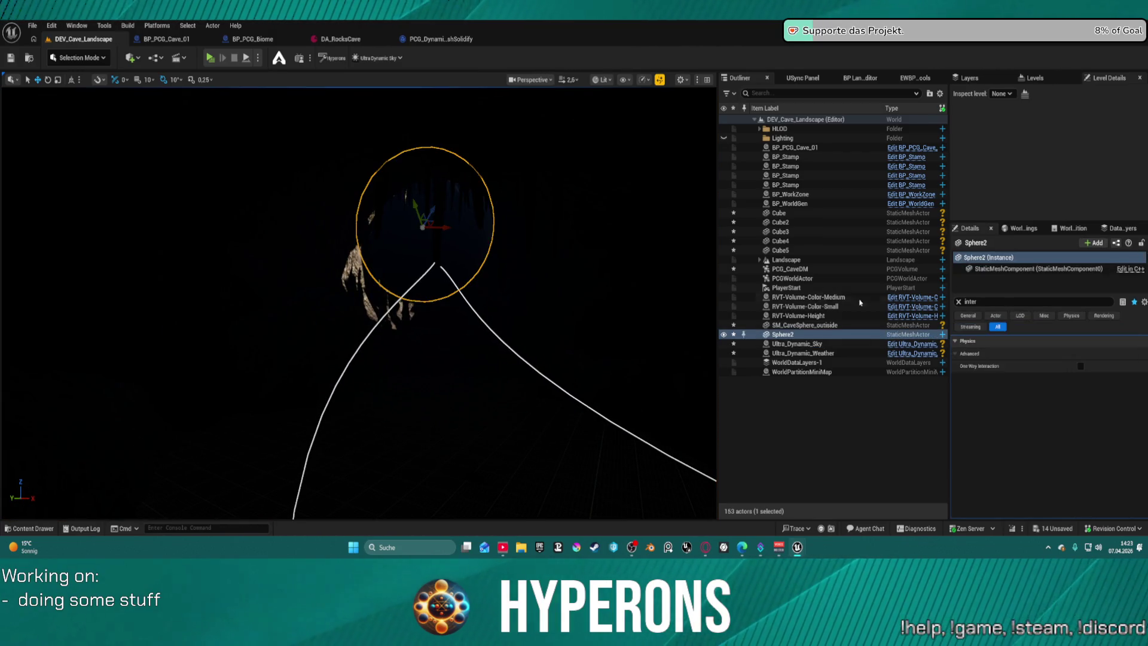
Search Sphere2's properties across all categories and turn off Cast Shadow.
{"action": "left_click", "coordinate": [957, 302]}
{"action": "scroll", "coordinate": [1052, 406], "scroll_direction": "down", "scroll_amount": 10}
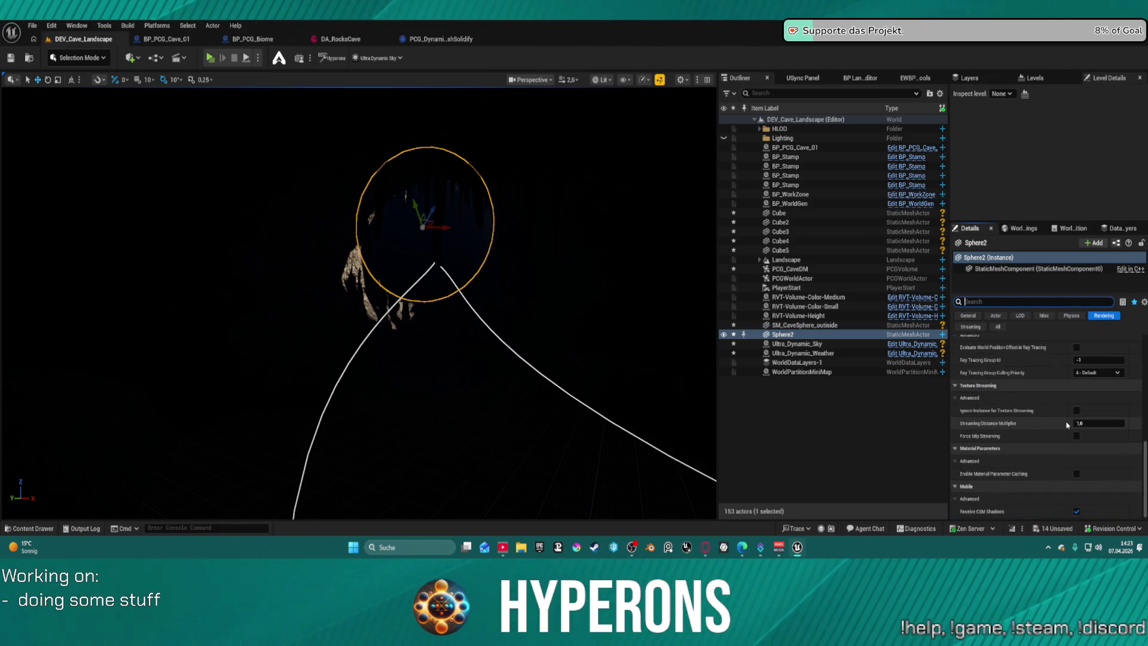
{"action": "scroll", "coordinate": [1063, 408], "scroll_direction": "up", "scroll_amount": 1}
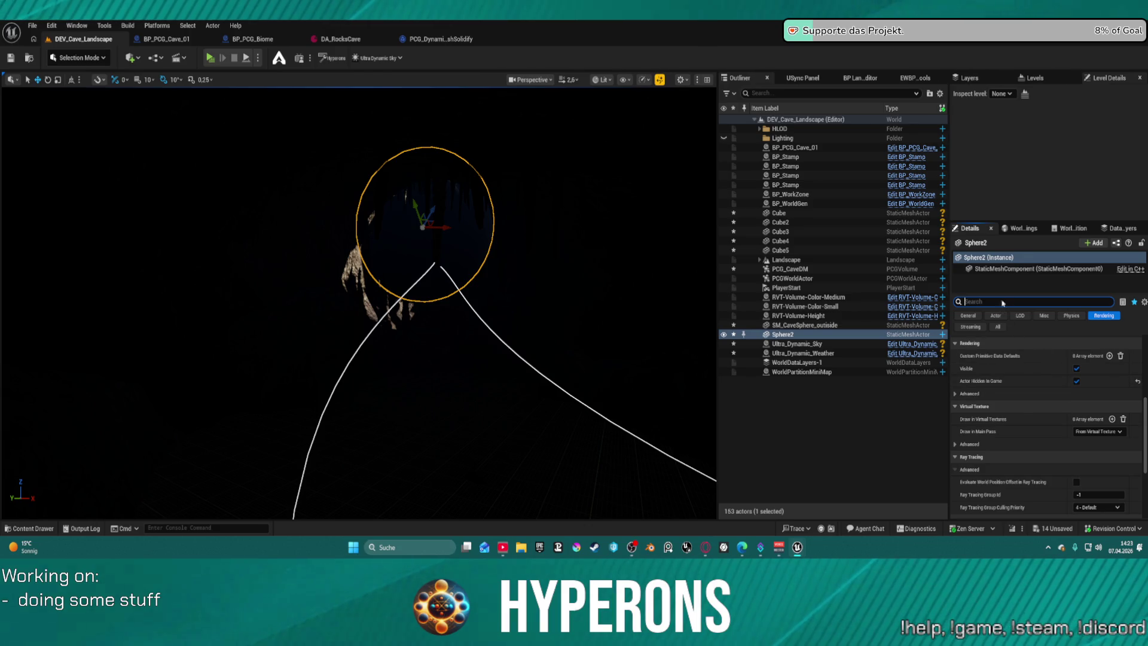
{"action": "type", "text": "sca"}
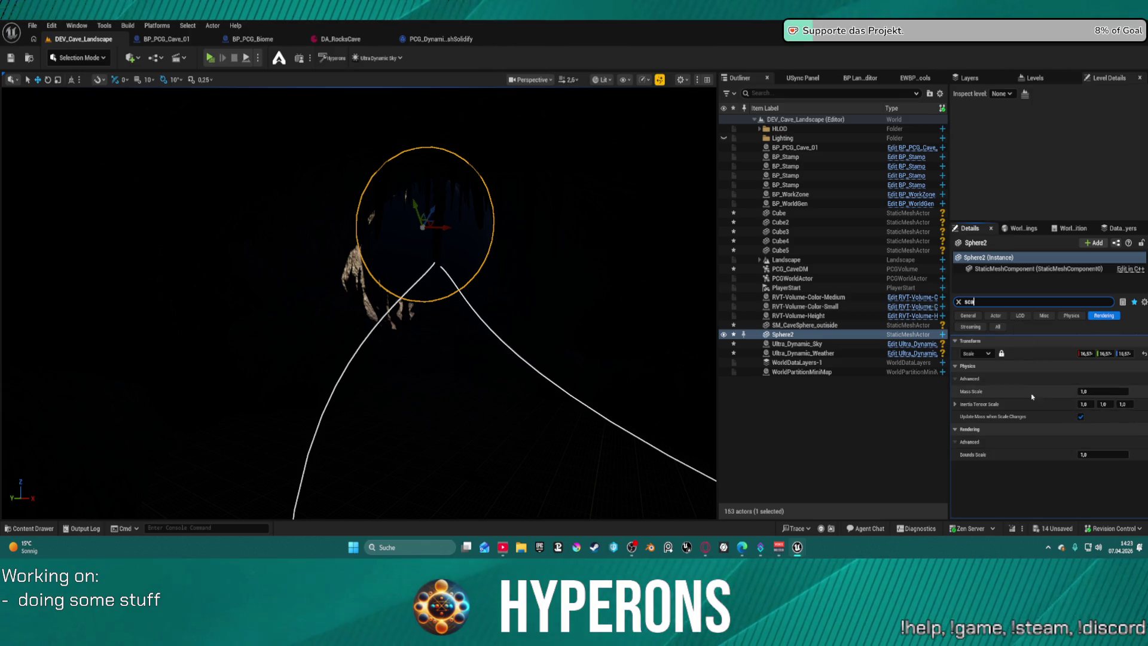
{"action": "left_click", "coordinate": [995, 328]}
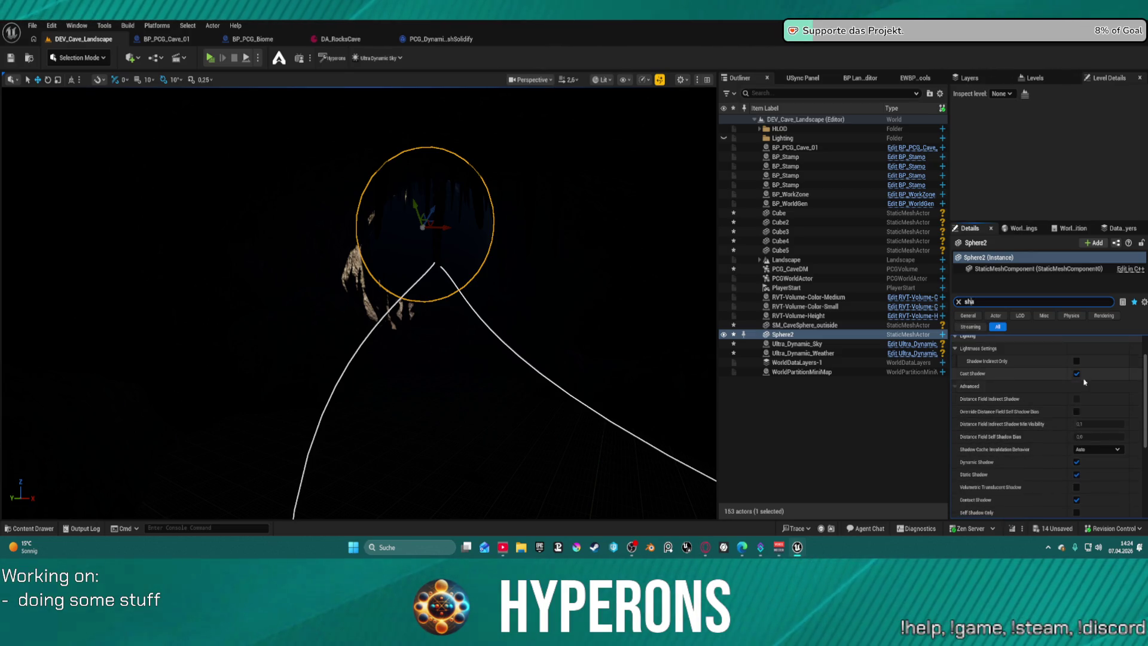
{"action": "left_click", "coordinate": [1076, 373]}
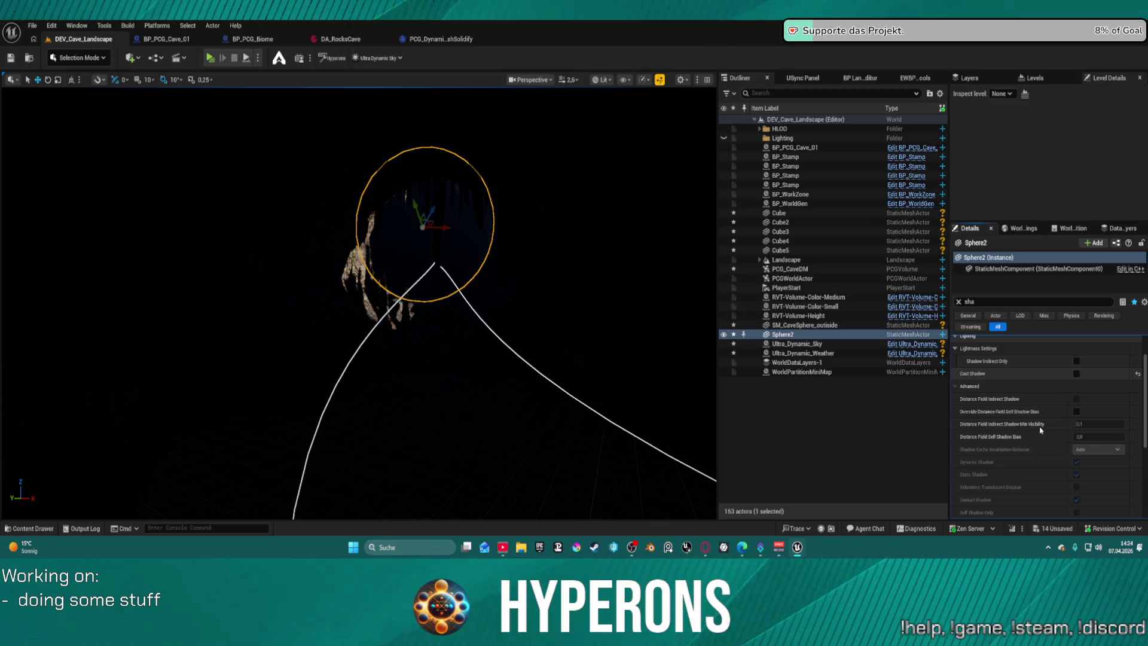
Save the level and frame the view on Sphere2.
{"action": "key", "text": "ctrl+s"}
{"action": "scroll", "coordinate": [1035, 426], "scroll_direction": "down", "scroll_amount": 1}
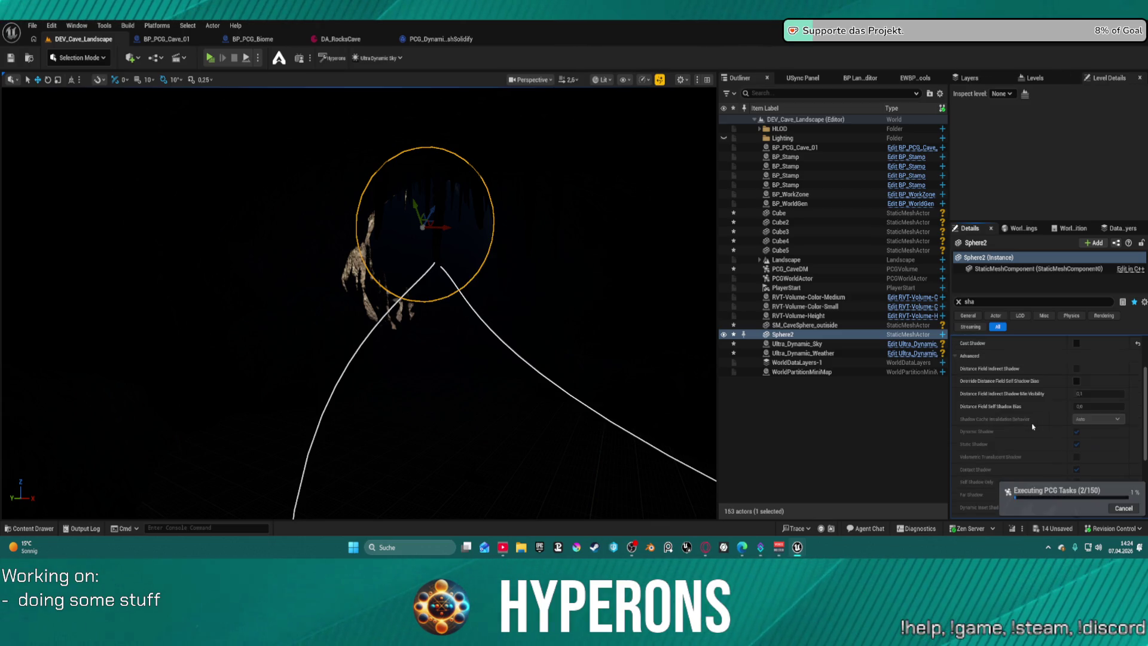
{"action": "key", "text": "f"}
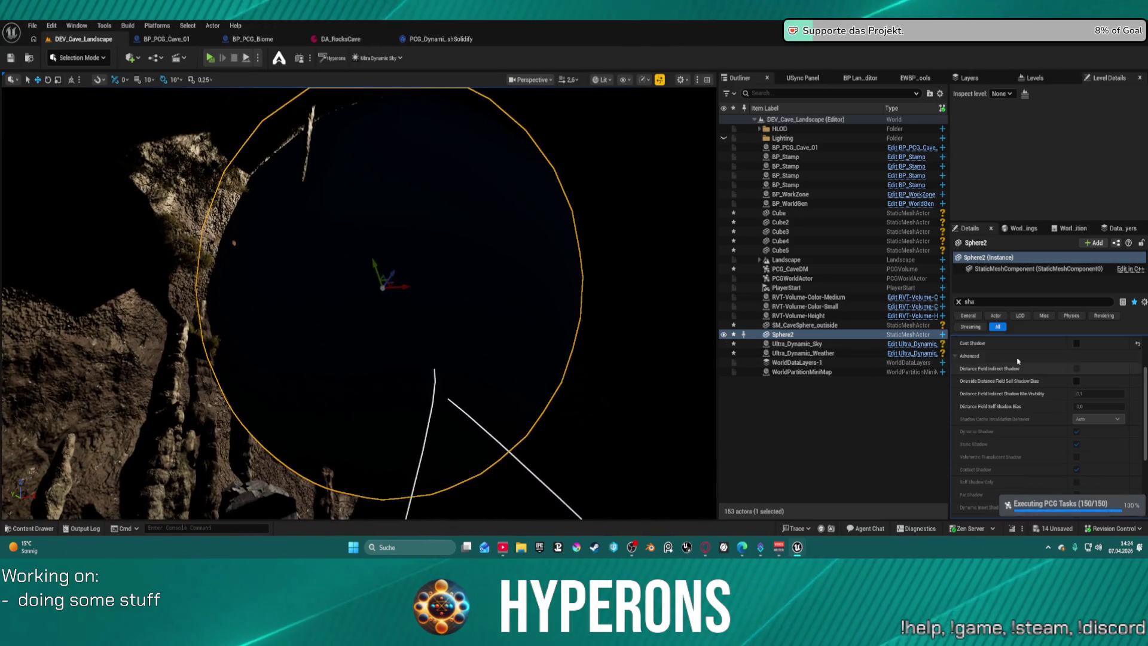
{"action": "scroll", "coordinate": [1035, 427], "scroll_direction": "down", "scroll_amount": 5}
{"action": "scroll", "coordinate": [1103, 408], "scroll_direction": "up", "scroll_amount": 6}
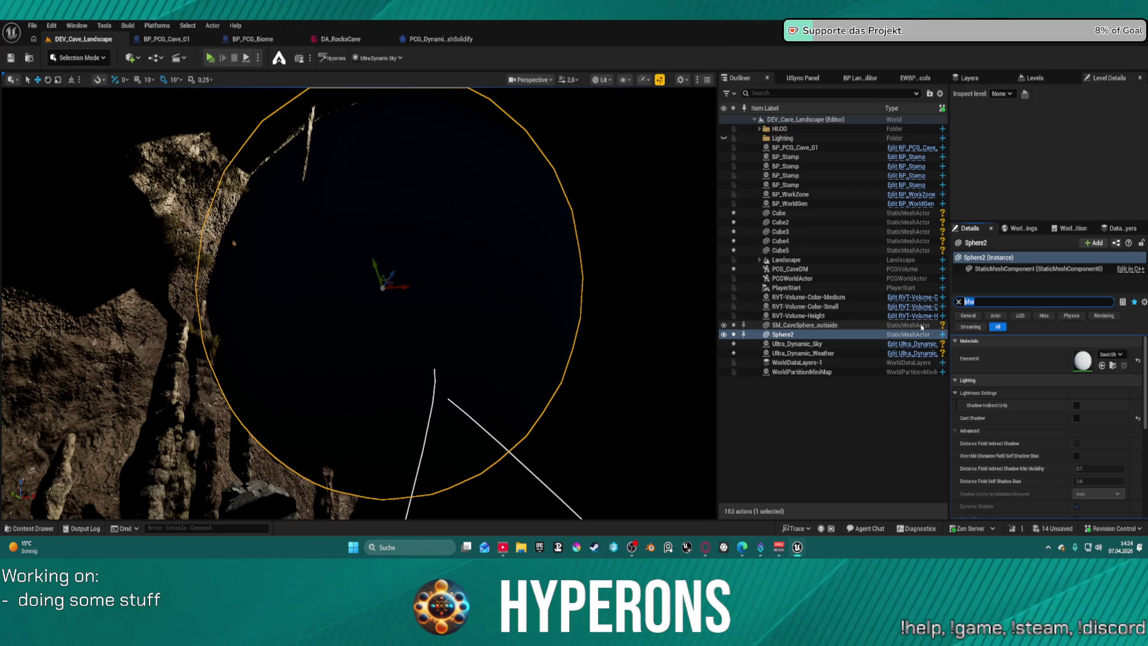
Uncheck Visible on Sphere2 to hide it from the level.
{"action": "type", "text": "vis"}
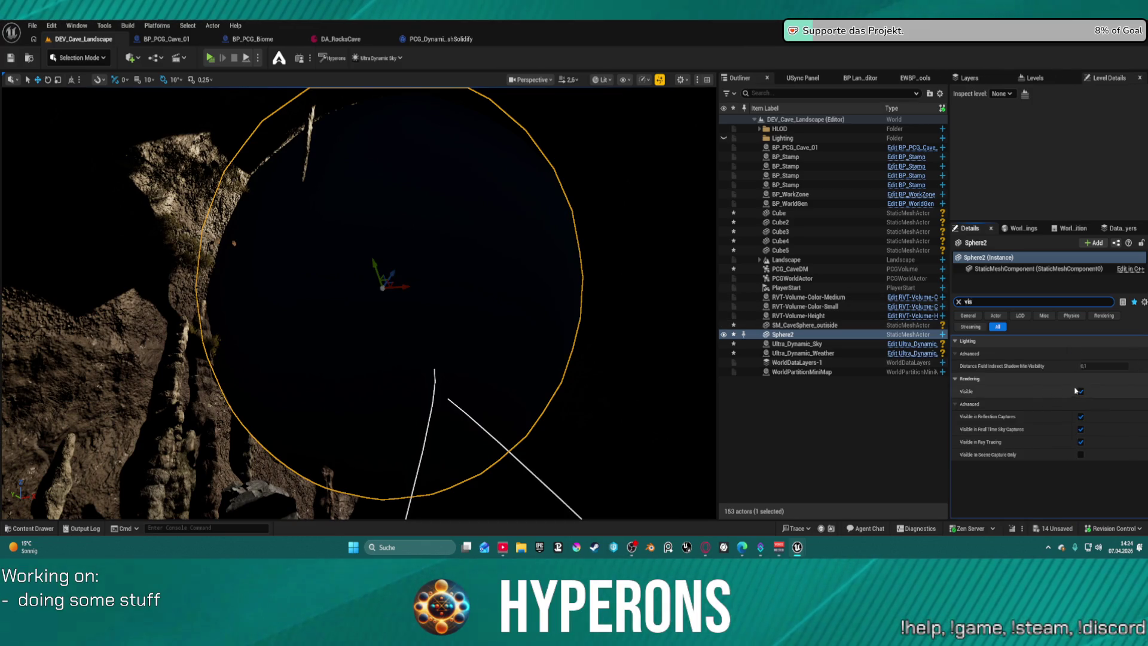
{"action": "left_click", "coordinate": [1080, 391]}
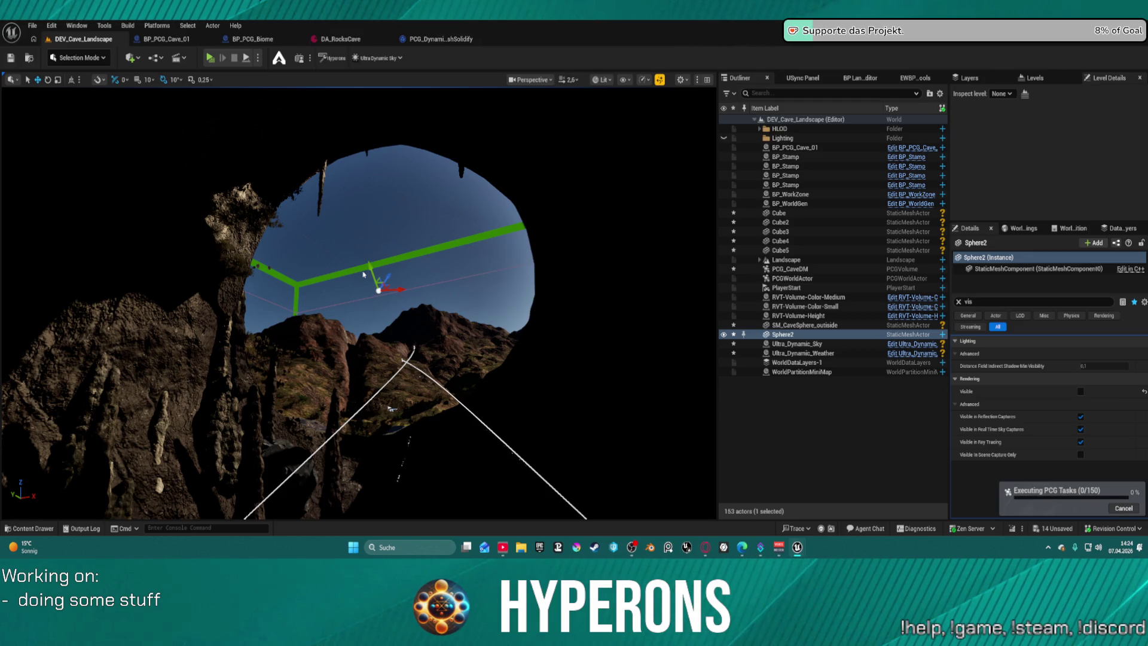
{"action": "scroll", "coordinate": [373, 287], "scroll_direction": "up", "scroll_amount": 3}
{"action": "scroll", "coordinate": [352, 328], "scroll_direction": "down", "scroll_amount": 5}
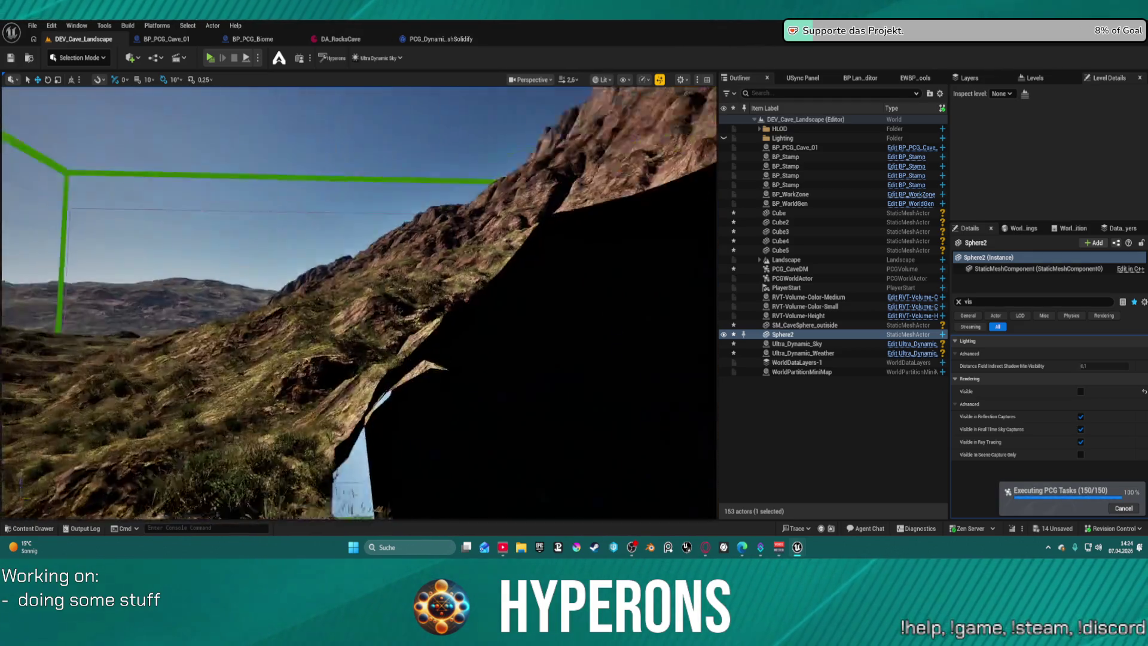
Orbit around the cave opening to look inside the generated cave, then save the level.
{"action": "key", "text": "f"}
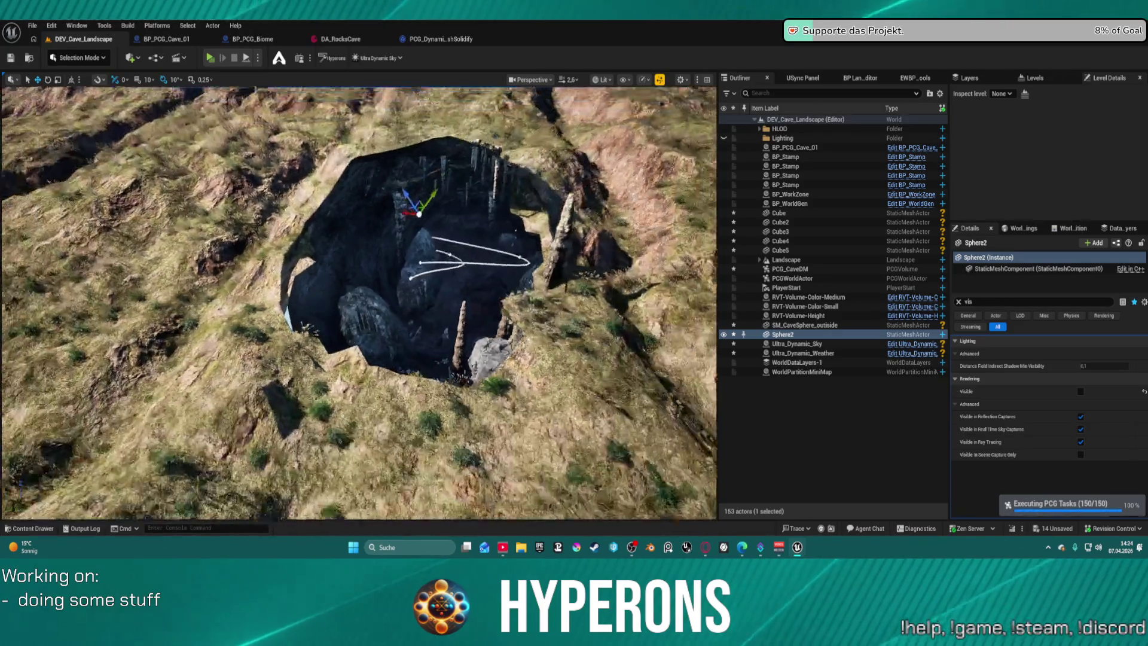
{"action": "scroll", "coordinate": [358, 303], "scroll_direction": "up", "scroll_amount": 5}
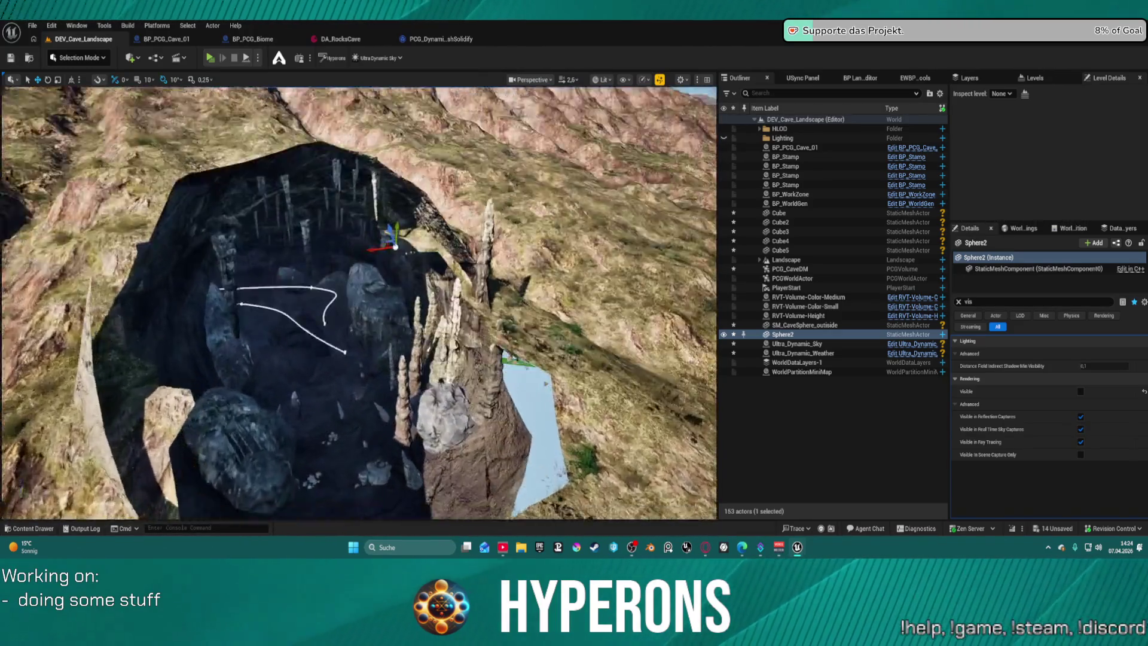
{"action": "scroll", "coordinate": [359, 303], "scroll_direction": "down", "scroll_amount": 5}
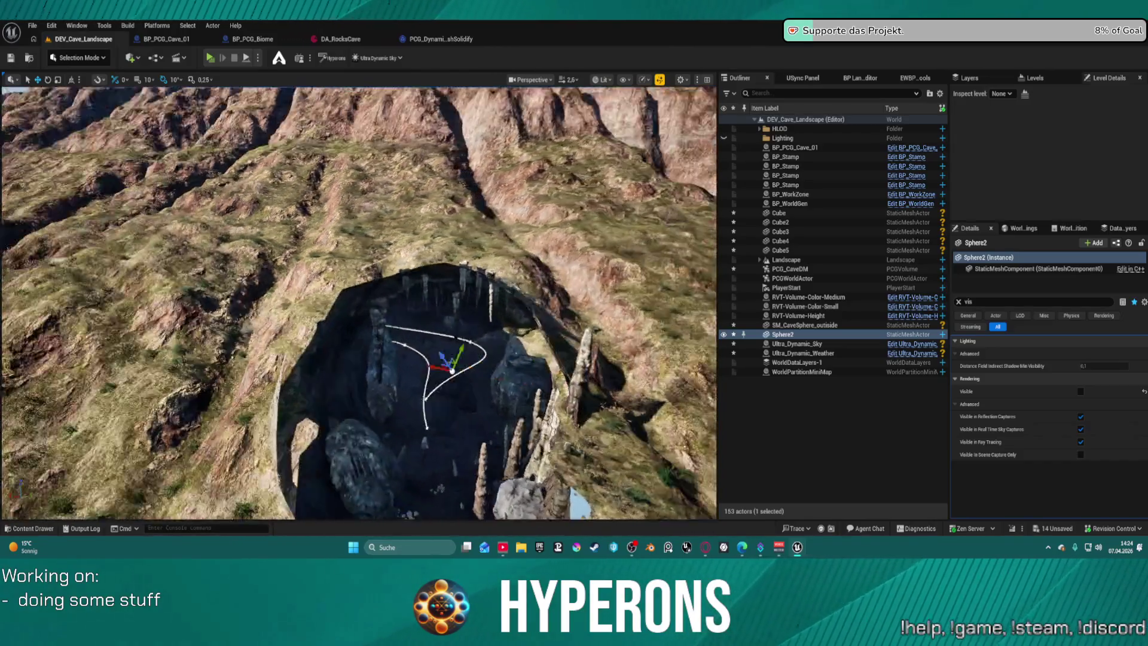
{"action": "left_click_drag", "start_coordinate": [359, 304], "coordinate": [352, 224]}
{"action": "mouse_move", "coordinate": [375, 279]}
{"action": "left_mouse_down"}
{"action": "mouse_move", "coordinate": [375, 325]}
{"action": "mouse_move", "coordinate": [374, 279]}
{"action": "left_mouse_up"}
{"action": "key", "text": "ctrl+space"}
{"action": "key", "text": "ctrl+space"}
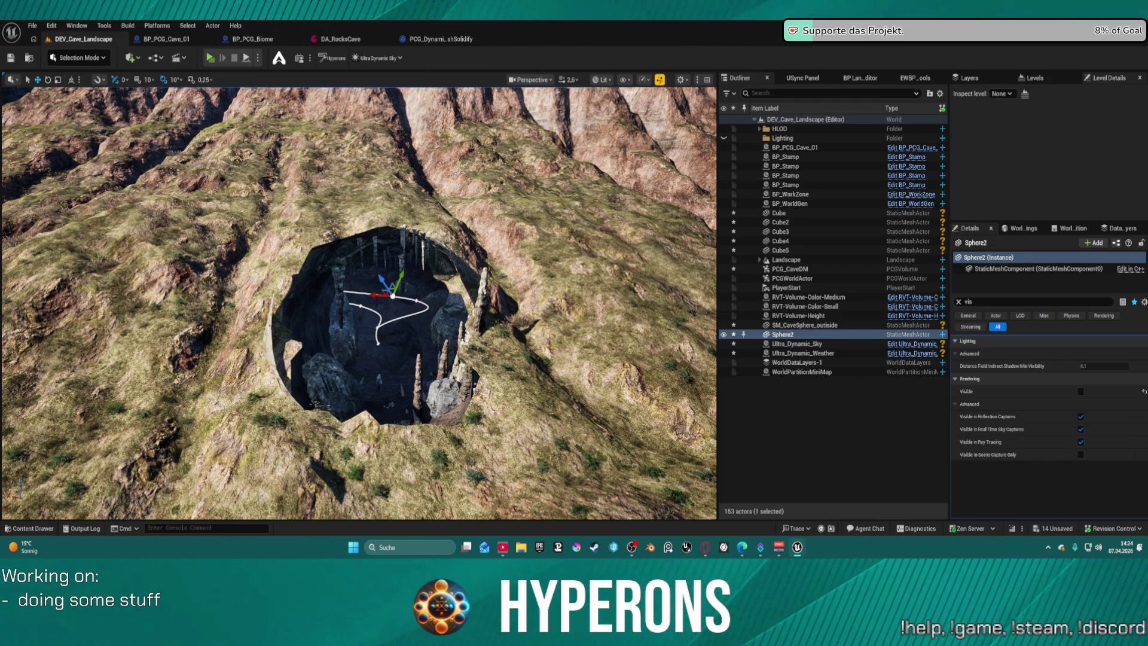
{"action": "key", "text": "ctrl+s"}
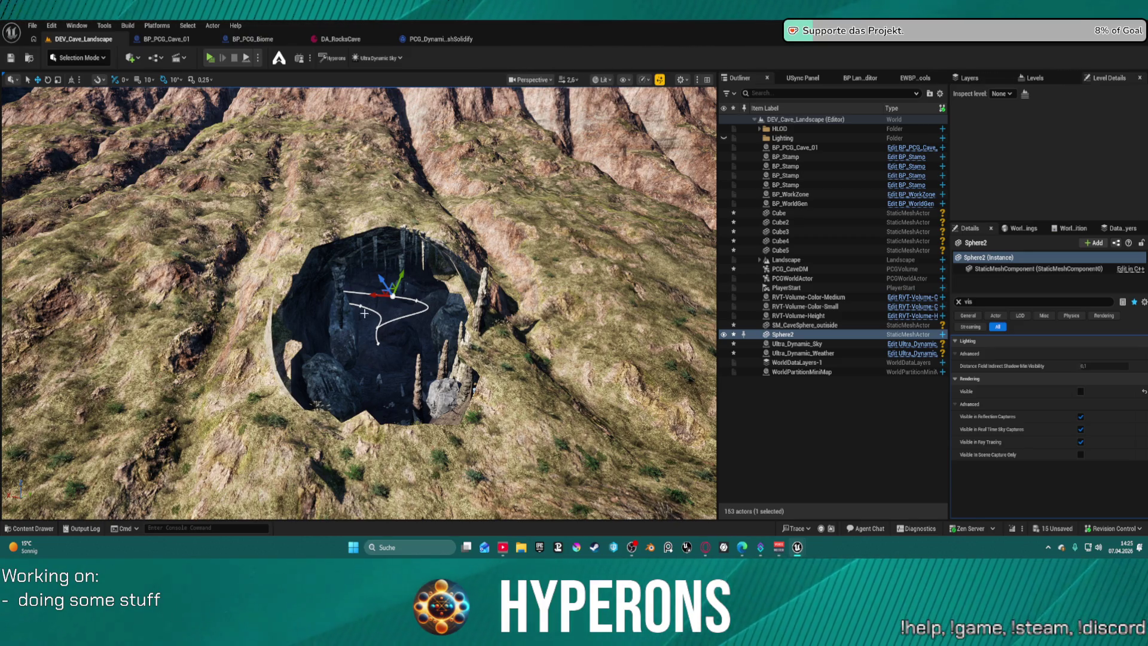
Pull the viewport camera back from the cave opening to show the hillside.
{"action": "scroll", "coordinate": [359, 303], "scroll_direction": "down", "scroll_amount": 5}
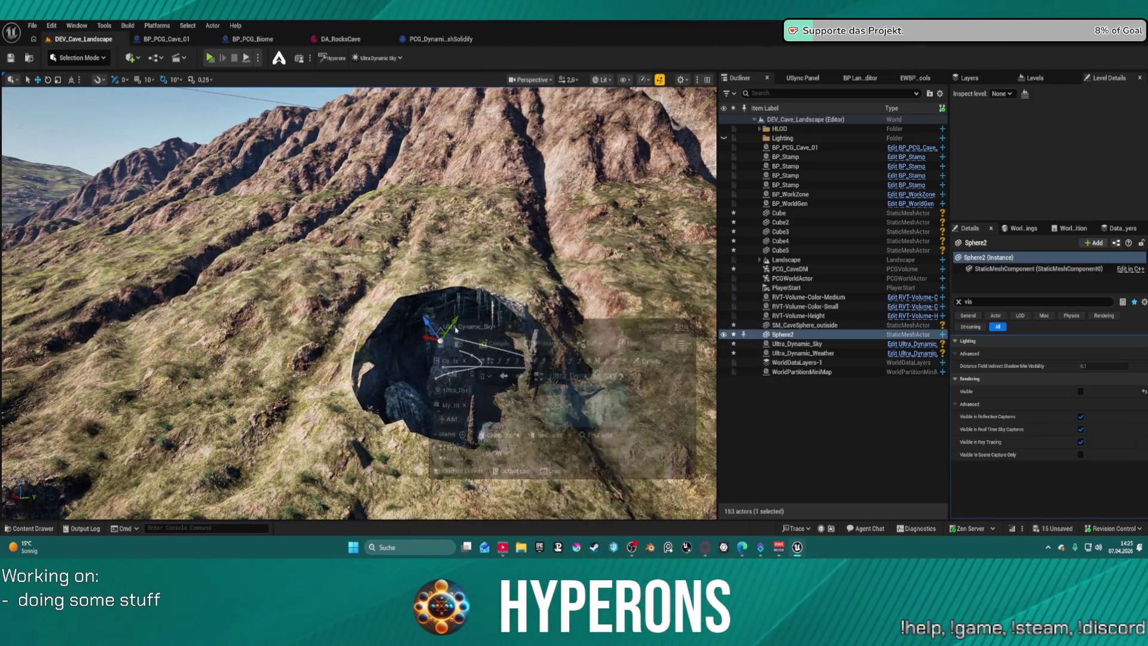
In the Ultra_Dynamic_Sky graph, drag the Misc Setter comment group out of the large setter comment.
{"action": "left_click", "coordinate": [728, 292]}
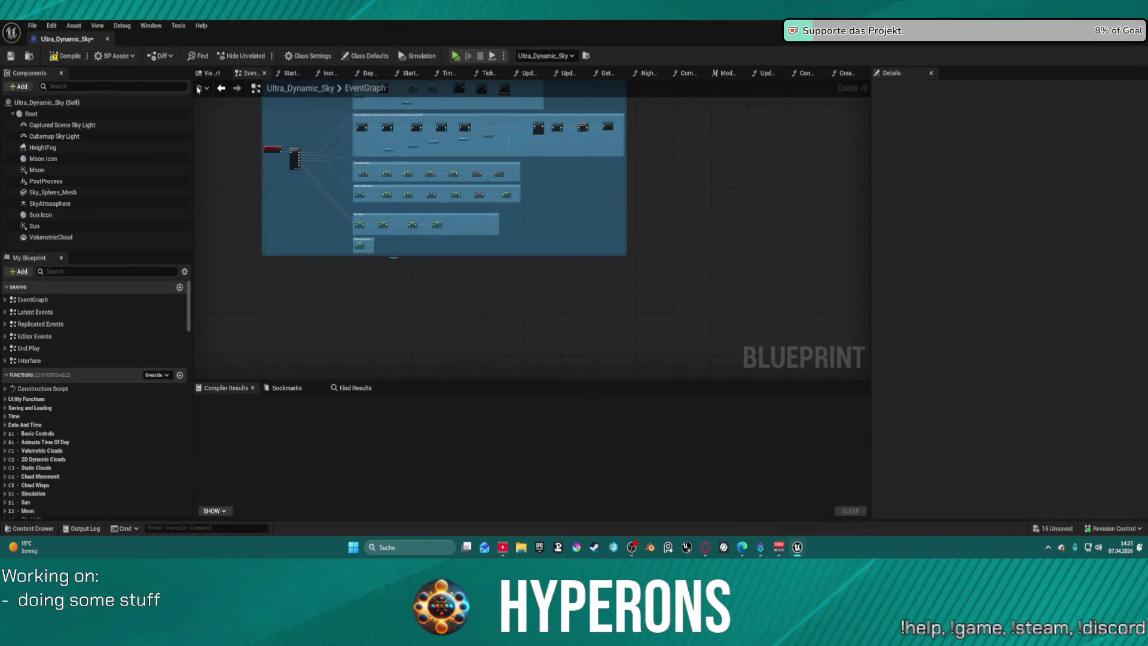
{"action": "scroll", "coordinate": [443, 249], "scroll_direction": "up", "scroll_amount": 6}
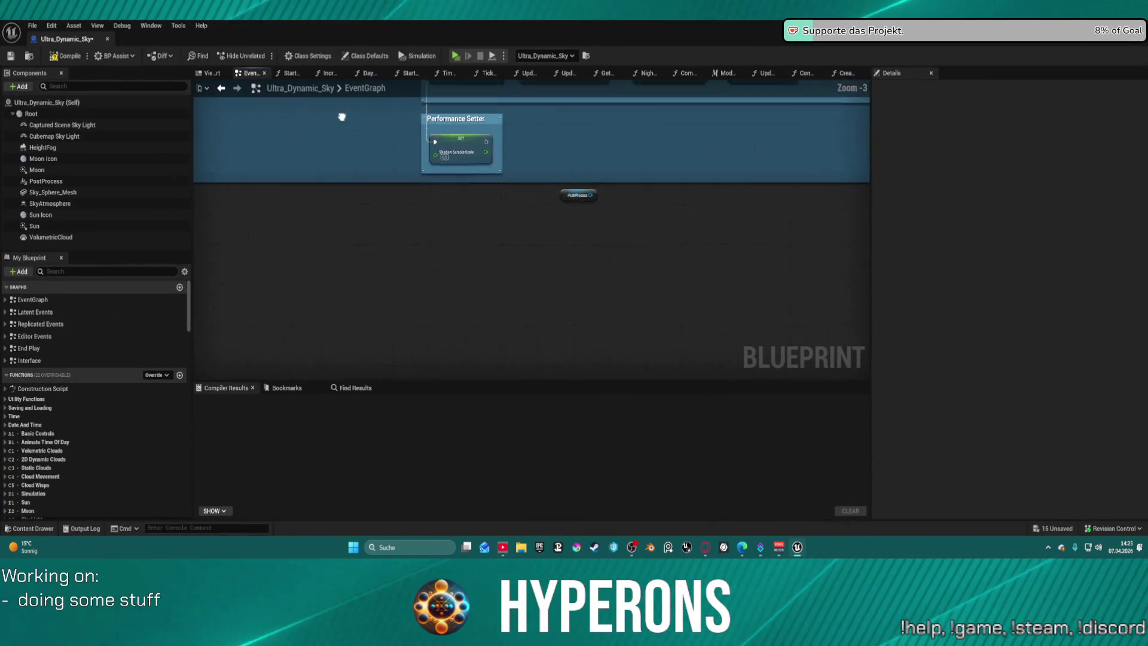
{"action": "left_click", "coordinate": [686, 248]}
{"action": "mouse_move", "coordinate": [698, 248]}
{"action": "left_mouse_down"}
{"action": "mouse_move", "coordinate": [451, 224]}
{"action": "mouse_move", "coordinate": [688, 270]}
{"action": "mouse_move", "coordinate": [690, 254]}
{"action": "mouse_move", "coordinate": [420, 183]}
{"action": "mouse_move", "coordinate": [365, 138]}
{"action": "left_mouse_up"}
{"action": "scroll", "coordinate": [466, 232], "scroll_direction": "down", "scroll_amount": 3}
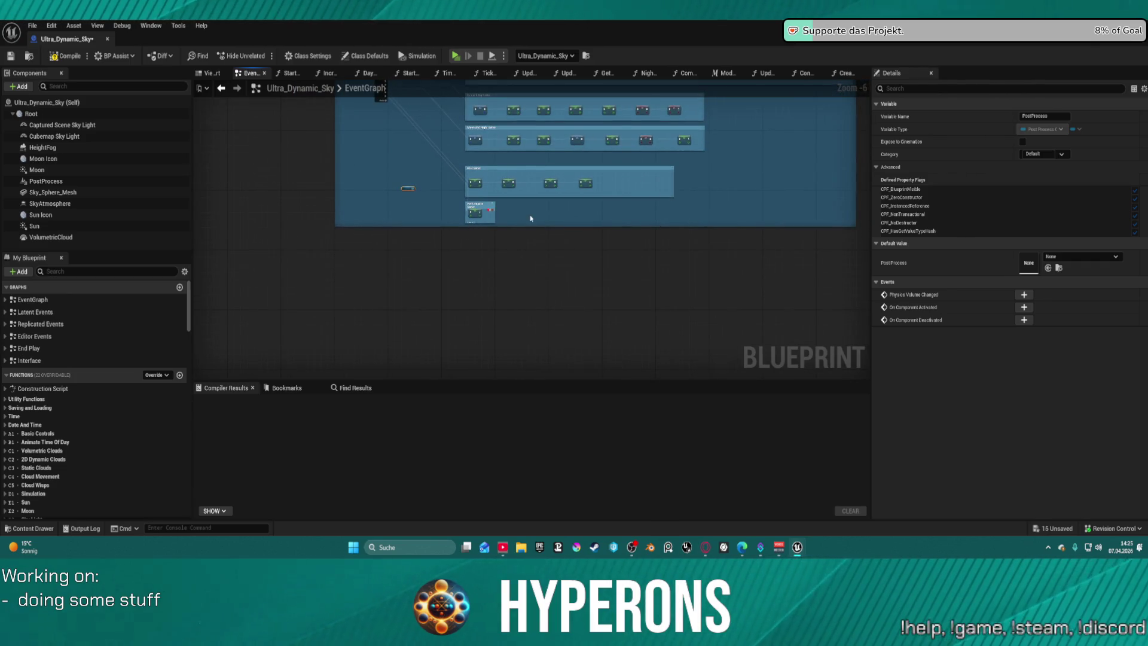
{"action": "left_click", "coordinate": [482, 168]}
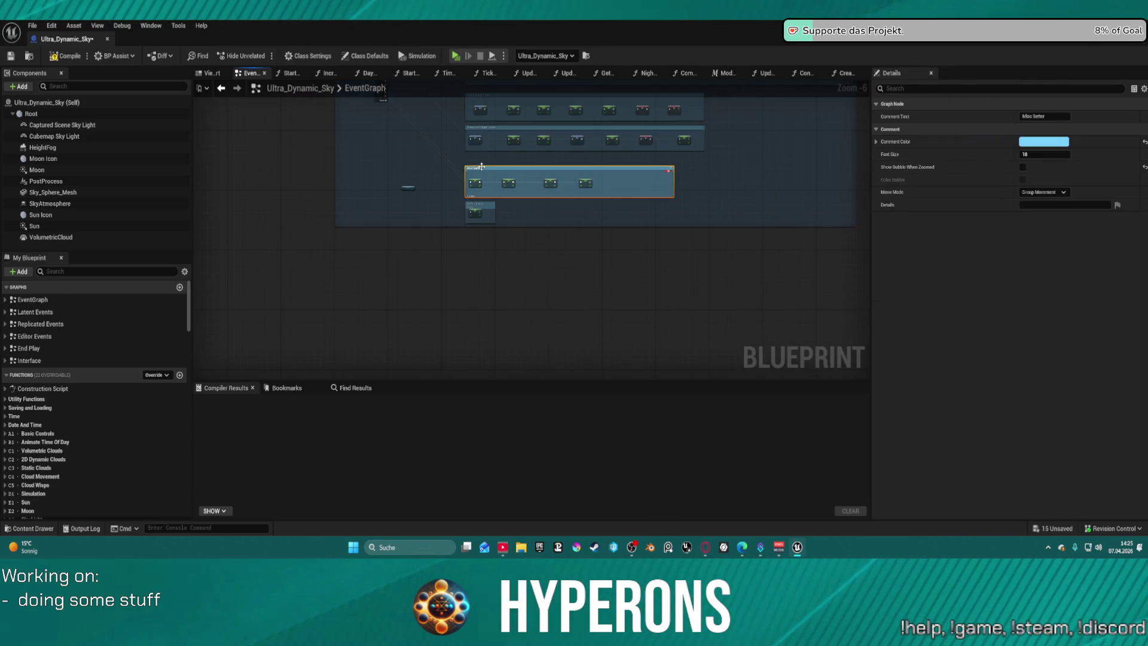
{"action": "left_click_drag", "start_coordinate": [481, 166], "coordinate": [498, 236]}
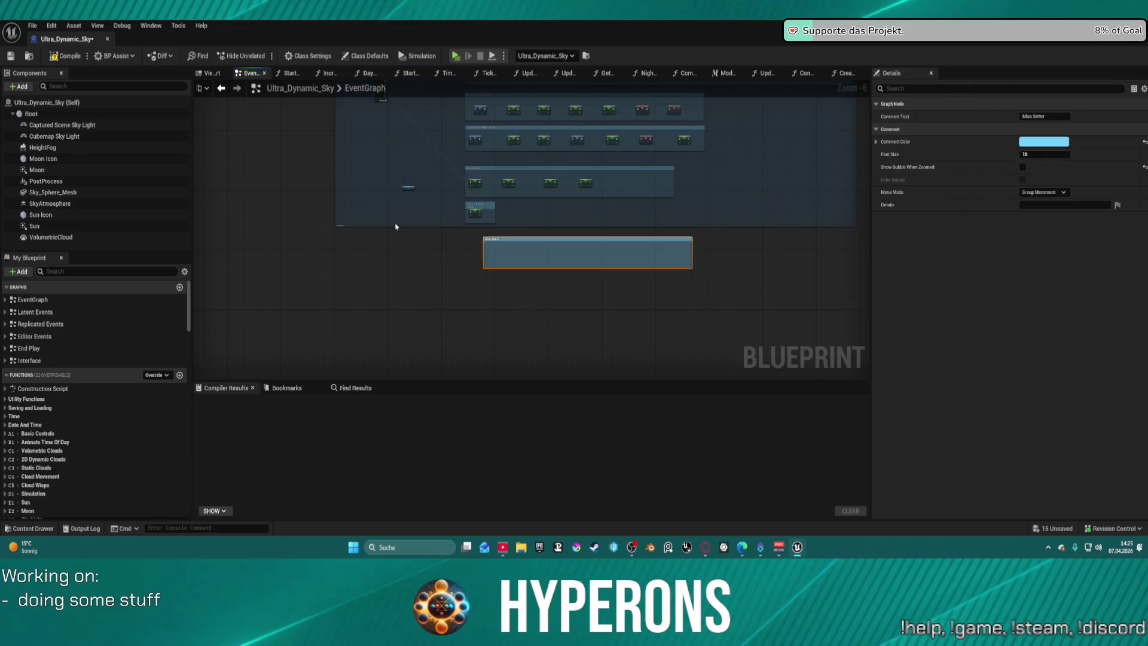
Position Misc Setter directly beneath the Performance Setter group.
{"action": "scroll", "coordinate": [266, 244], "scroll_direction": "up", "scroll_amount": 5}
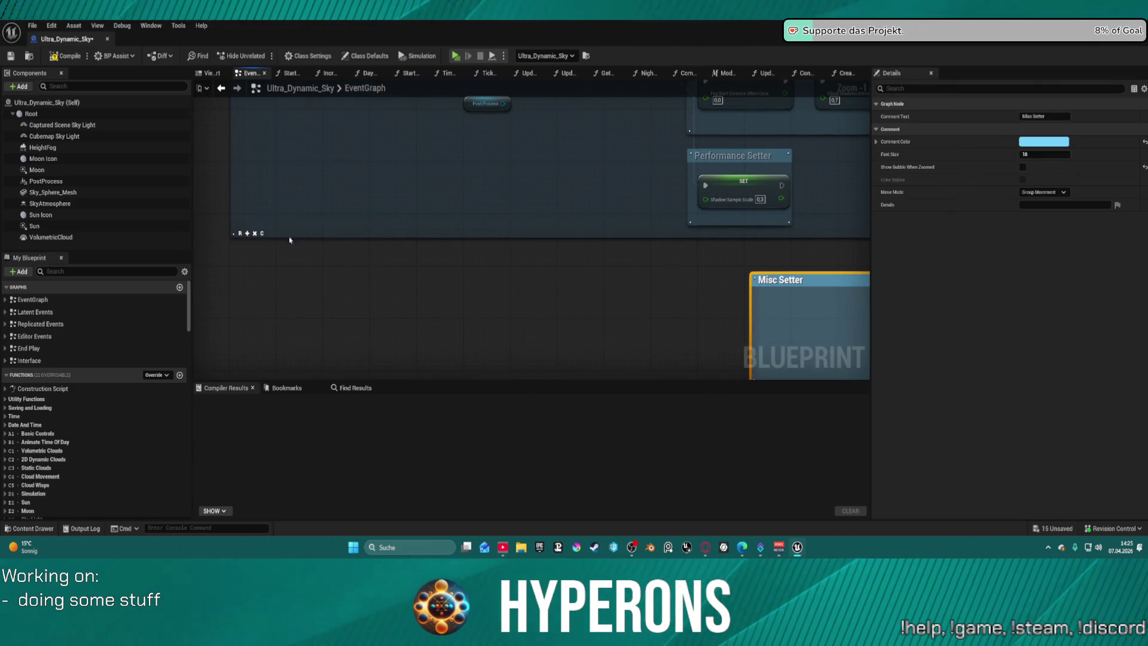
{"action": "scroll", "coordinate": [588, 267], "scroll_direction": "down", "scroll_amount": 2}
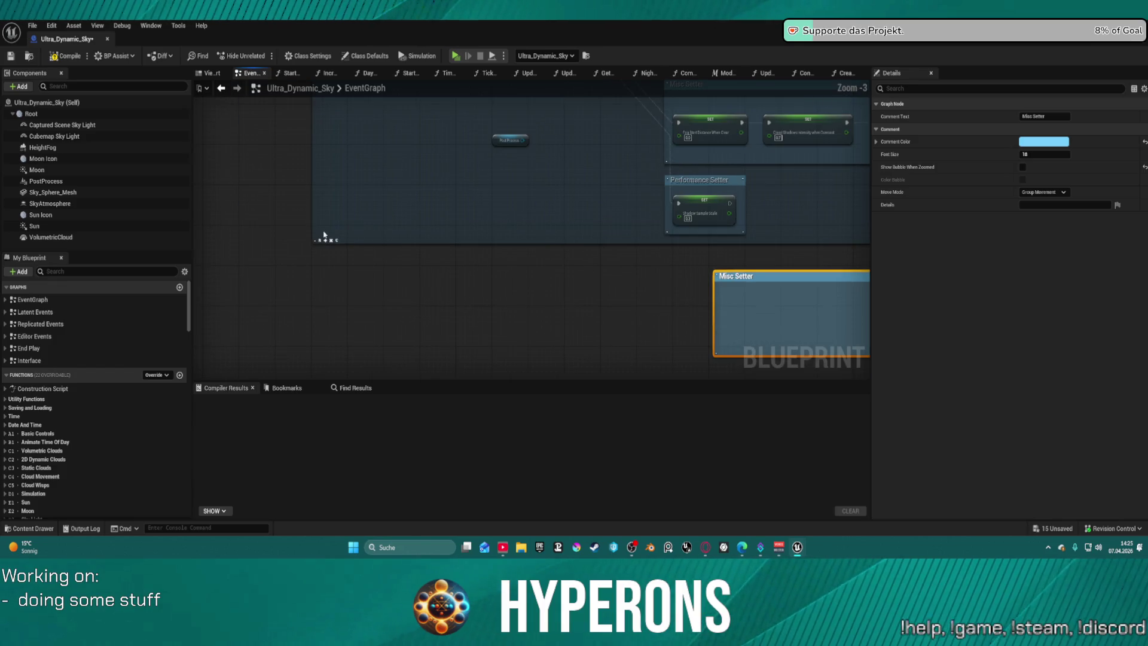
{"action": "left_click_drag", "start_coordinate": [308, 194], "coordinate": [394, 243]}
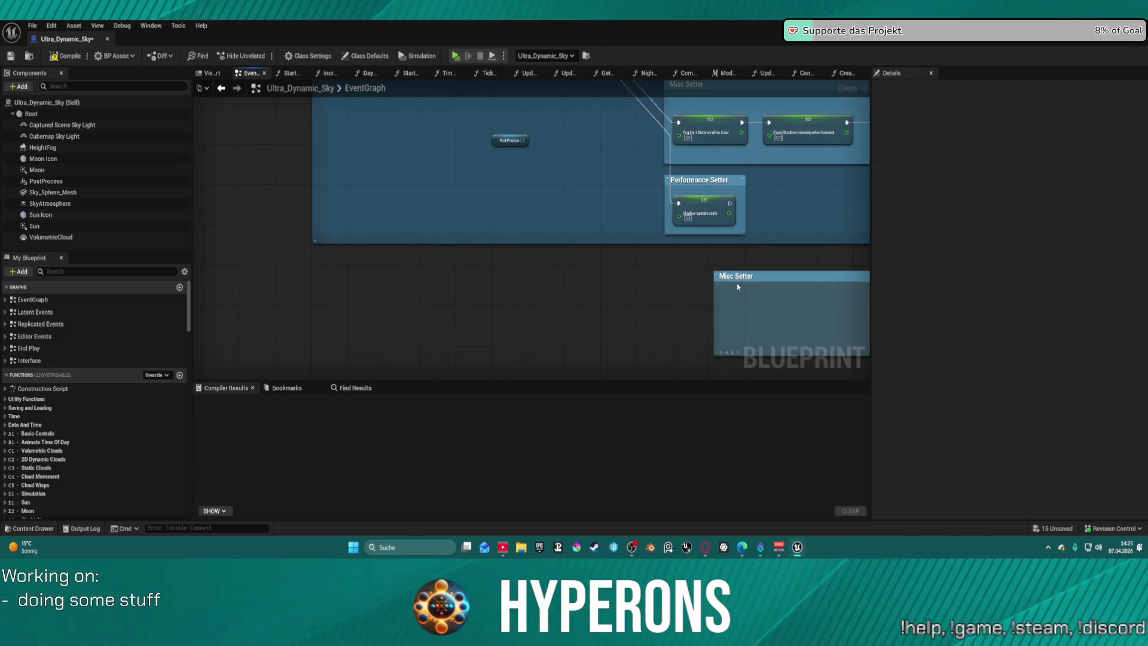
{"action": "left_click", "coordinate": [740, 338]}
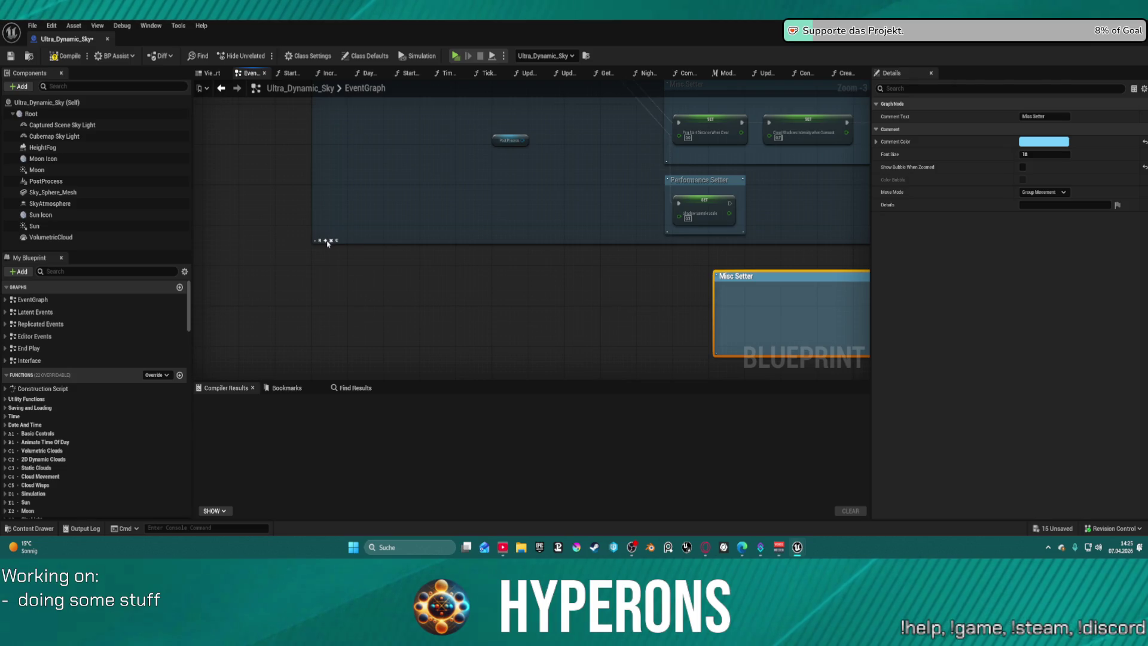
{"action": "left_click", "coordinate": [704, 209]}
{"action": "scroll", "coordinate": [719, 248], "scroll_direction": "down", "scroll_amount": 3}
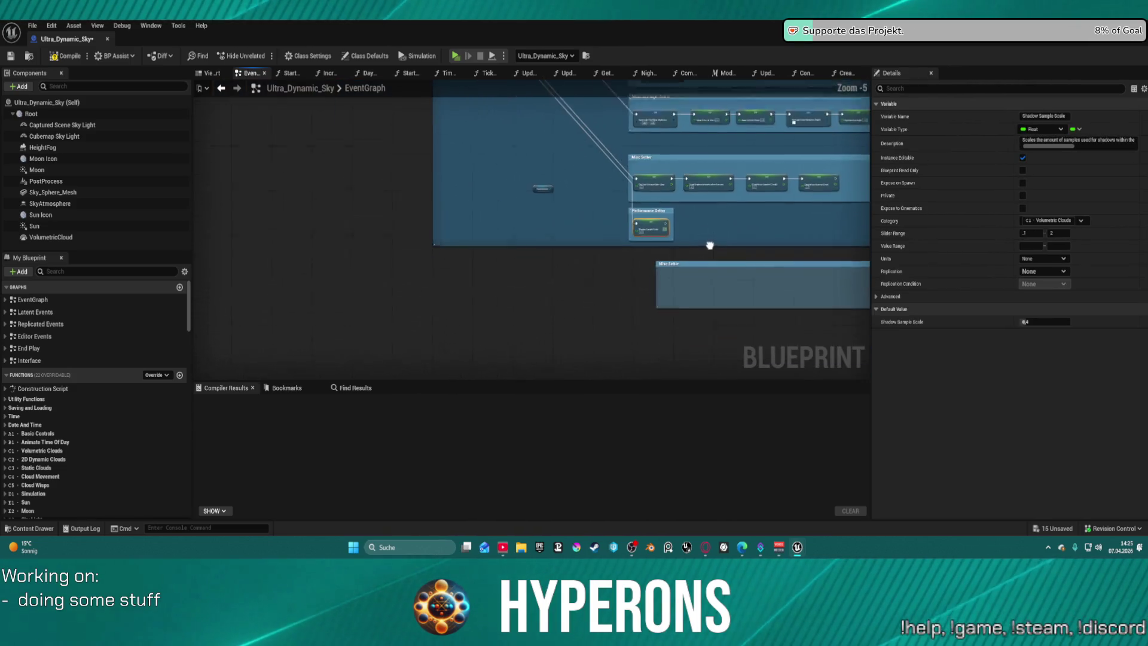
{"action": "left_click", "coordinate": [706, 238]}
{"action": "mouse_move", "coordinate": [701, 245]}
{"action": "left_mouse_down"}
{"action": "mouse_move", "coordinate": [667, 241]}
{"action": "mouse_move", "coordinate": [674, 234]}
{"action": "left_mouse_up"}
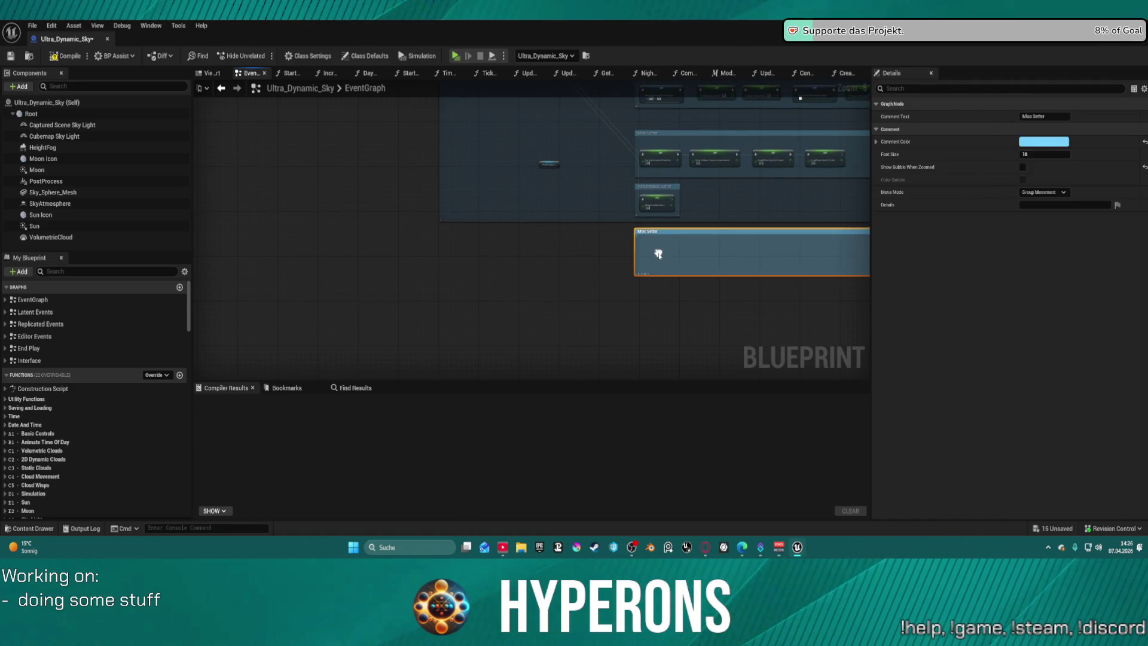
Add a Set Apply Interior Adjustments node inside Misc Setter via a 'set inter' search.
{"action": "right_click", "coordinate": [657, 258]}
{"action": "type", "text": "set"}
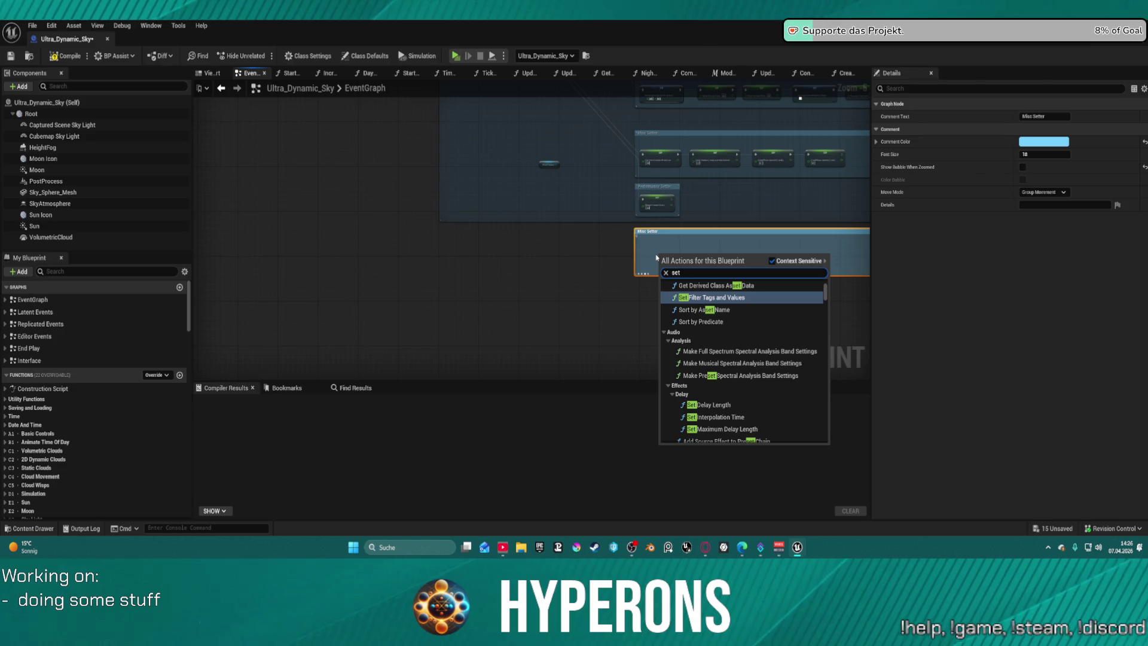
{"action": "type", "text": " inter"}
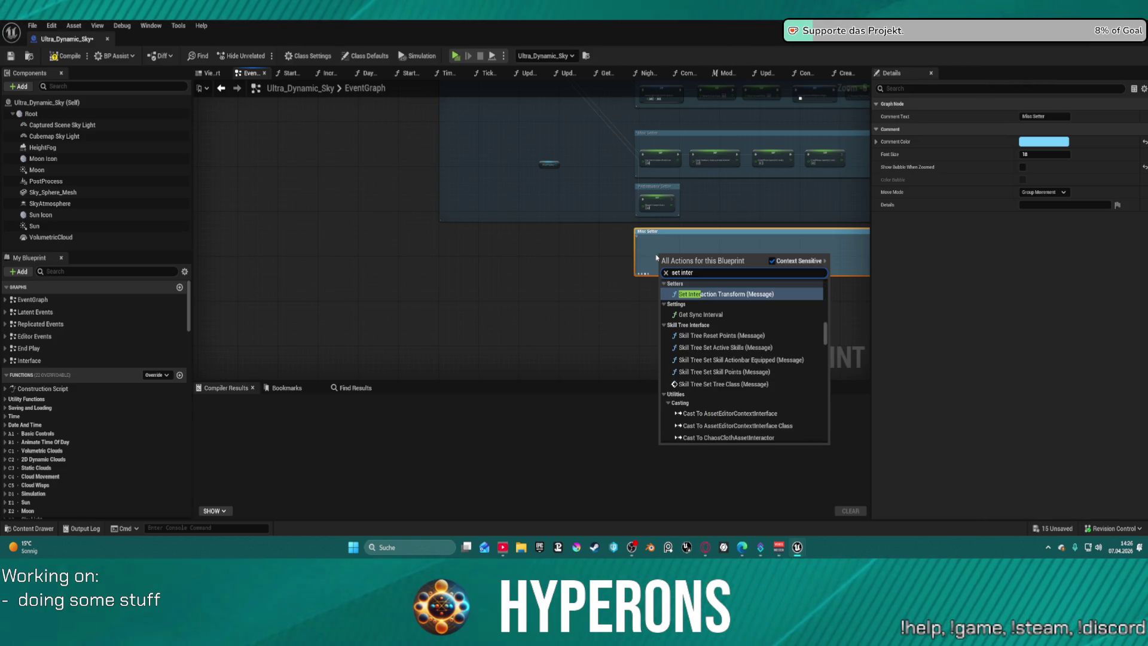
{"action": "scroll", "coordinate": [804, 359], "scroll_direction": "down", "scroll_amount": 15}
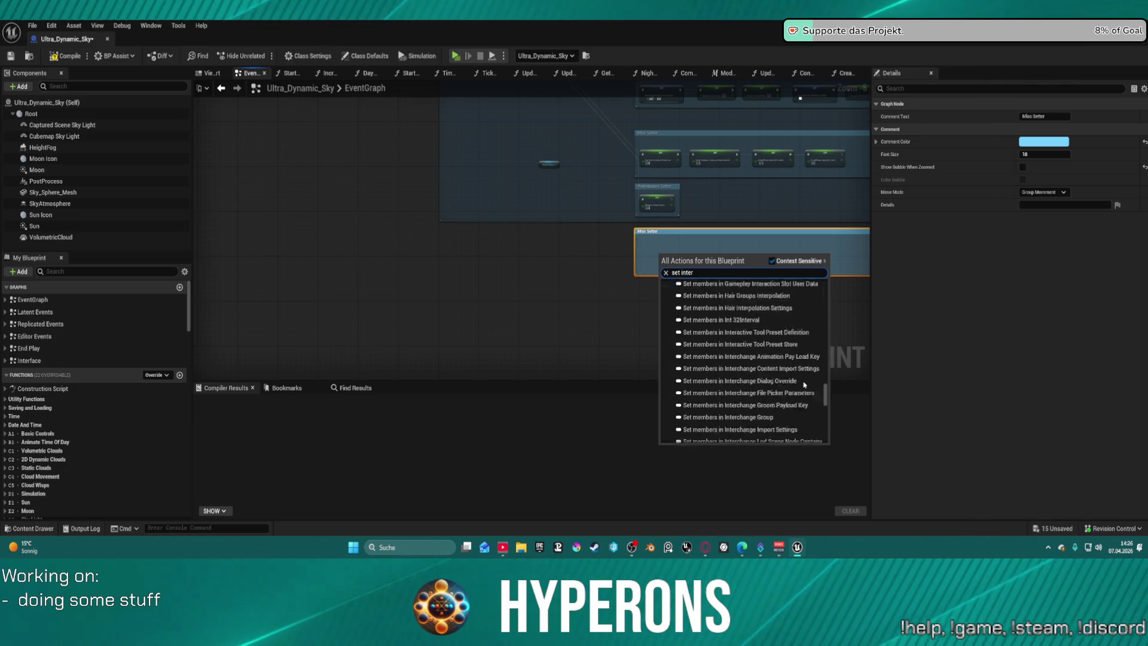
{"action": "scroll", "coordinate": [791, 335], "scroll_direction": "up", "scroll_amount": 5}
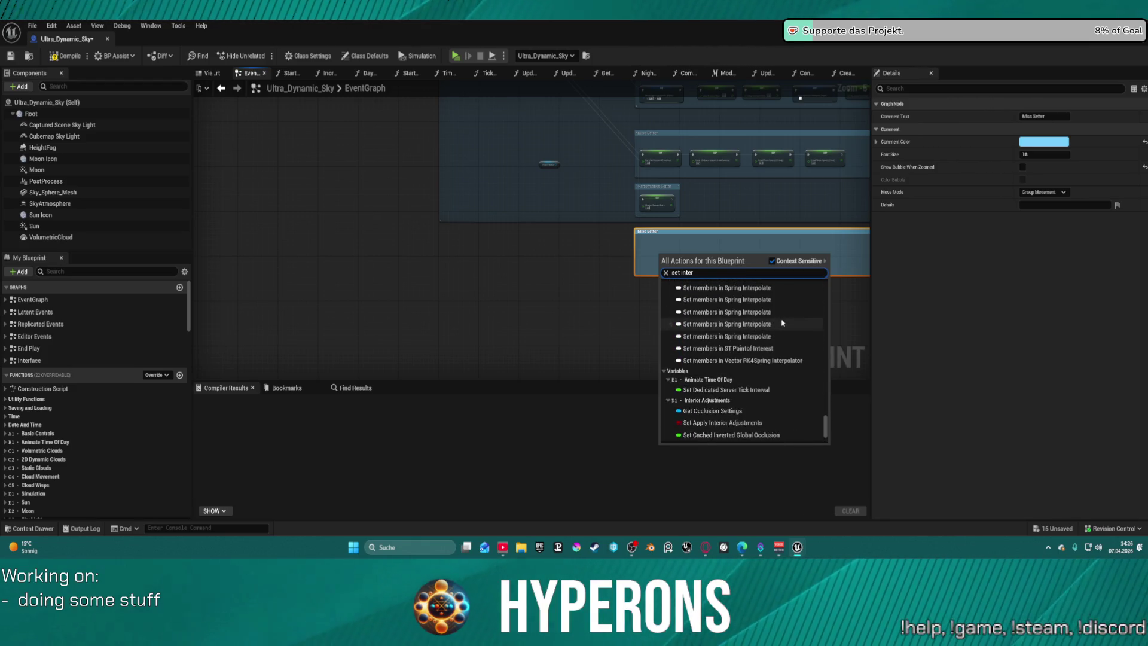
{"action": "left_click", "coordinate": [723, 423]}
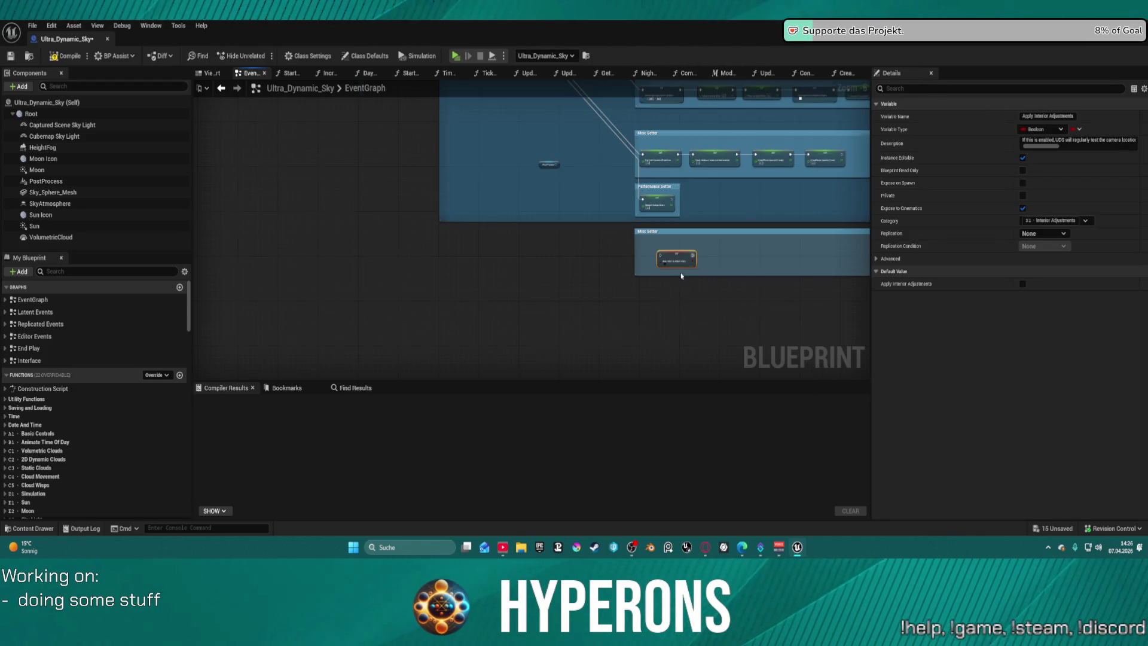
Wire a Sequence output into the new Apply Interior Adjustments setter.
{"action": "scroll", "coordinate": [666, 251], "scroll_direction": "up", "scroll_amount": 5}
{"action": "left_click_drag", "start_coordinate": [627, 223], "coordinate": [602, 215]}
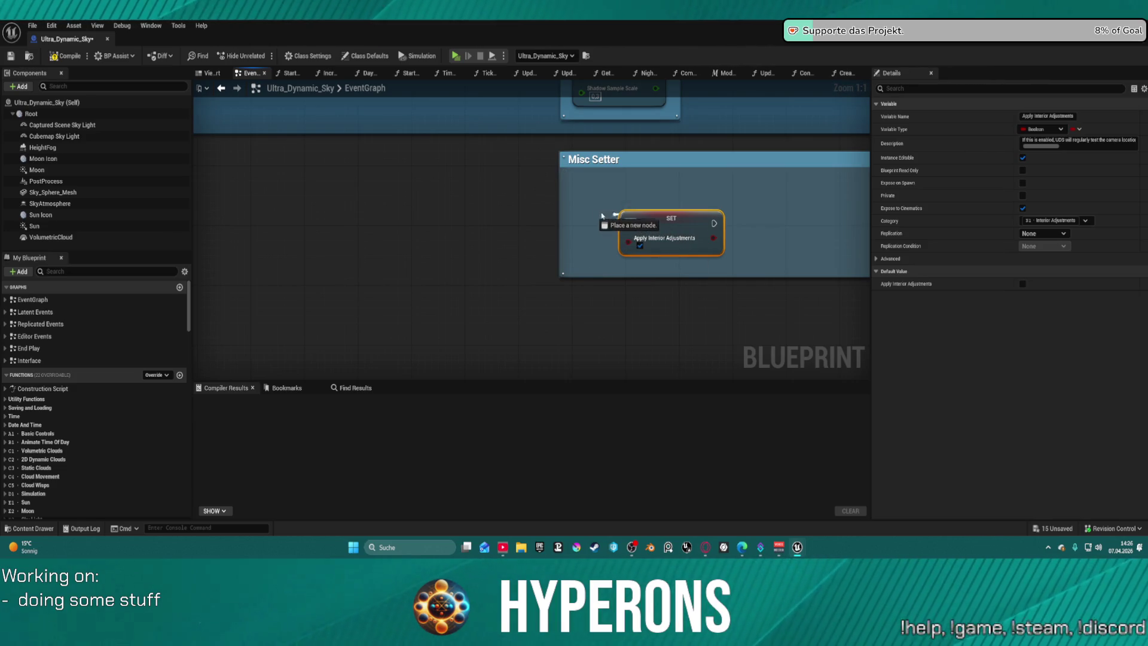
{"action": "mouse_move", "coordinate": [589, 167]}
{"action": "left_mouse_down"}
{"action": "mouse_move", "coordinate": [599, 99]}
{"action": "mouse_move", "coordinate": [622, 180]}
{"action": "mouse_move", "coordinate": [658, 230]}
{"action": "left_mouse_up"}
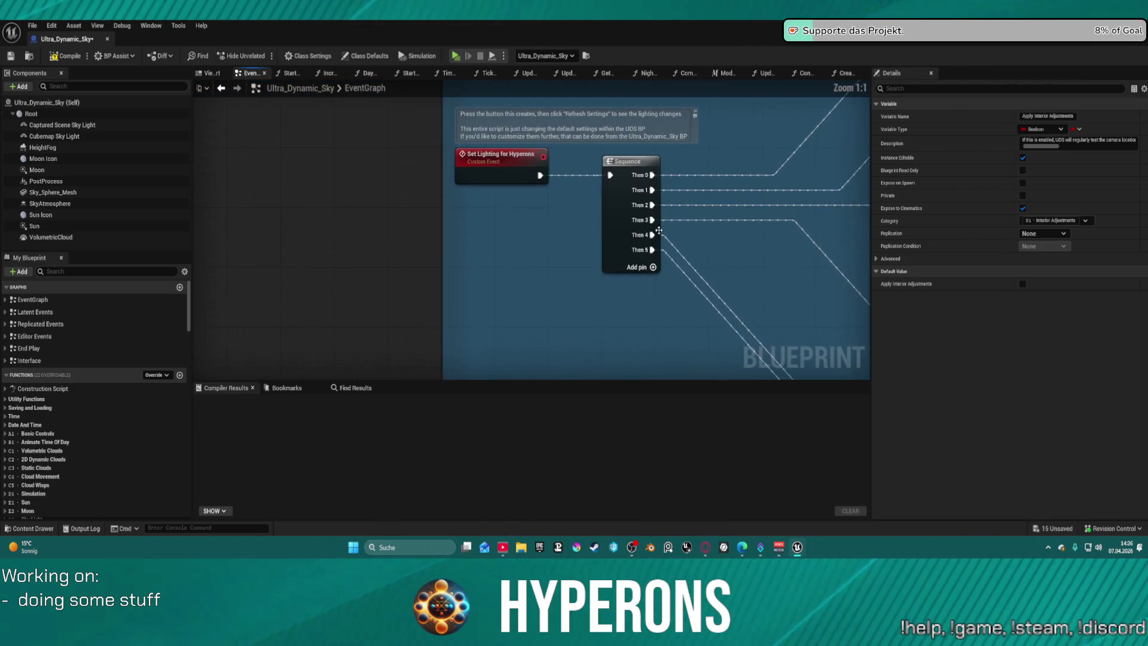
{"action": "scroll", "coordinate": [654, 272], "scroll_direction": "down", "scroll_amount": 10}
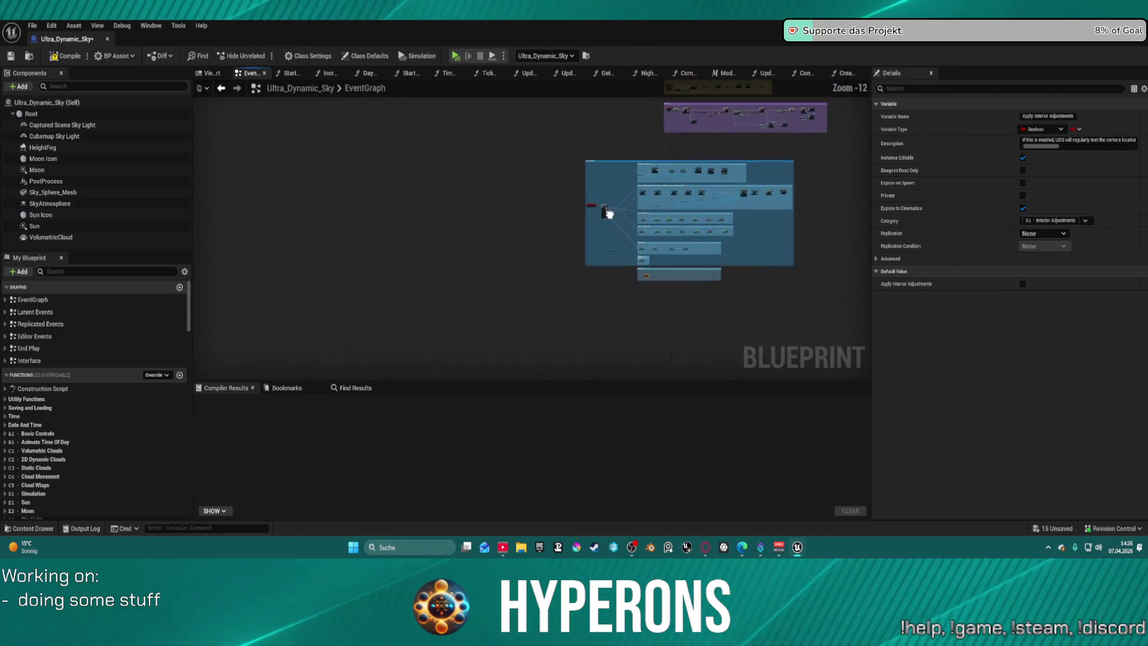
{"action": "scroll", "coordinate": [519, 143], "scroll_direction": "up", "scroll_amount": 3}
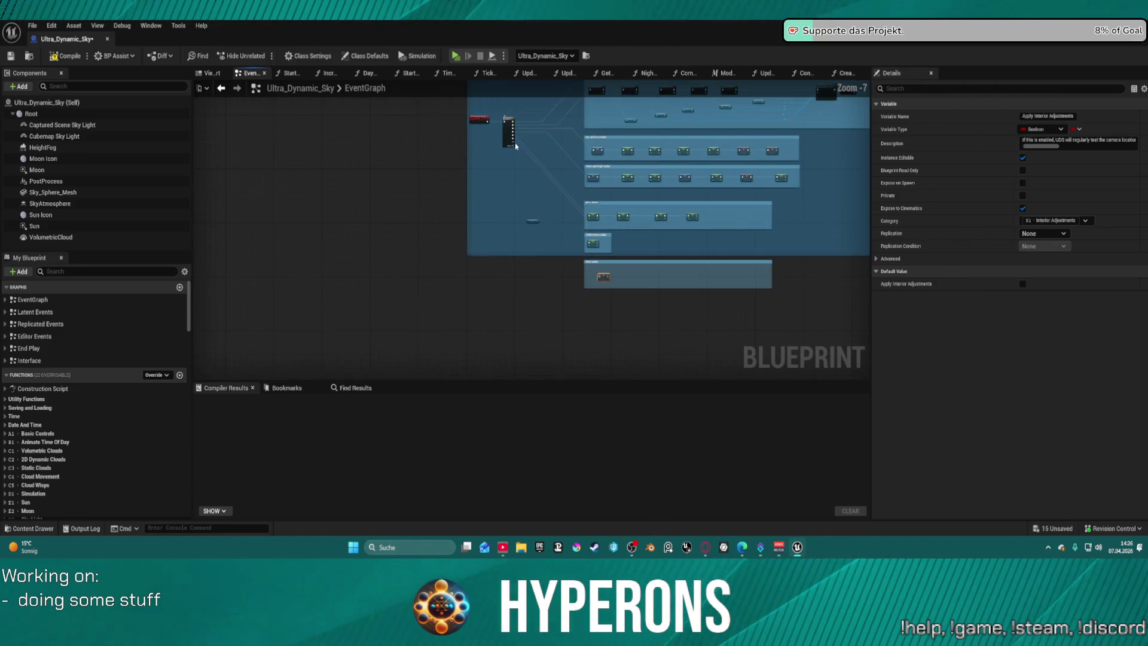
{"action": "scroll", "coordinate": [512, 142], "scroll_direction": "up", "scroll_amount": 4}
{"action": "mouse_move", "coordinate": [515, 147]}
{"action": "left_mouse_down"}
{"action": "mouse_move", "coordinate": [583, 169]}
{"action": "mouse_move", "coordinate": [770, 401]}
{"action": "mouse_move", "coordinate": [778, 290]}
{"action": "left_mouse_up"}
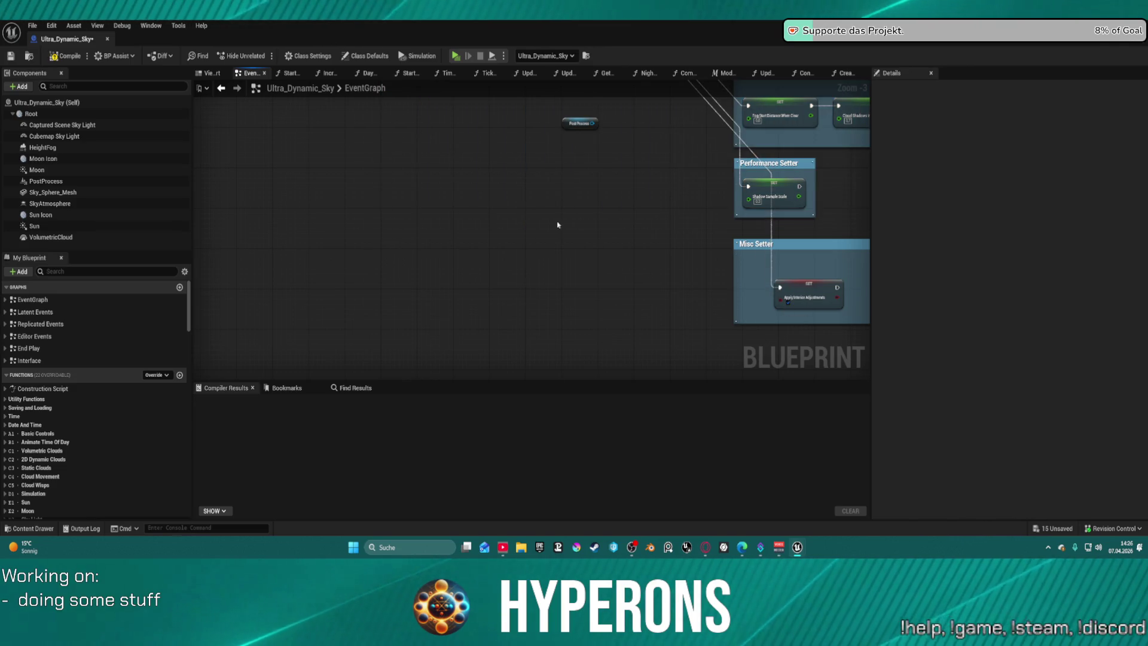
Check the setter node inside the group, then return to the DEV_Cave_Landscape level editor.
{"action": "scroll", "coordinate": [610, 216], "scroll_direction": "down", "scroll_amount": 9}
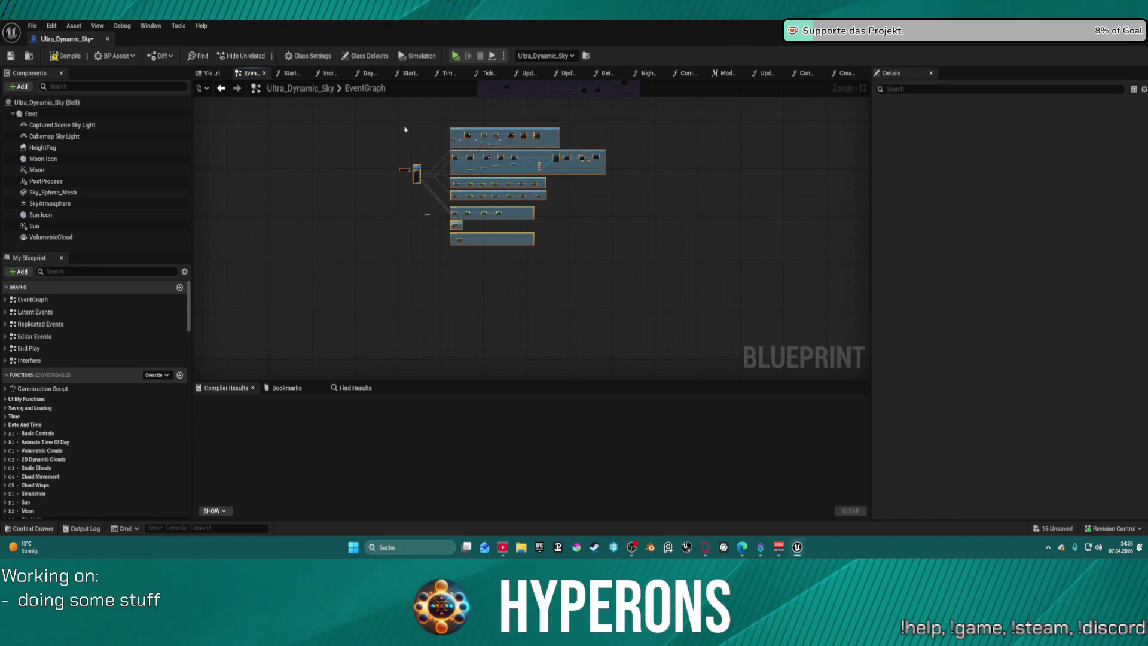
{"action": "scroll", "coordinate": [415, 171], "scroll_direction": "up", "scroll_amount": 12}
{"action": "scroll", "coordinate": [551, 104], "scroll_direction": "down", "scroll_amount": 2}
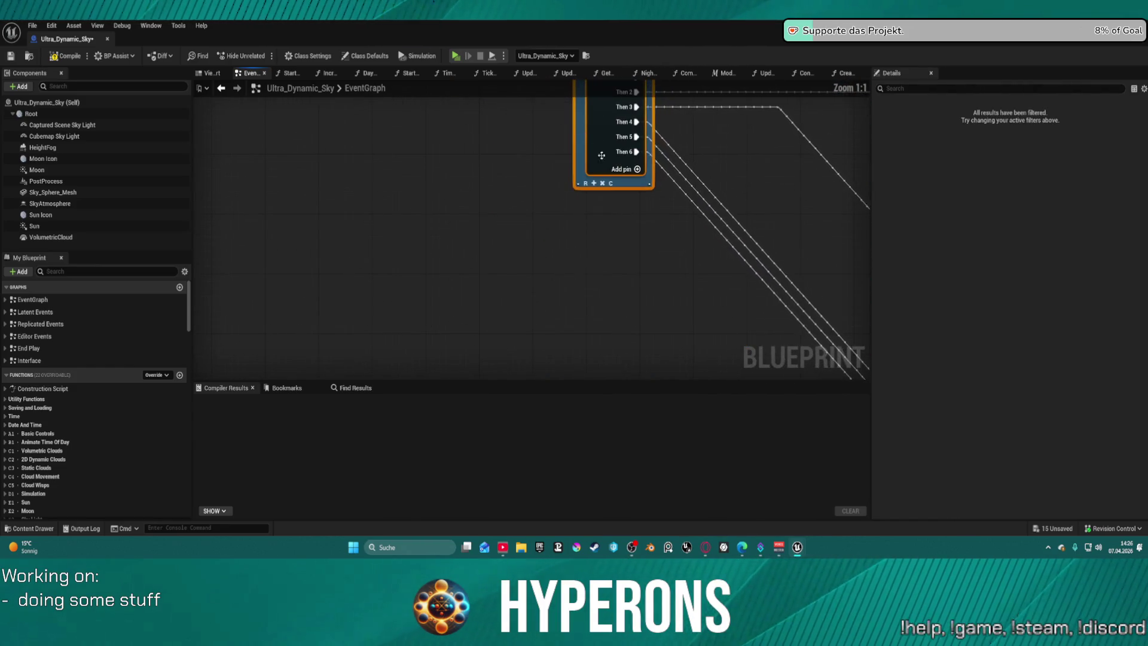
{"action": "left_click", "coordinate": [671, 237]}
{"action": "scroll", "coordinate": [671, 237], "scroll_direction": "down", "scroll_amount": 3}
{"action": "scroll", "coordinate": [470, 232], "scroll_direction": "up", "scroll_amount": 4}
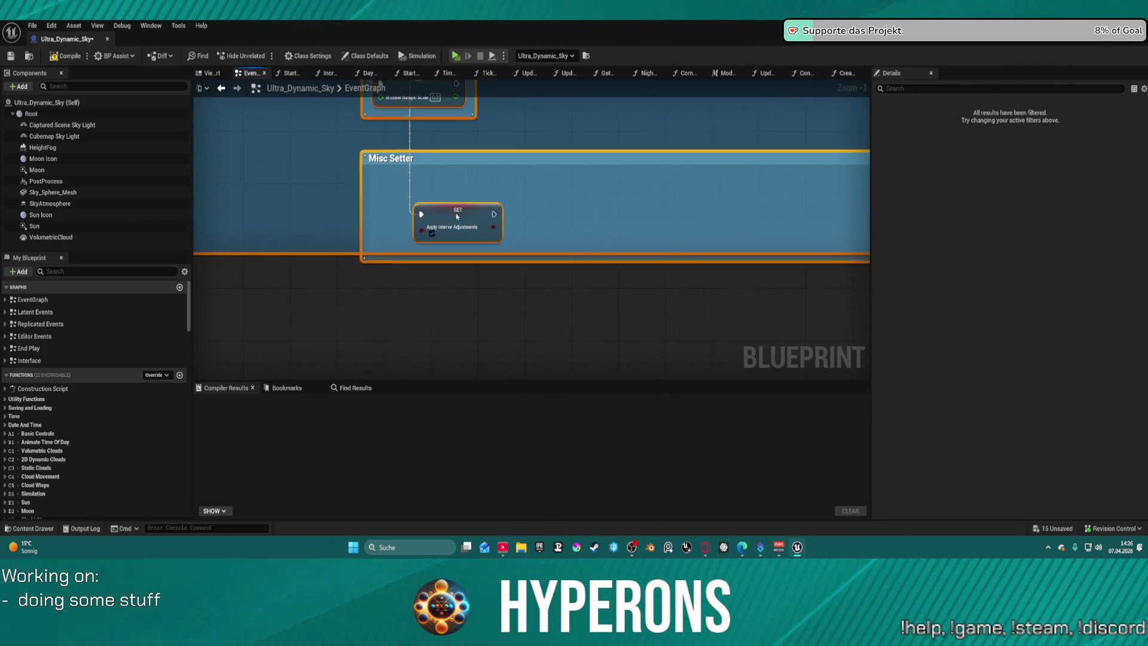
{"action": "left_click", "coordinate": [470, 232]}
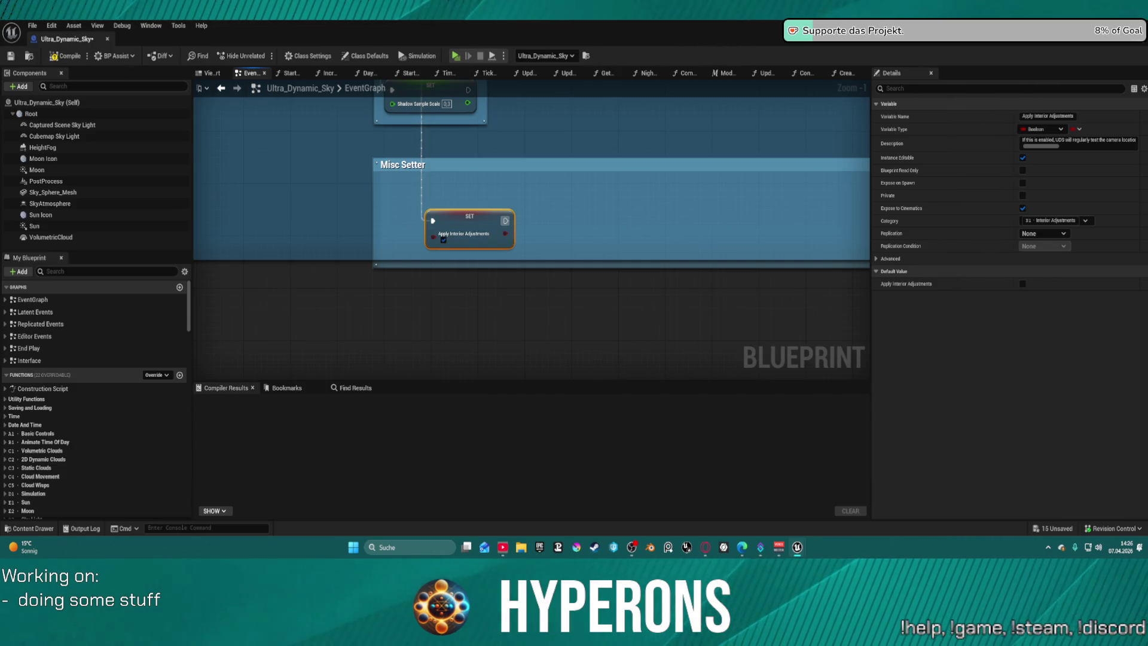
{"action": "key", "text": "alt+Tab"}
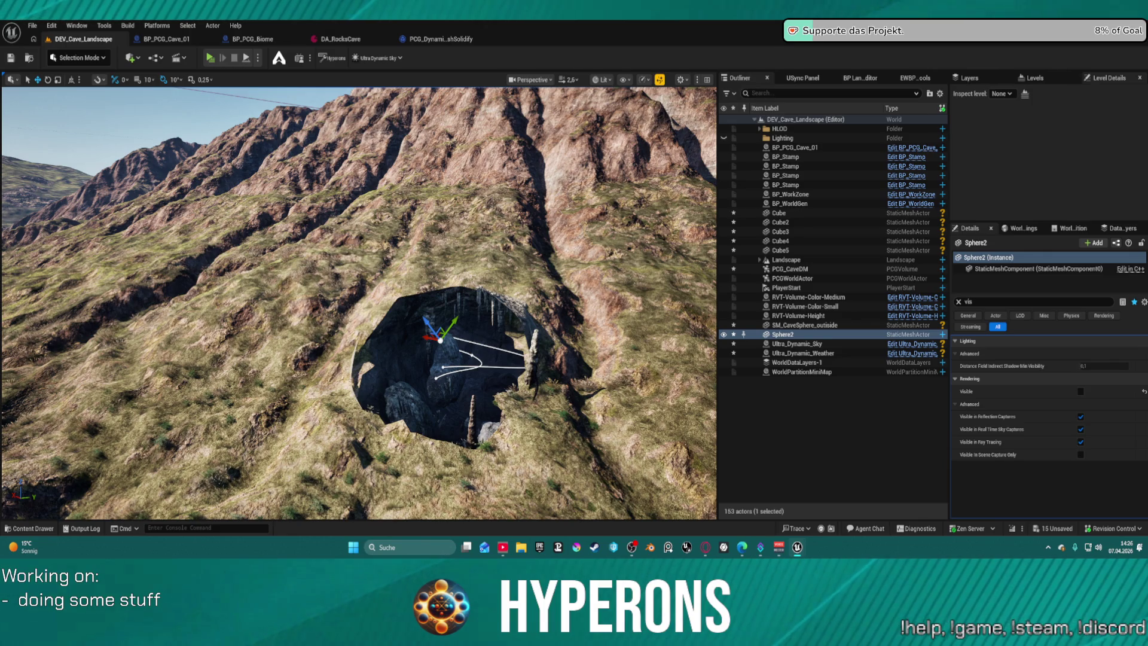
Select the Ultra_Dynamic_Sky actor and filter its Details panel with 'inter'.
{"action": "left_click", "coordinate": [837, 343]}
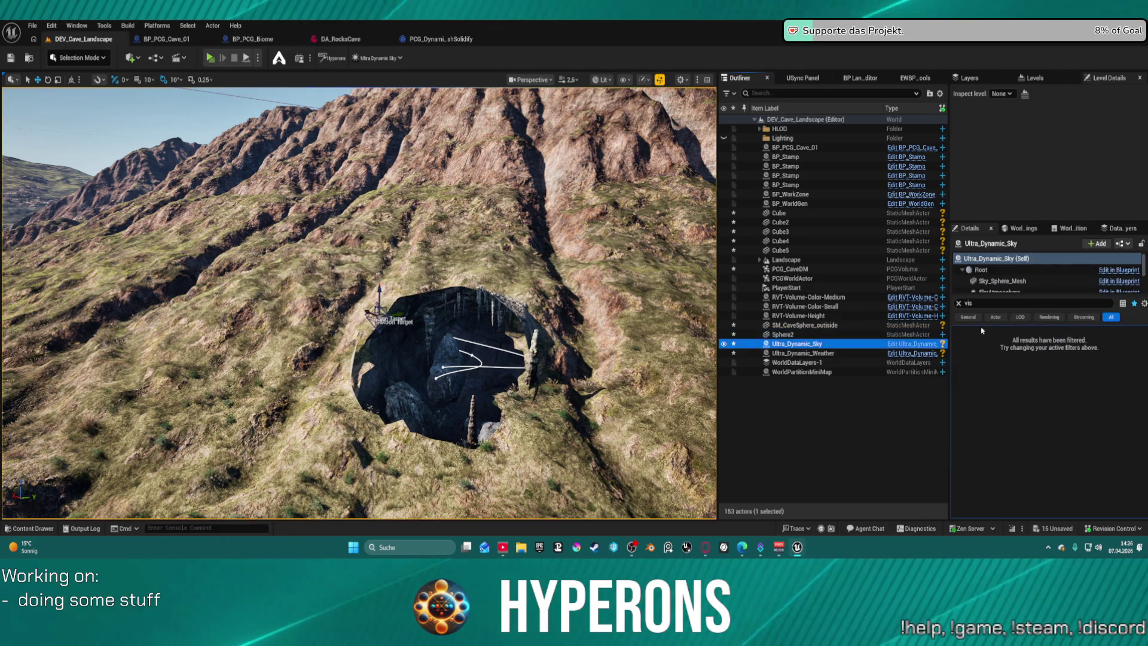
{"action": "double_click", "coordinate": [971, 303]}
{"action": "type", "text": "in"}
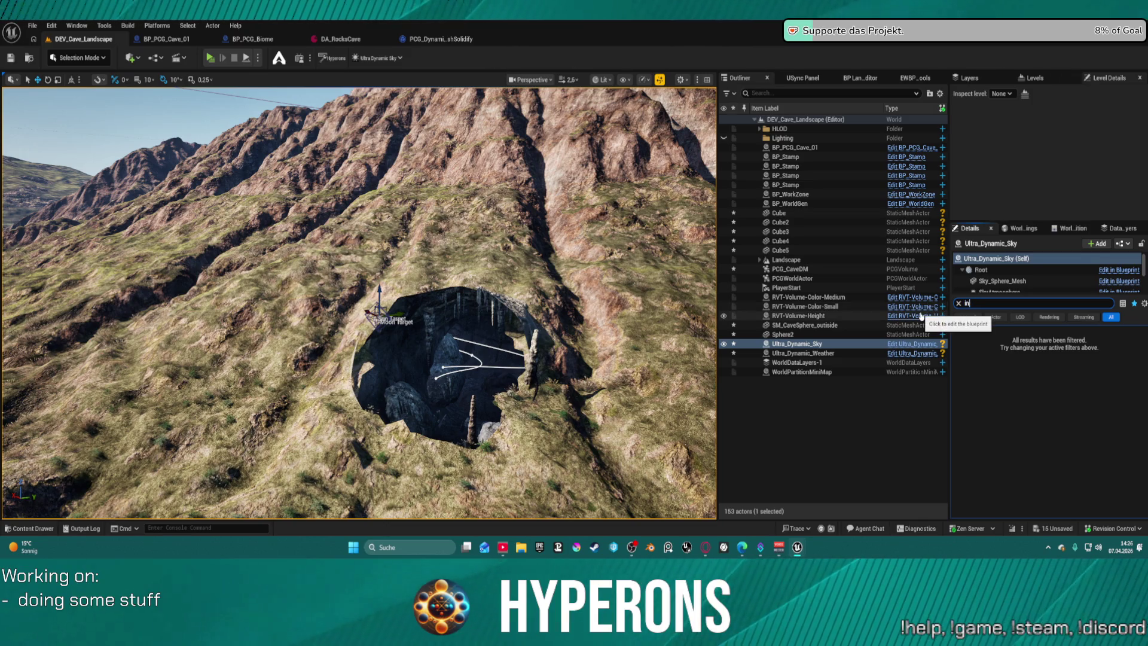
{"action": "type", "text": "ter"}
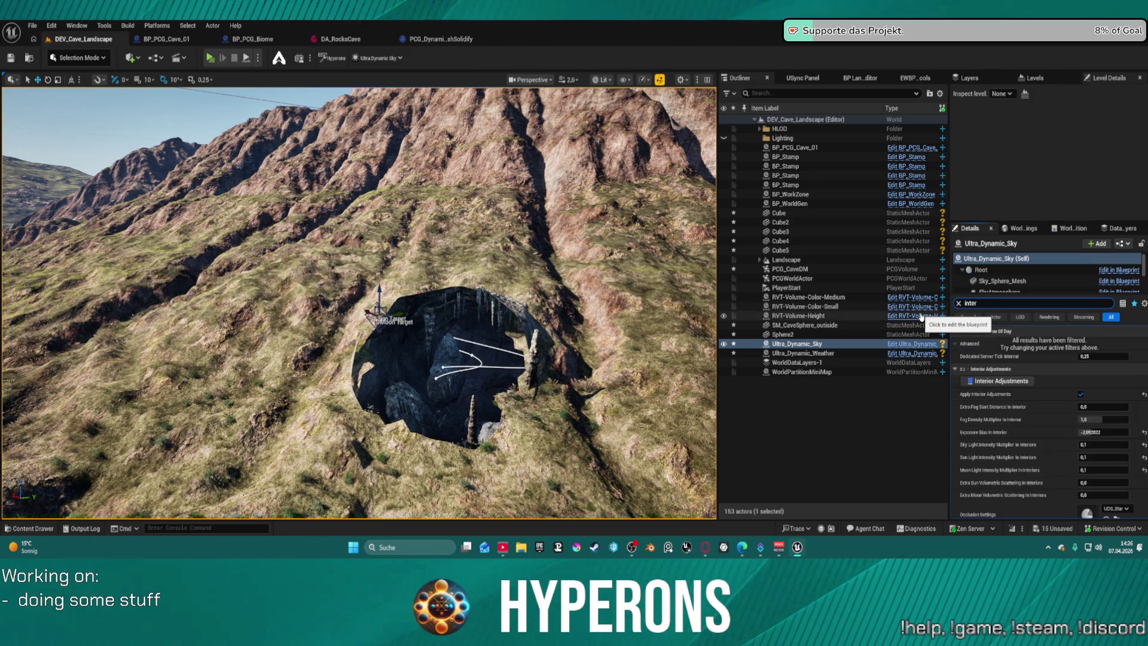
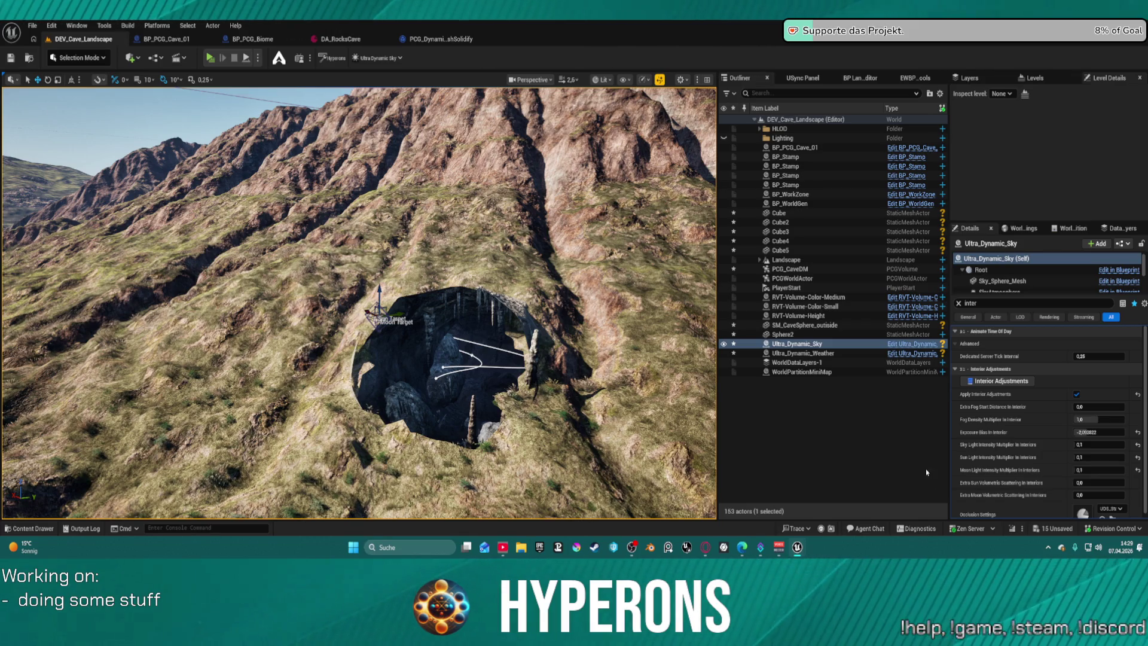
Fly into the cave and reset Exposure Bias In Interior to its default of 0.
{"action": "key", "text": "w"}
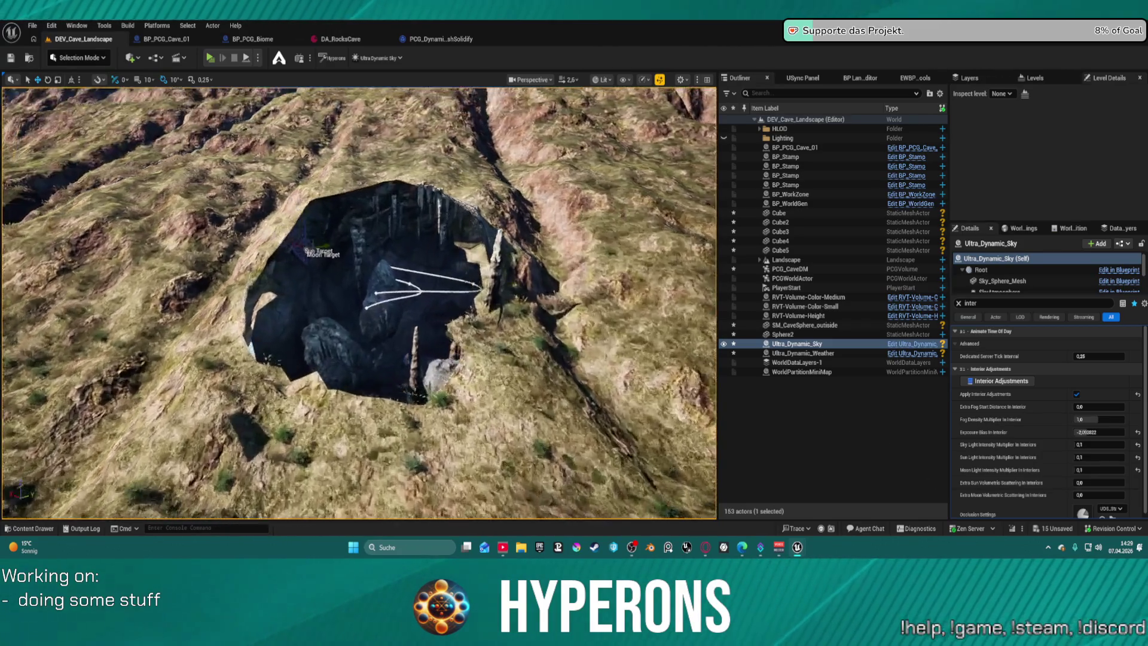
{"action": "key", "text": "w"}
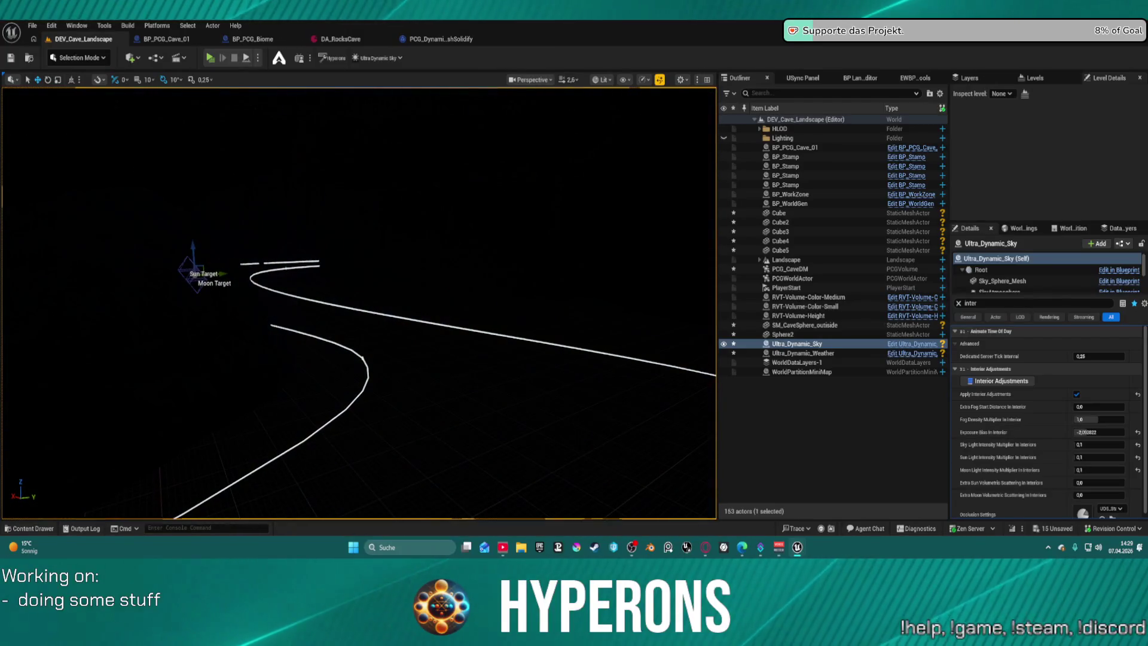
{"action": "key", "text": "w"}
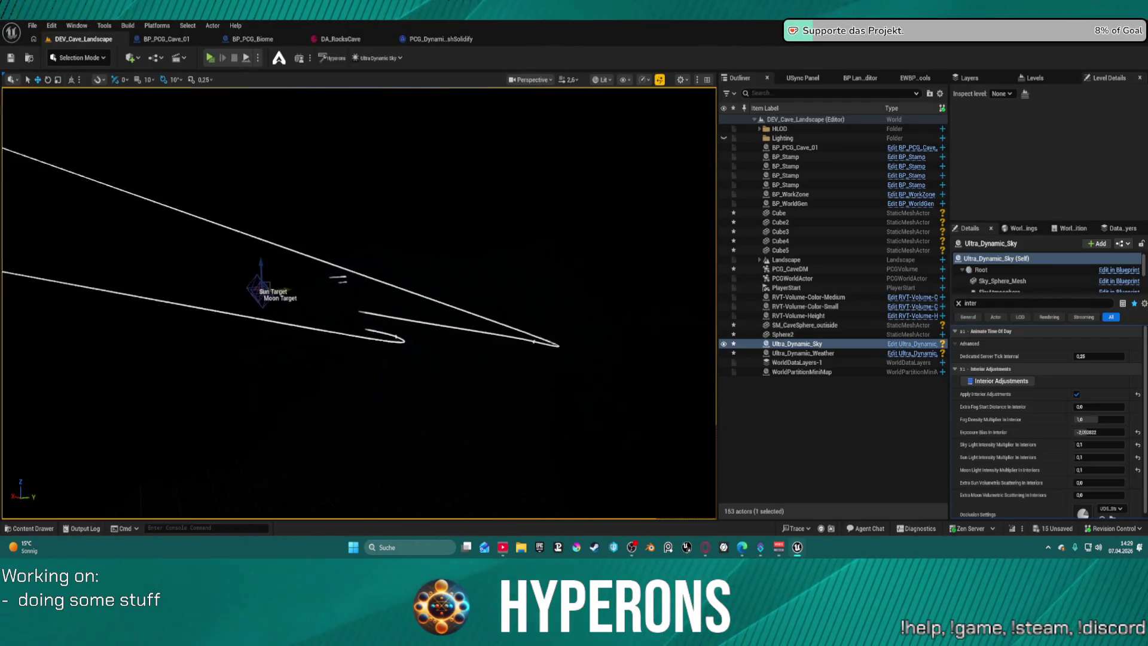
{"action": "key", "text": "w"}
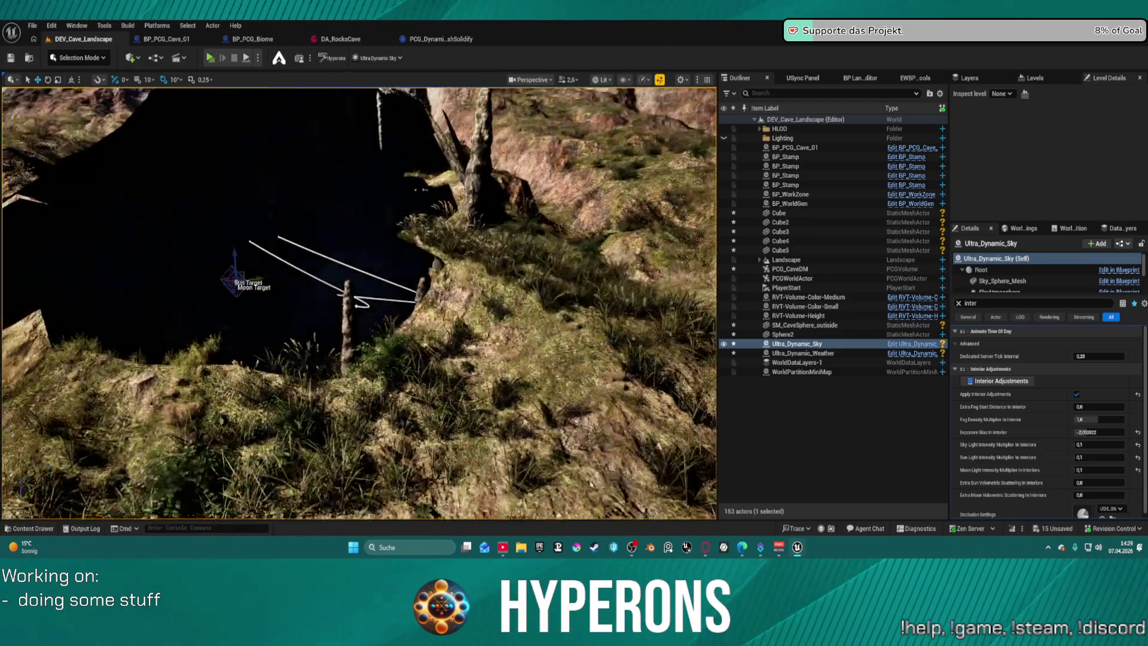
{"action": "key", "text": "w"}
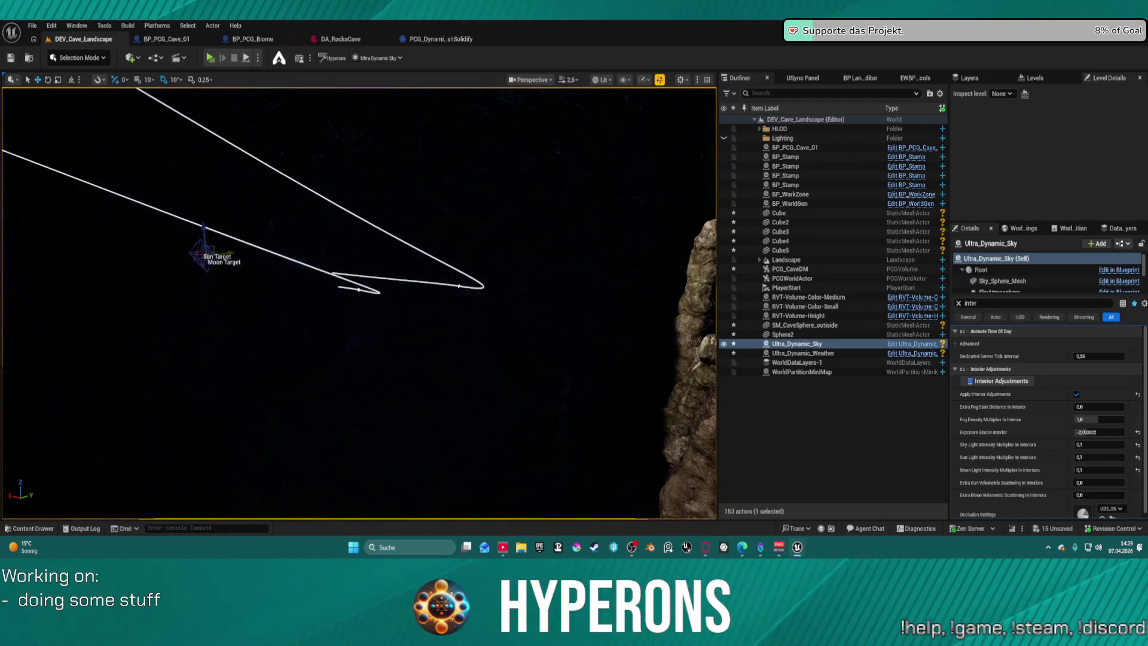
{"action": "left_click", "coordinate": [1136, 432]}
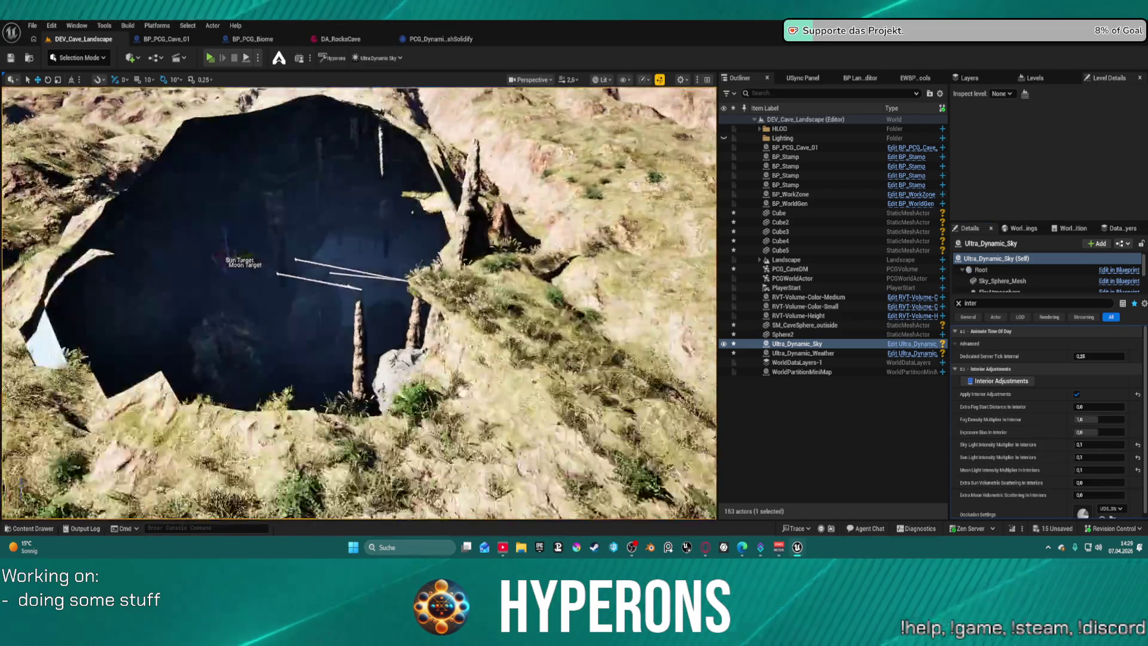
Set Extra Sun Volumetric Scattering In Interiors to 3.0, then select the PCG_CaveDM volume.
{"action": "key", "text": "w"}
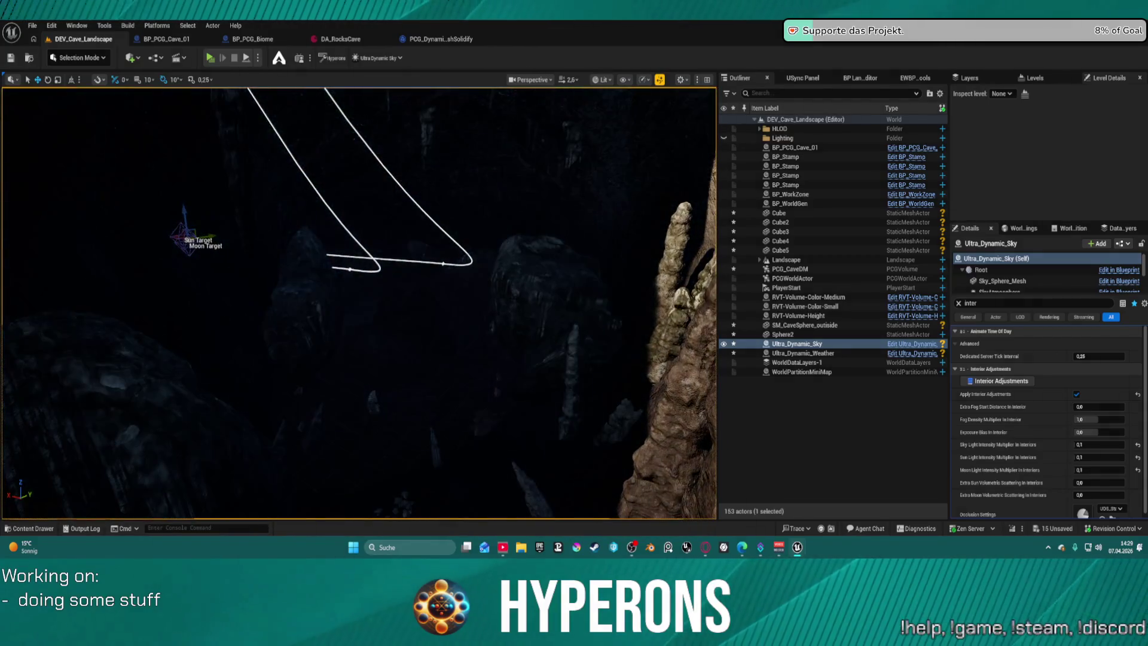
{"action": "key", "text": "s"}
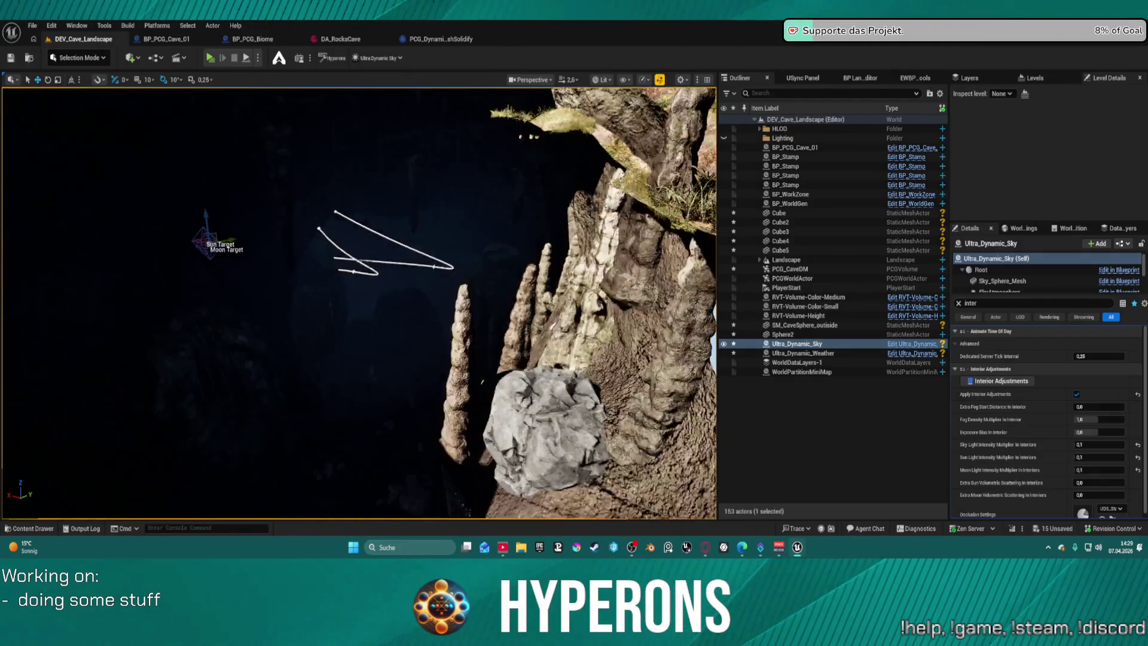
{"action": "key", "text": "w"}
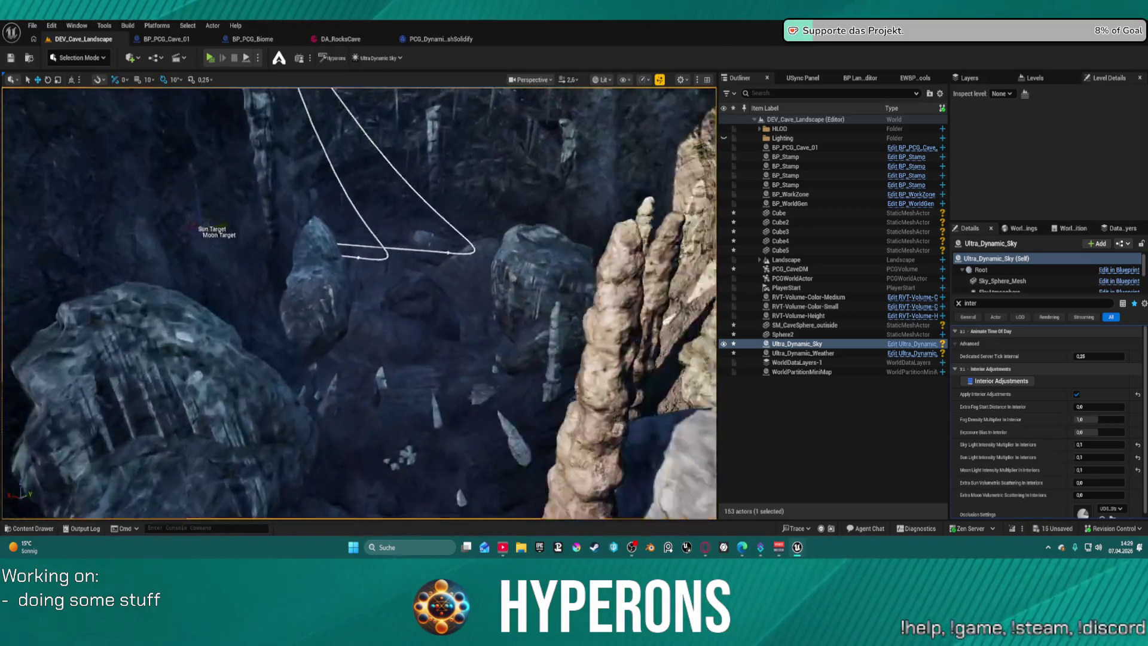
{"action": "key", "text": "s"}
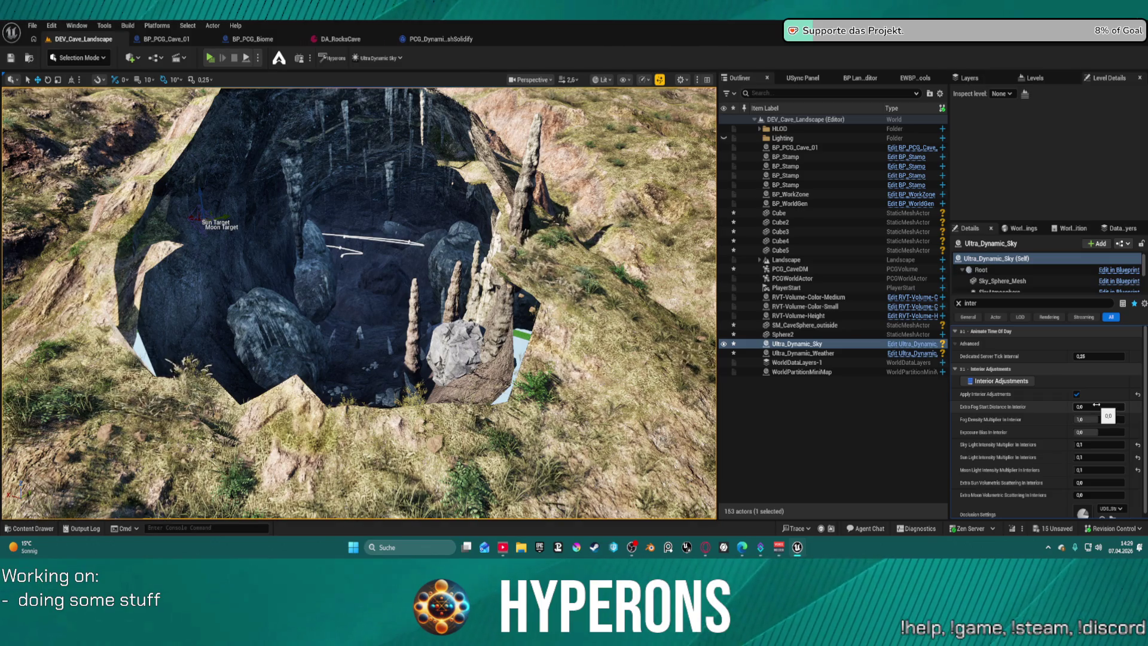
{"action": "scroll", "coordinate": [1044, 390], "scroll_direction": "down", "scroll_amount": 1}
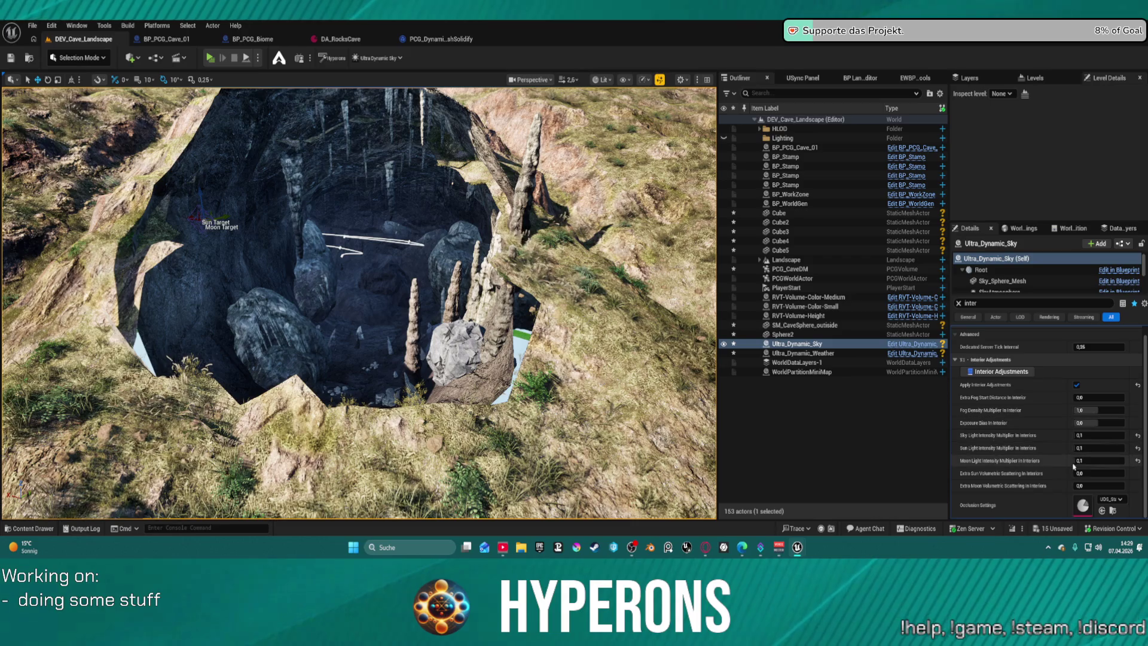
{"action": "left_click", "coordinate": [1083, 472]}
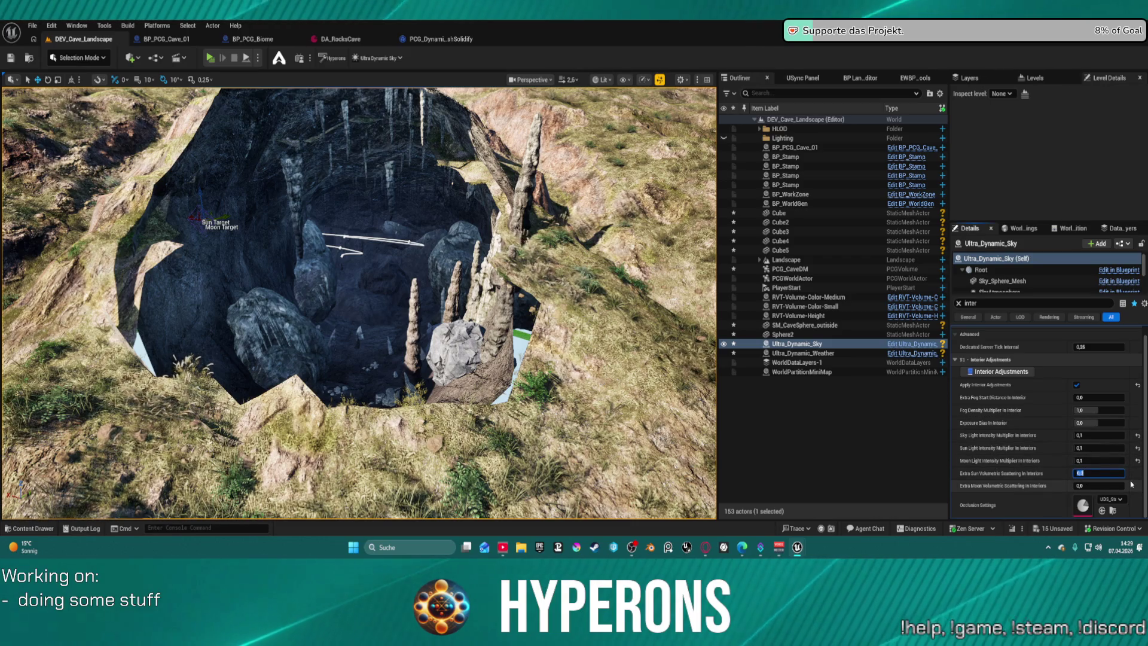
{"action": "key", "text": "Tab"}
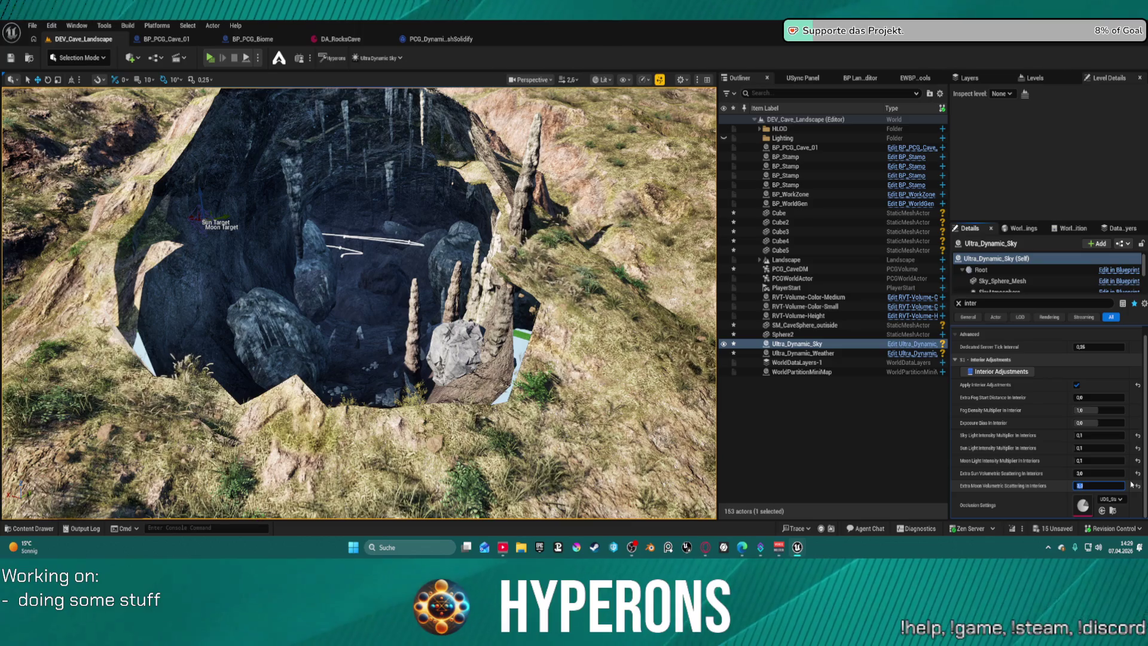
{"action": "left_click", "coordinate": [375, 345]}
Frame PCG_CaveDM and zoom through the lit cave interior, then reselect Ultra_Dynamic_Sky.
{"action": "key", "text": "f"}
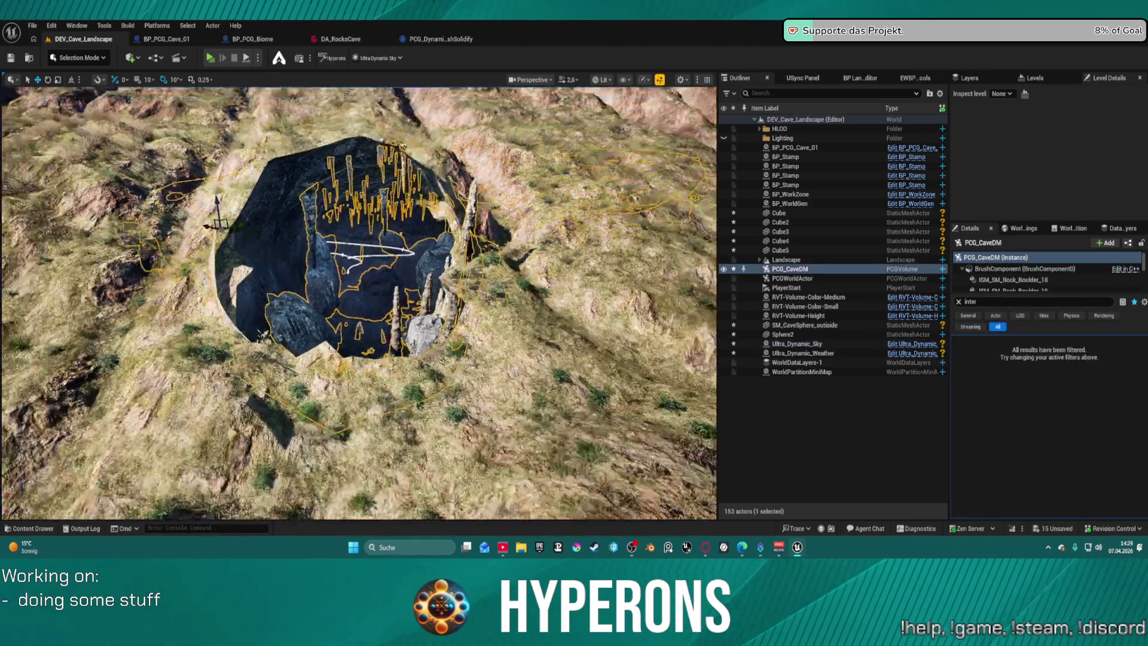
{"action": "scroll", "coordinate": [359, 299], "scroll_direction": "up", "scroll_amount": 10}
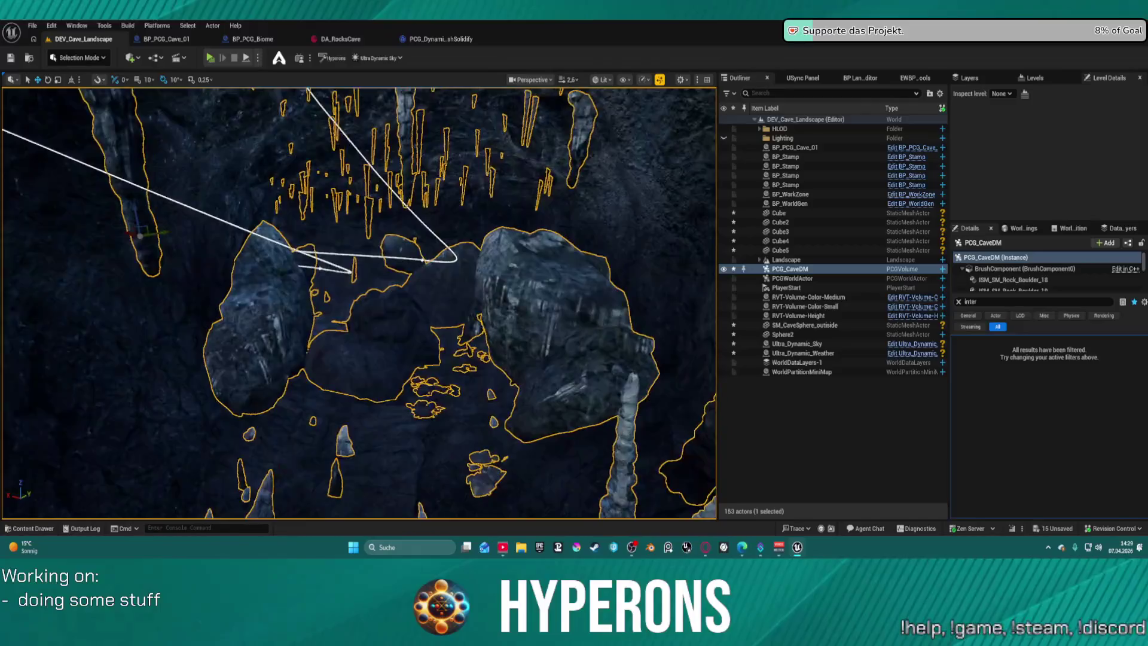
{"action": "scroll", "coordinate": [358, 299], "scroll_direction": "down", "scroll_amount": 10}
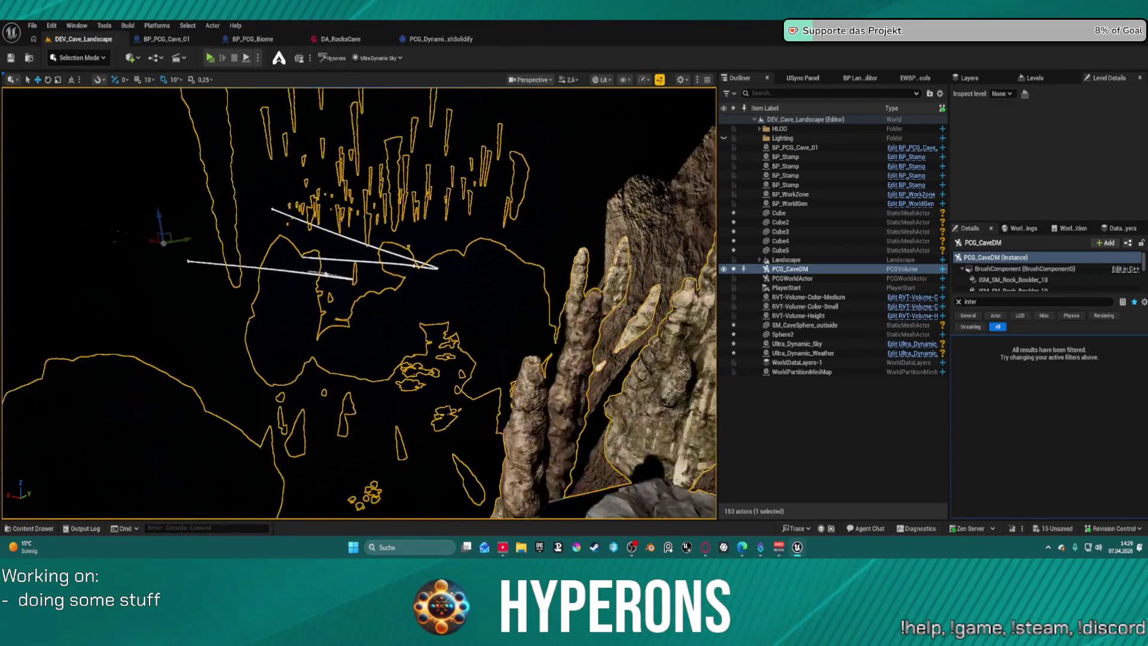
{"action": "scroll", "coordinate": [359, 303], "scroll_direction": "up", "scroll_amount": 10}
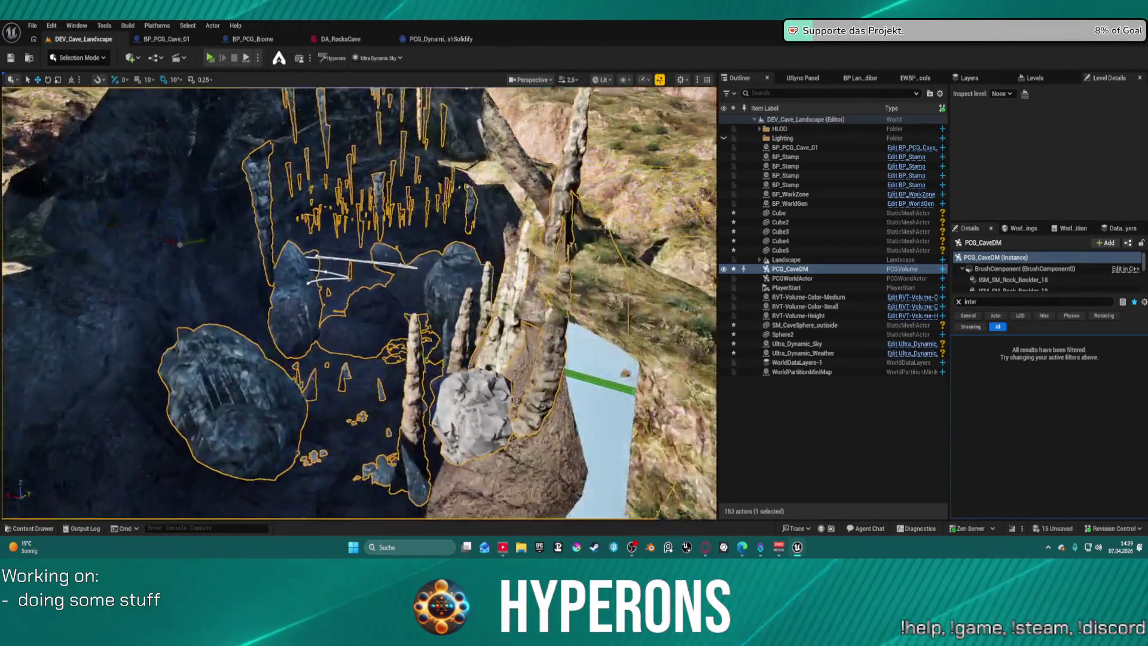
{"action": "scroll", "coordinate": [358, 304], "scroll_direction": "up", "scroll_amount": 5}
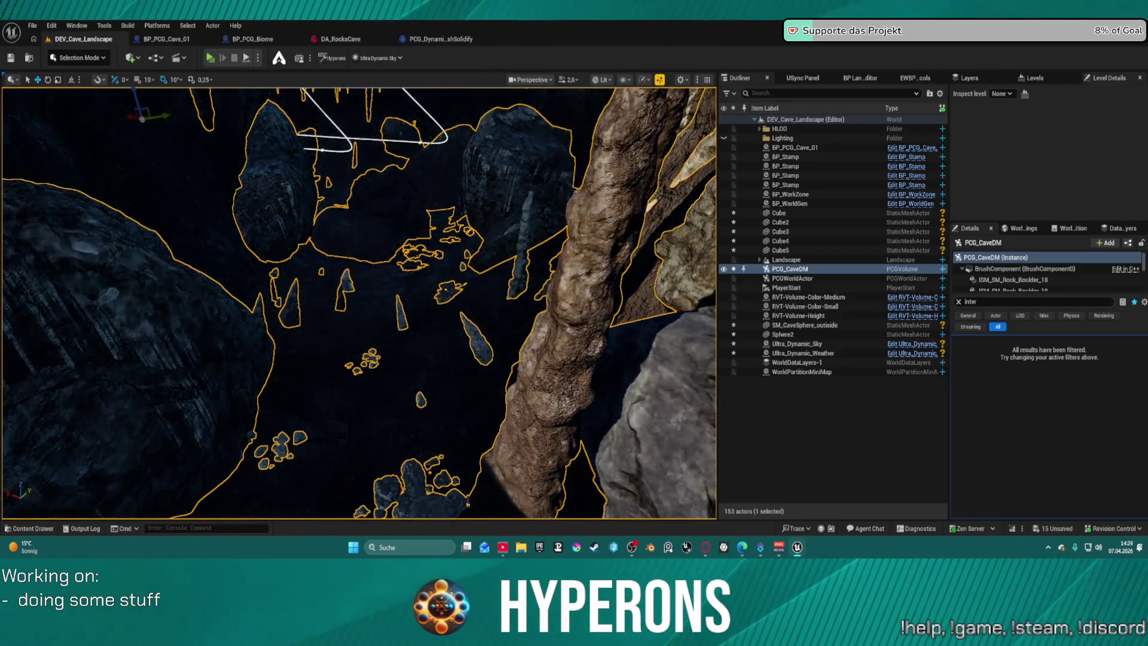
{"action": "scroll", "coordinate": [359, 303], "scroll_direction": "up", "scroll_amount": 5}
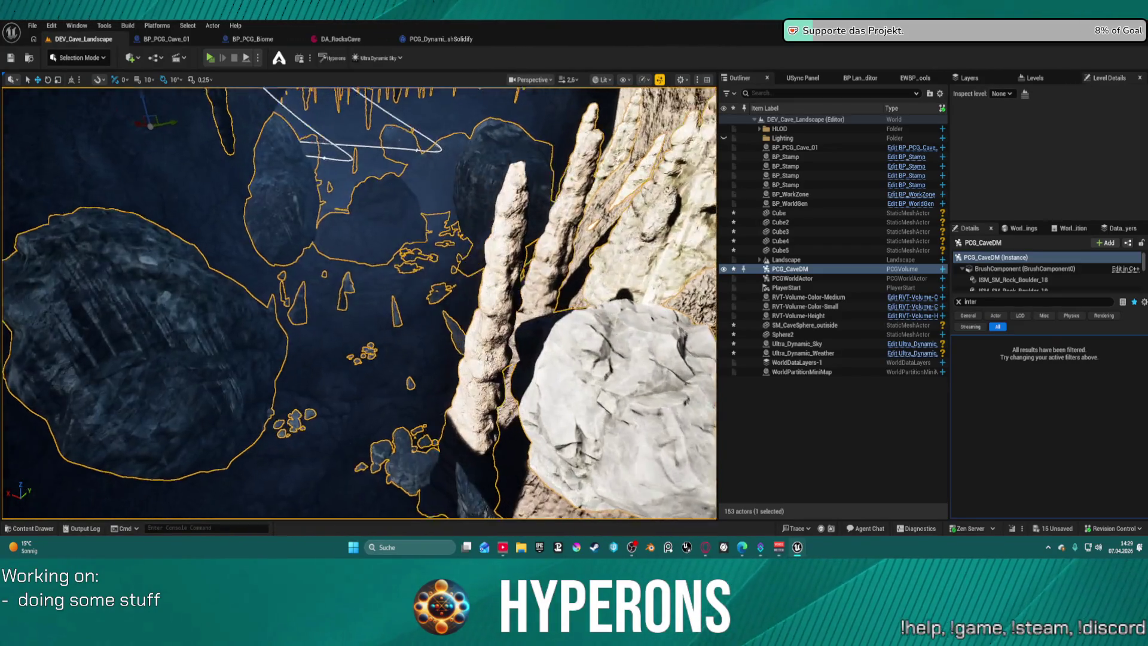
{"action": "scroll", "coordinate": [359, 304], "scroll_direction": "up", "scroll_amount": 10}
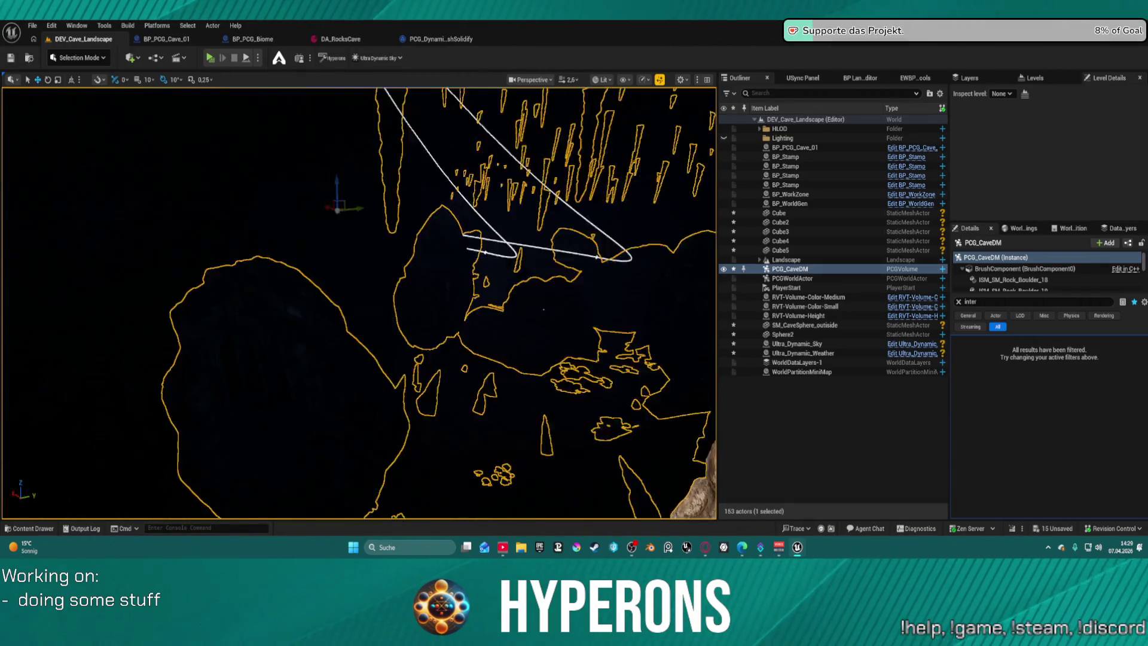
{"action": "scroll", "coordinate": [359, 304], "scroll_direction": "up", "scroll_amount": 10}
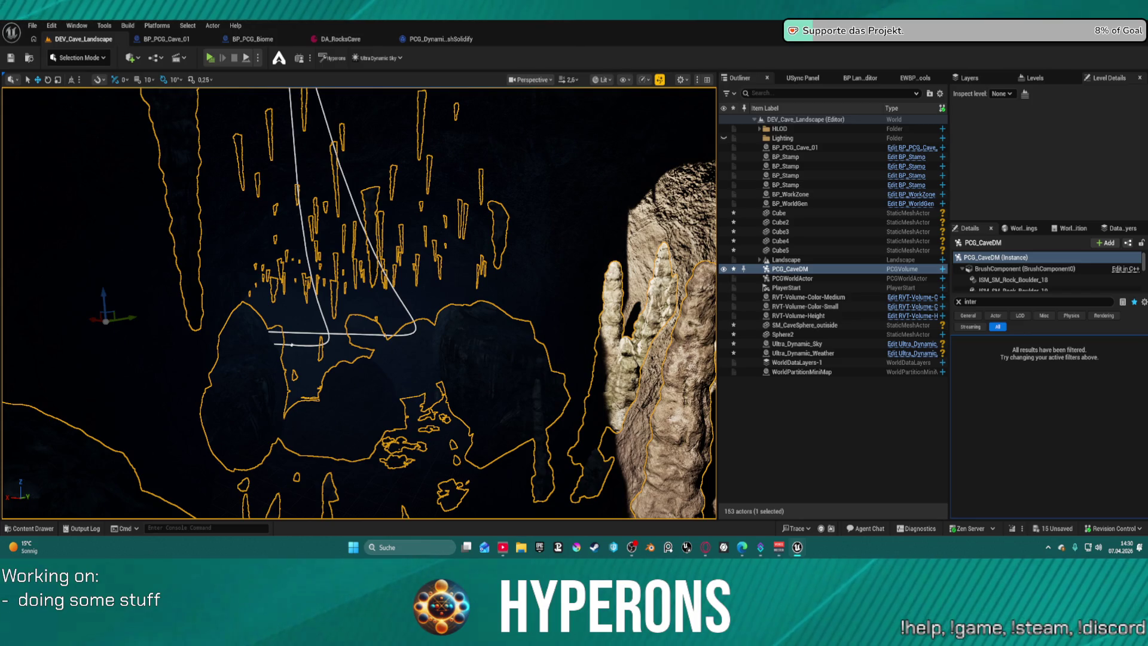
{"action": "left_click", "coordinate": [822, 344]}
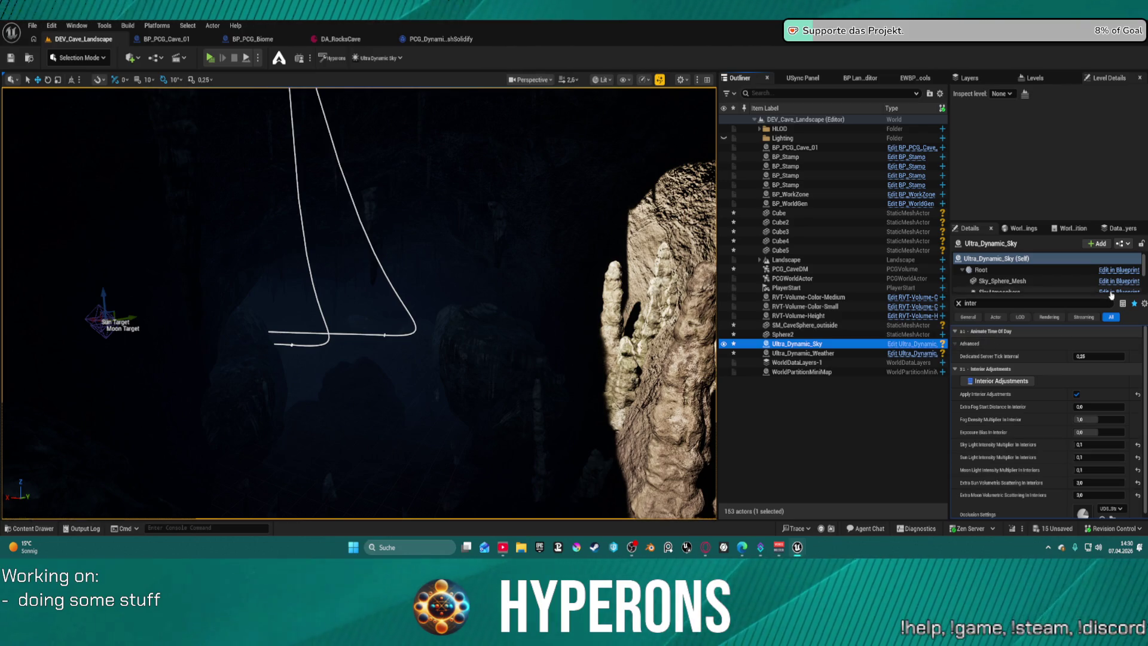
Reset interior sun volumetric scattering to 0 and set interior fog density to 0.1.
{"action": "left_click", "coordinate": [1137, 483]}
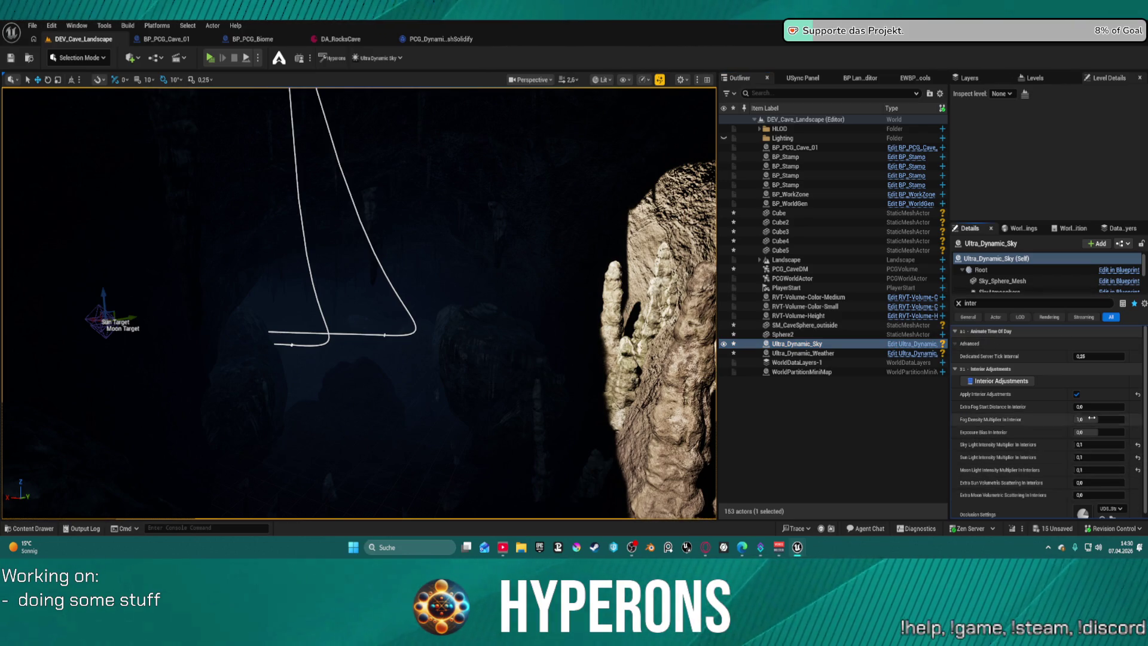
{"action": "mouse_move", "coordinate": [359, 299]}
{"action": "left_mouse_down"}
{"action": "mouse_move", "coordinate": [383, 275]}
{"action": "mouse_move", "coordinate": [263, 257]}
{"action": "mouse_move", "coordinate": [492, 313]}
{"action": "left_mouse_up"}
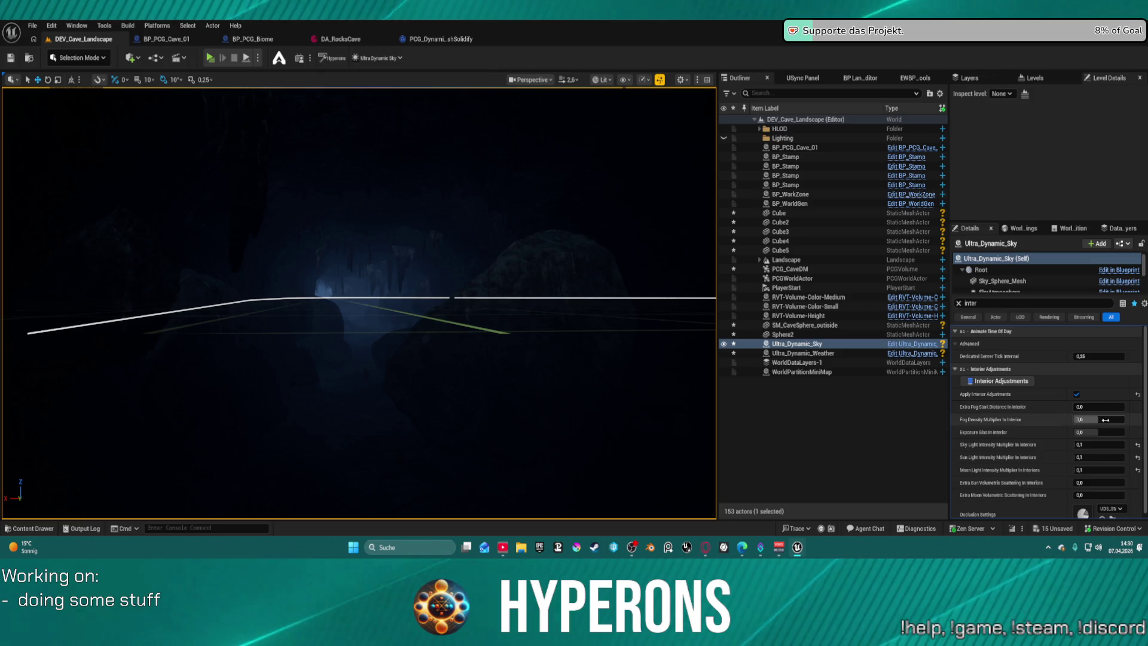
{"action": "left_click_drag", "start_coordinate": [1103, 419], "coordinate": [1099, 420]}
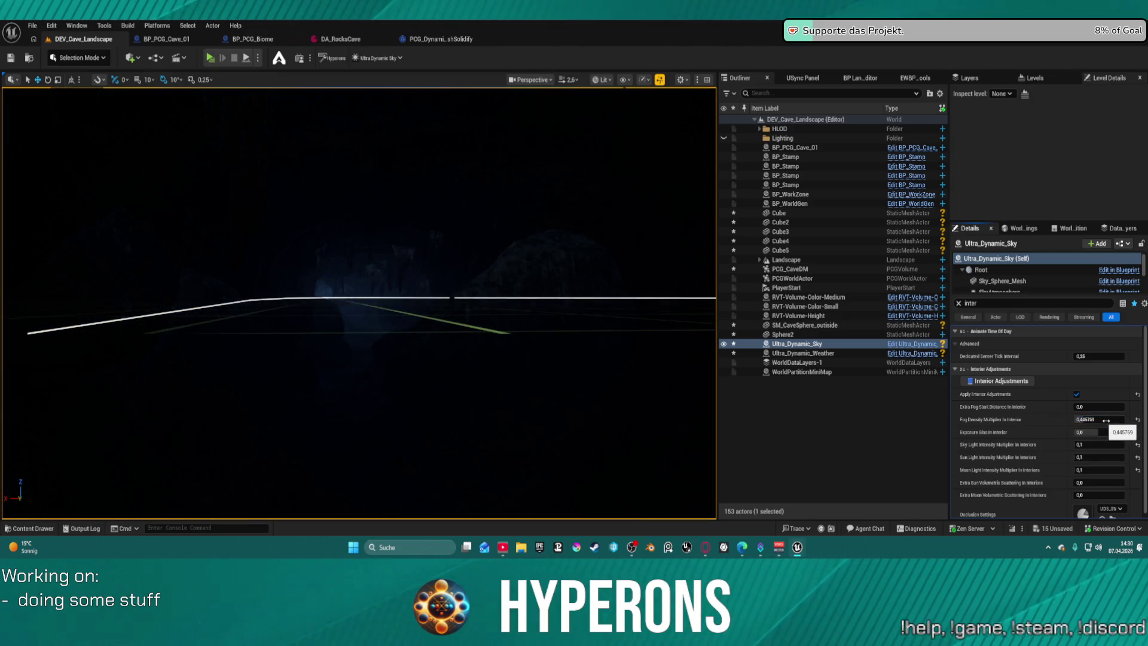
{"action": "left_click_drag", "start_coordinate": [1111, 420], "coordinate": [1112, 419]}
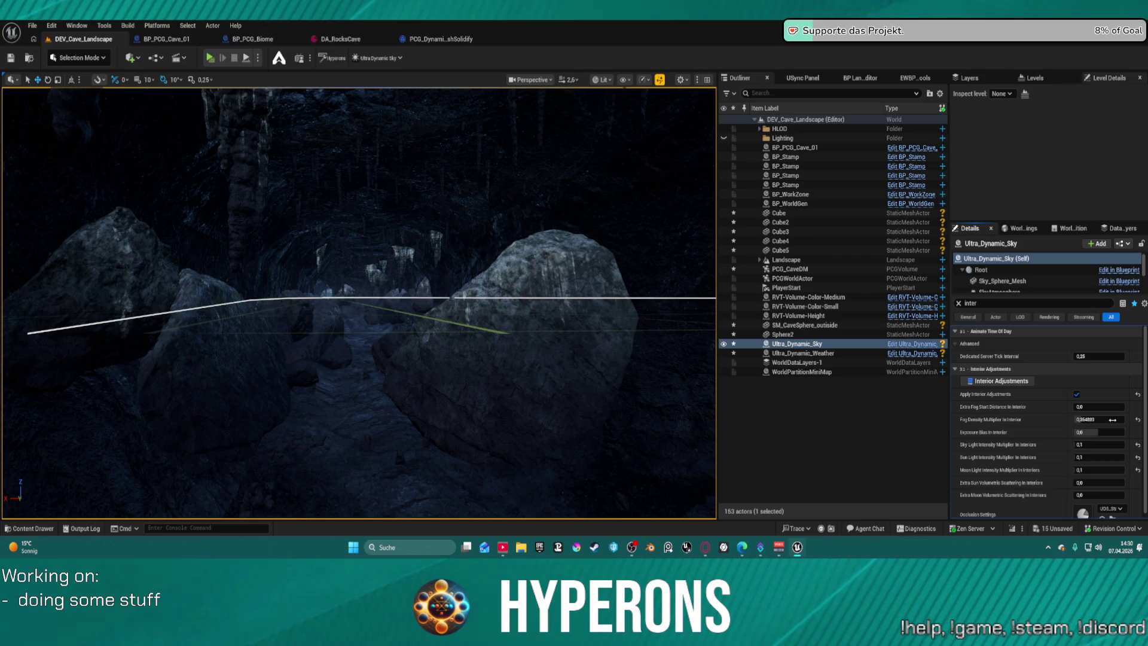
{"action": "left_click", "coordinate": [1107, 421]}
{"action": "left_click", "coordinate": [1111, 419]}
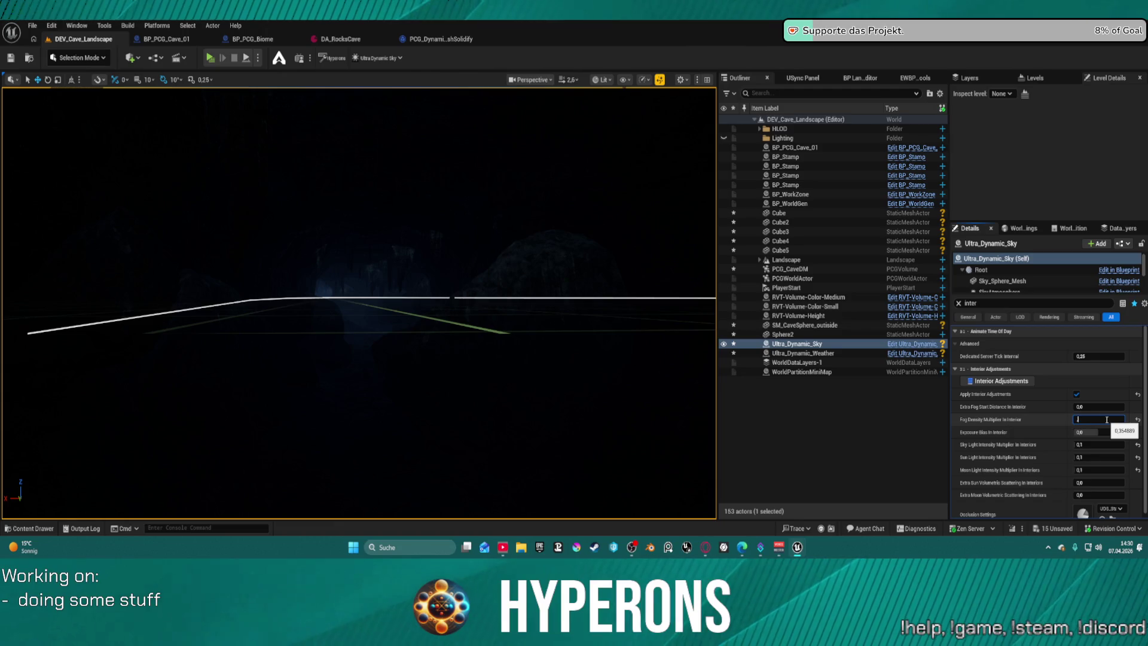
{"action": "key", "text": "Return"}
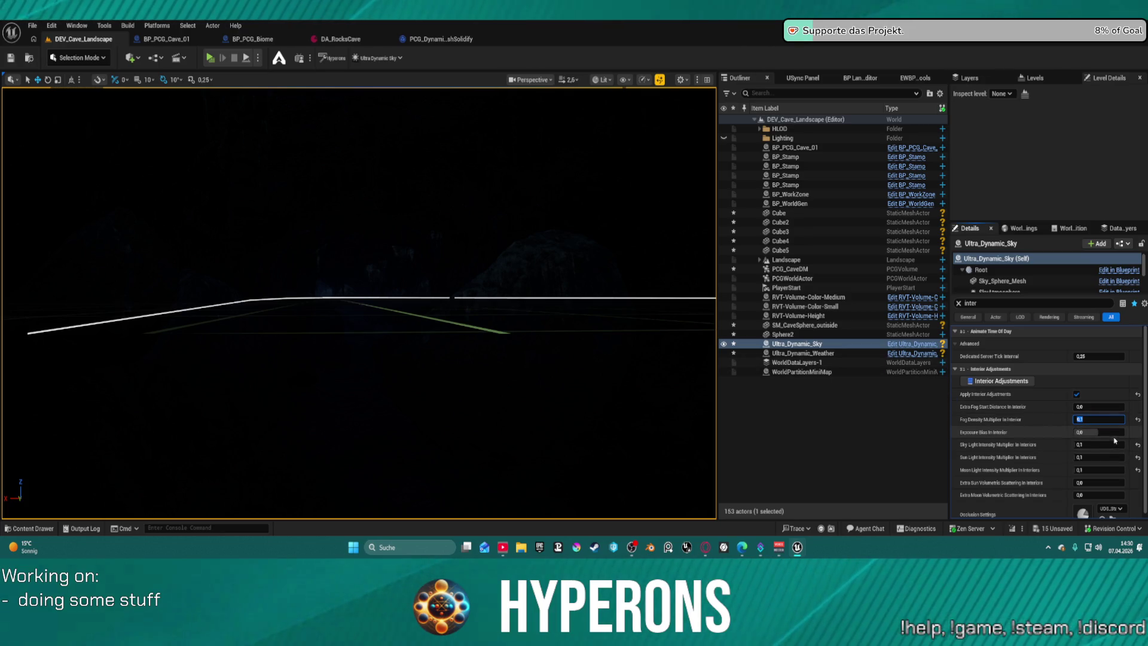
Lower interior exposure bias to about -0.88, clear the 'inter' filter, and apply the Hyperons preset.
{"action": "mouse_move", "coordinate": [1097, 431]}
{"action": "left_mouse_down"}
{"action": "mouse_move", "coordinate": [1084, 431]}
{"action": "mouse_move", "coordinate": [1098, 432]}
{"action": "left_mouse_up"}
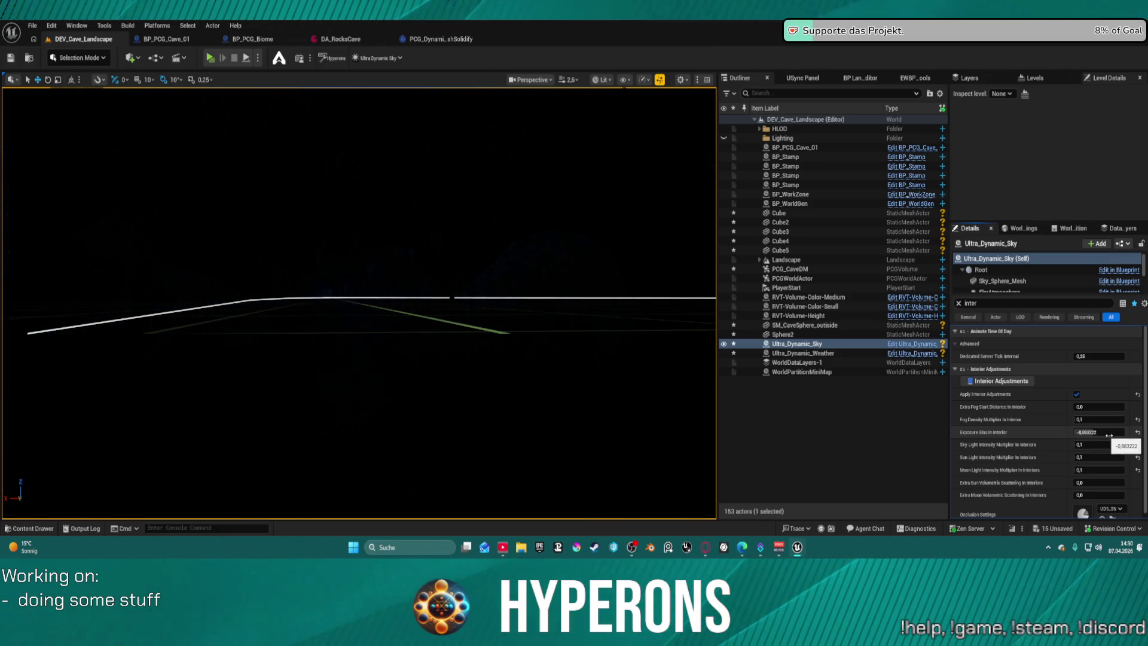
{"action": "left_click", "coordinate": [1098, 431]}
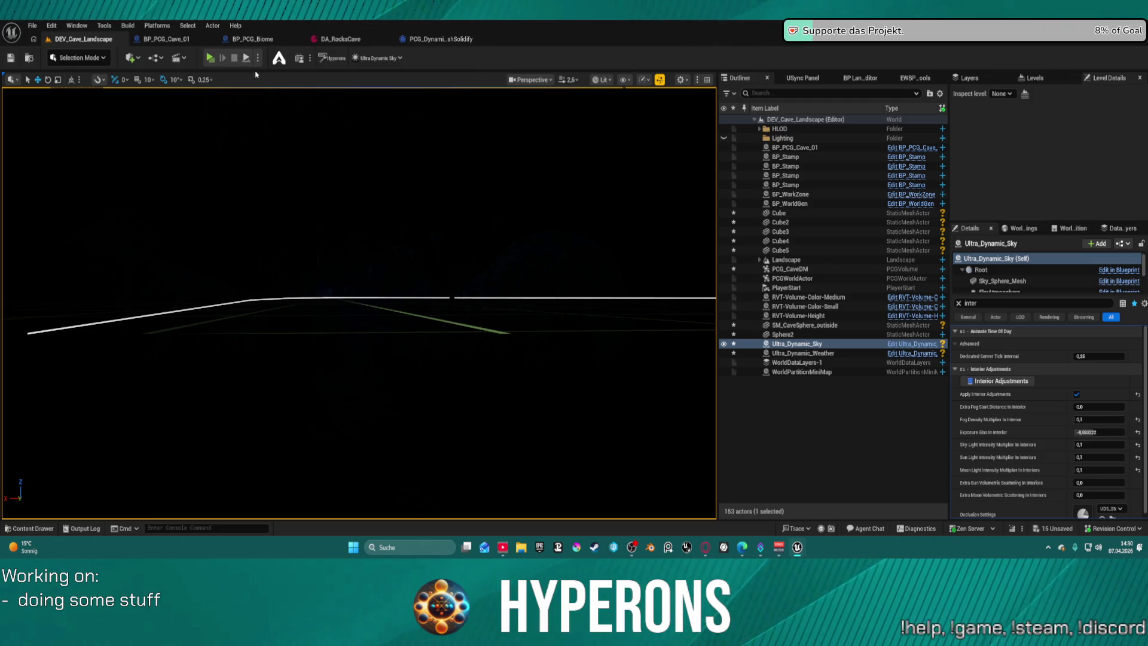
{"action": "scroll", "coordinate": [525, 218], "scroll_direction": "up", "scroll_amount": 4}
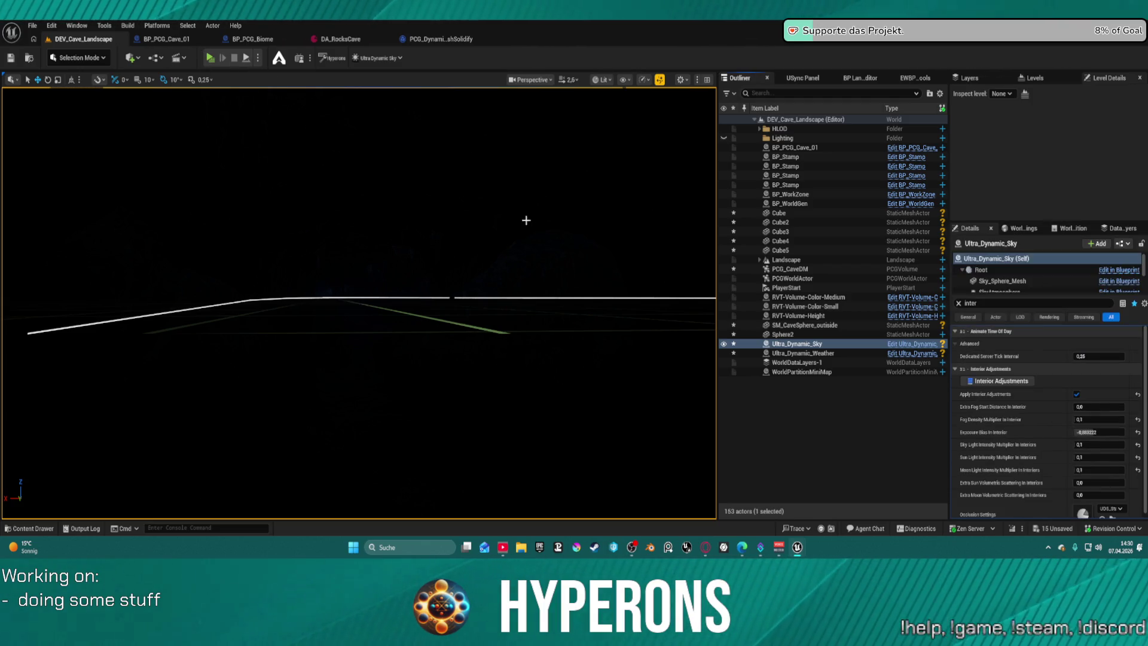
{"action": "scroll", "coordinate": [358, 299], "scroll_direction": "down", "scroll_amount": 5}
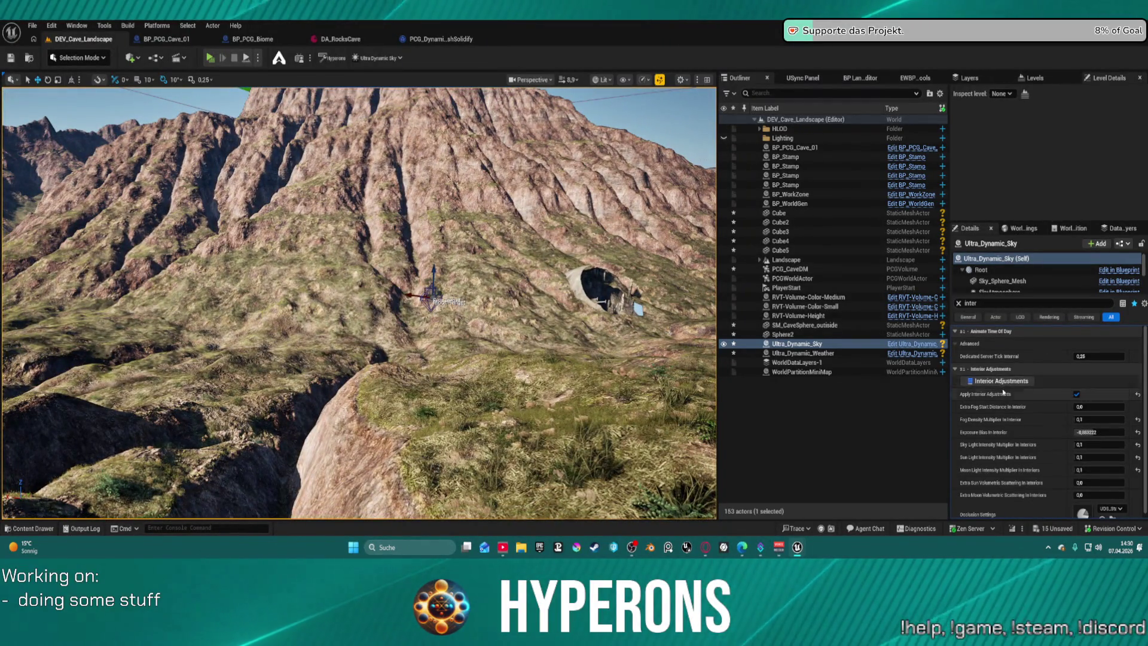
{"action": "left_click", "coordinate": [958, 303]}
{"action": "left_click", "coordinate": [987, 446]}
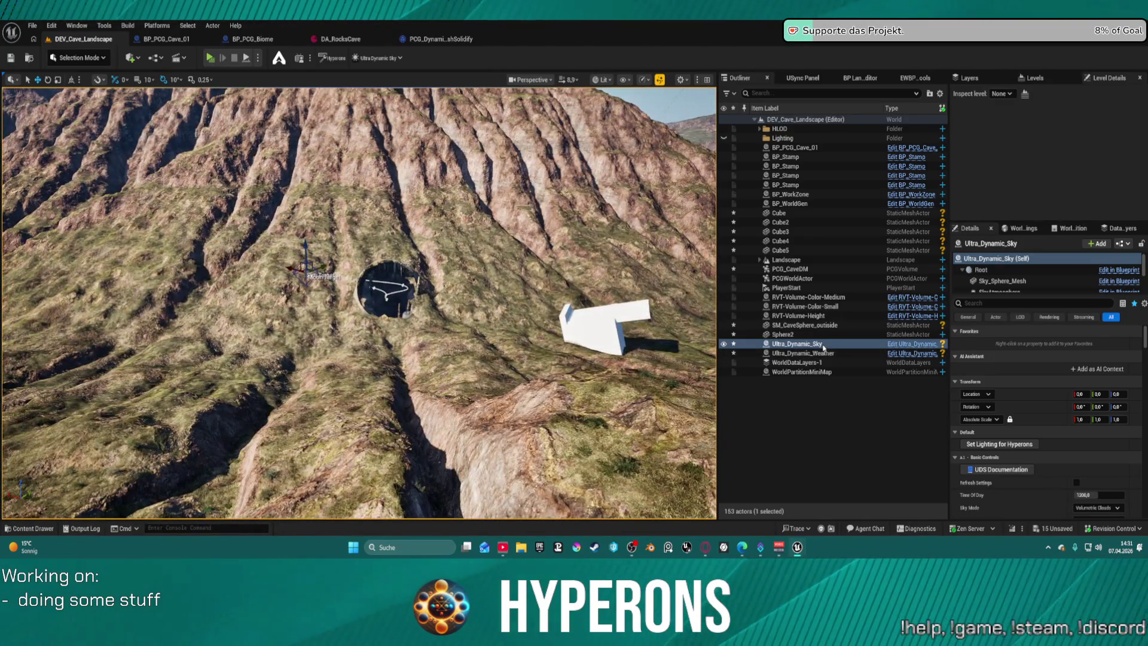
Delete the Ultra_Dynamic_Sky and Ultra_Dynamic_Weather actors from the level.
{"action": "left_click", "coordinate": [823, 344]}
{"action": "key", "text": "Delete"}
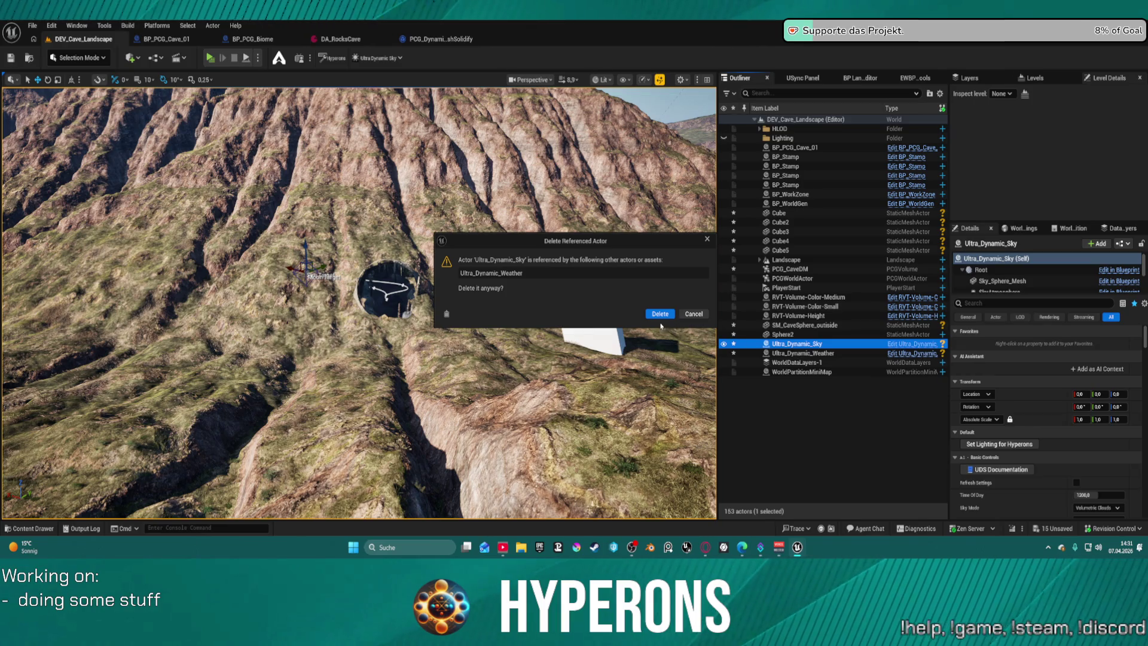
{"action": "left_click", "coordinate": [660, 313]}
{"action": "left_click", "coordinate": [834, 344]}
{"action": "key", "text": "Delete"}
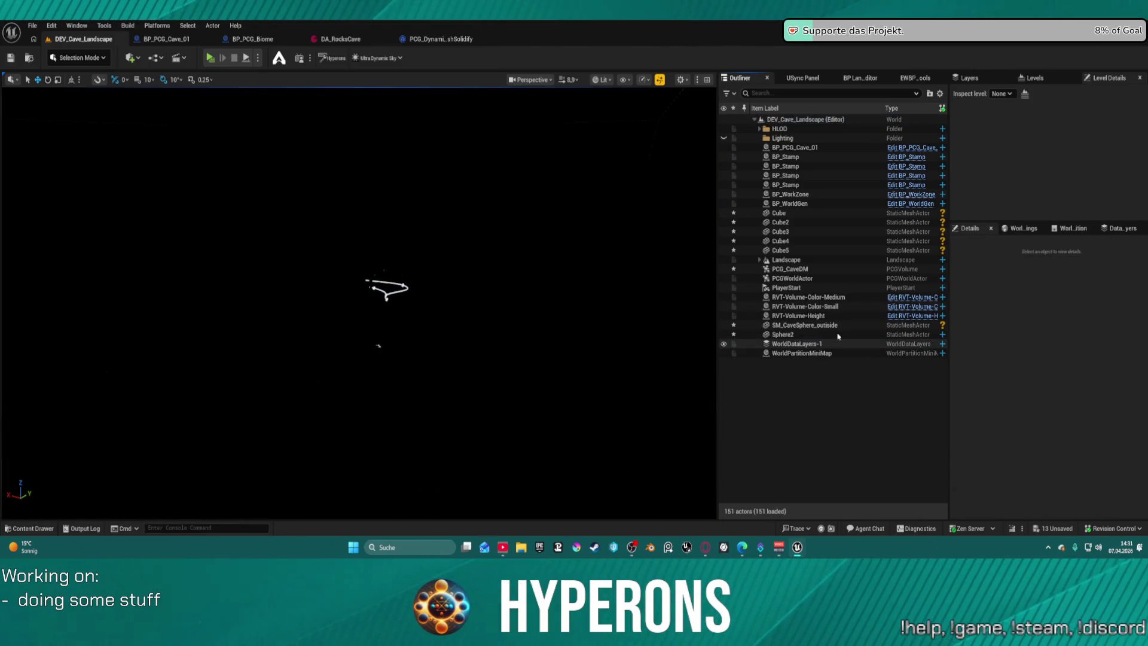
Re-add sky and weather with the Hyperons Editor Tool's UDS/UDW, then apply the Hyperons lighting preset.
{"action": "left_click", "coordinate": [910, 79]}
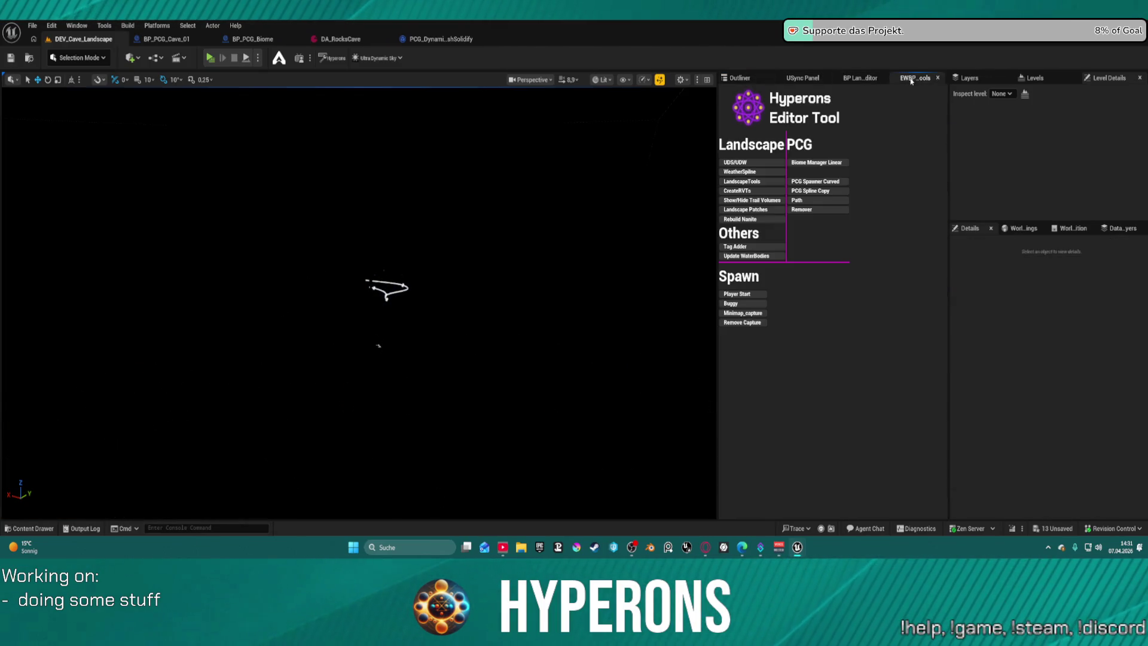
{"action": "left_click", "coordinate": [750, 164]}
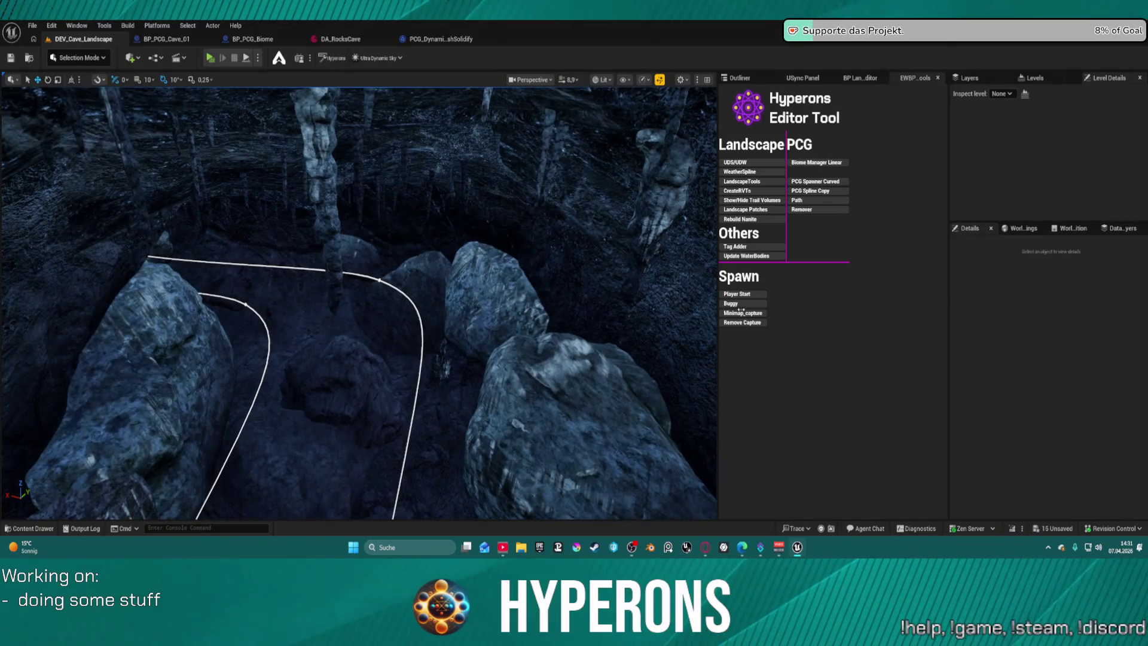
{"action": "left_click", "coordinate": [739, 78]}
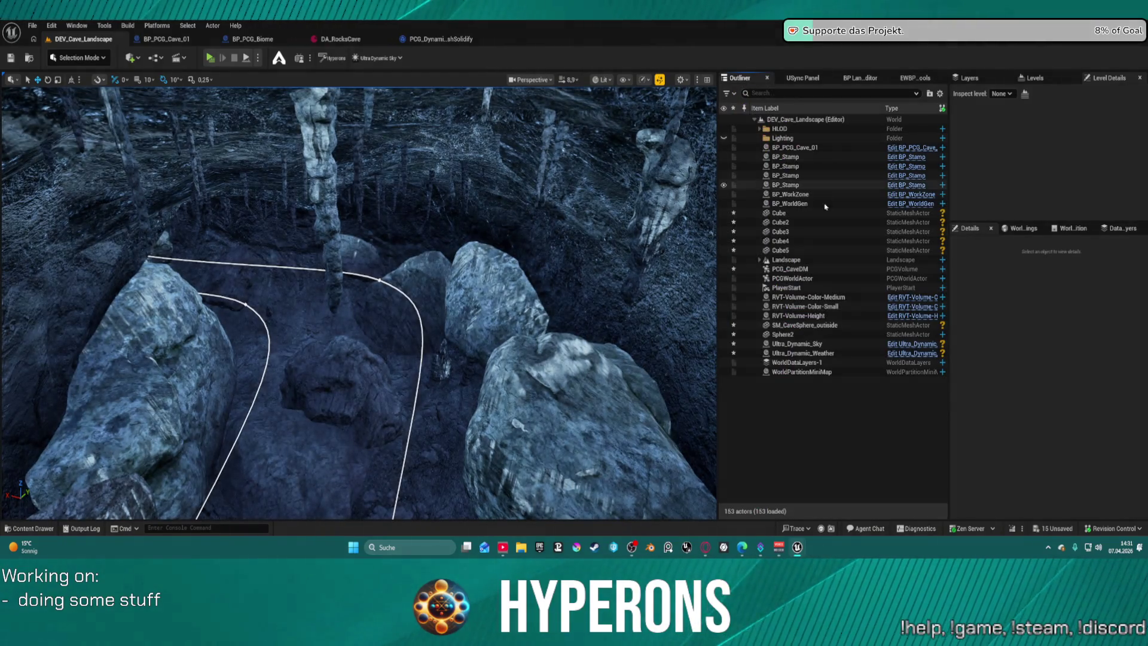
{"action": "left_click", "coordinate": [831, 344]}
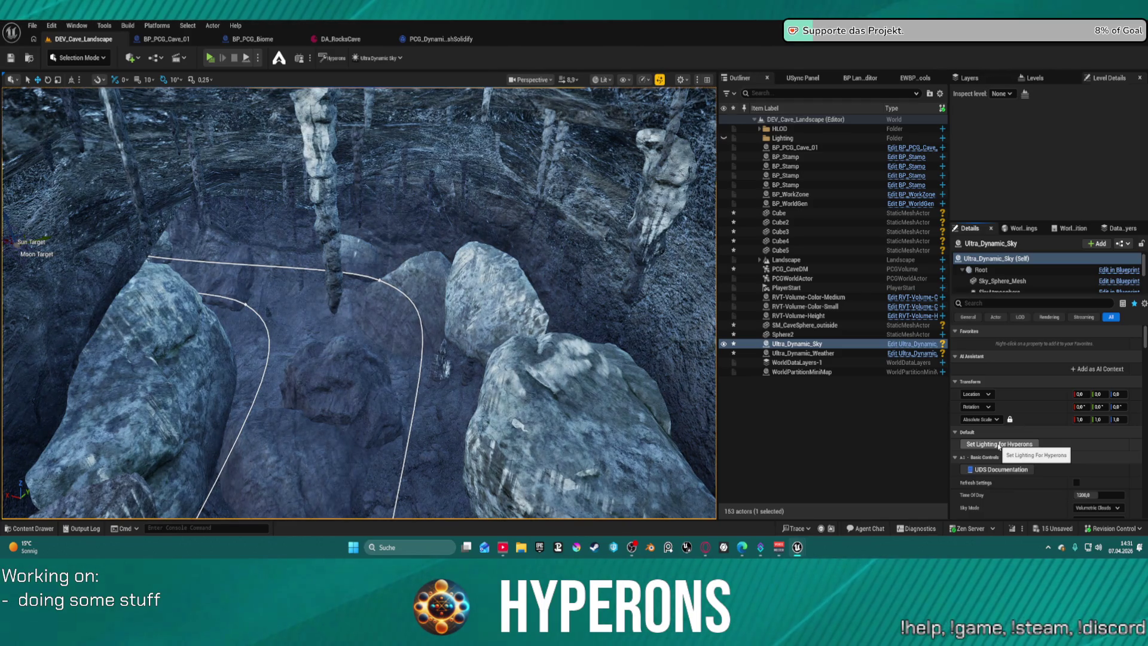
{"action": "left_click", "coordinate": [997, 444]}
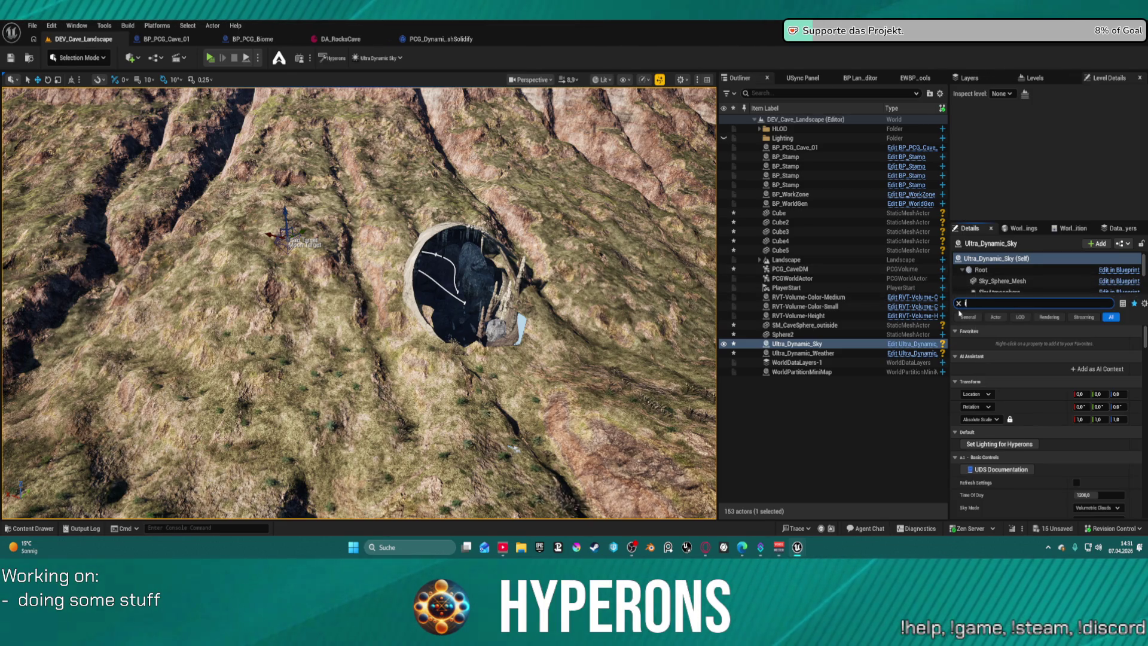
Filter Details by 'interior' and set Sky Light Intensity Multiplier in Interior to 0,01.
{"action": "type", "text": "interior"}
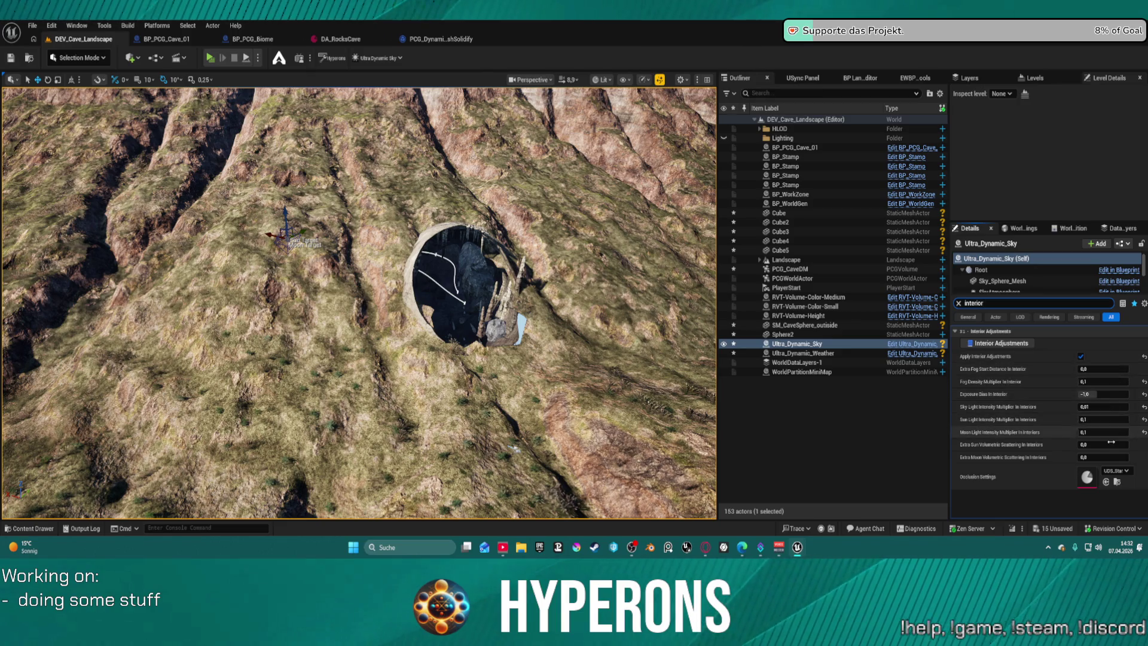
{"action": "left_click", "coordinate": [1077, 406]}
{"action": "type", "text": "1"}
{"action": "key", "text": "Return"}
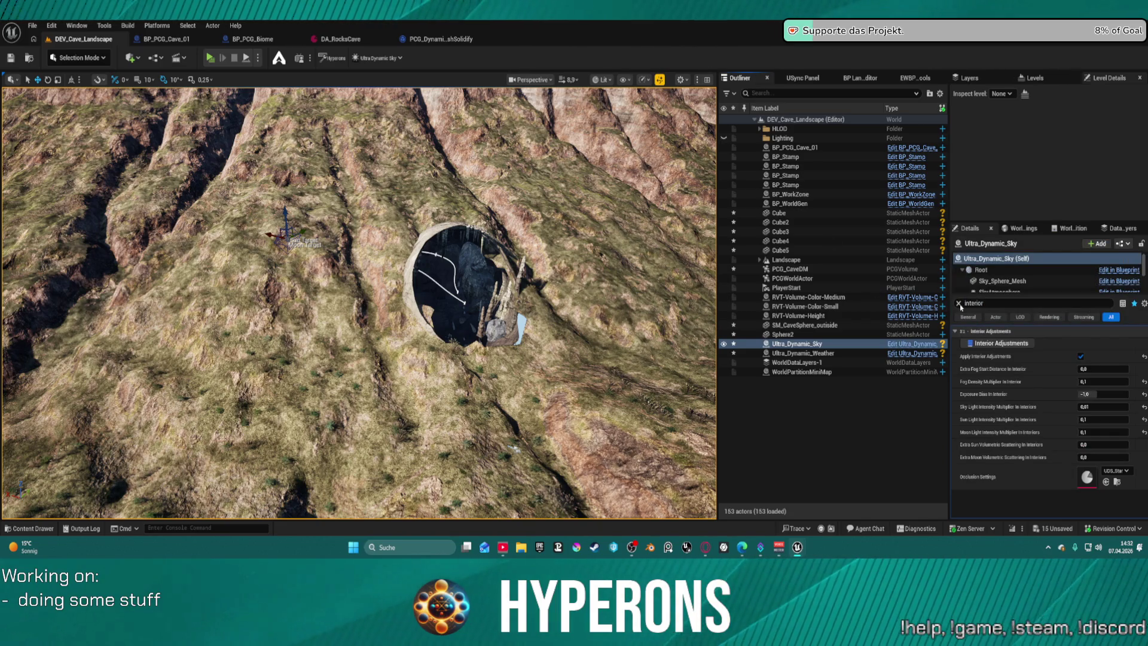
Clear the filter, reapply the Hyperons lighting preset, and open the Ultra_Dynamic_Sky Blueprint.
{"action": "left_click", "coordinate": [959, 304]}
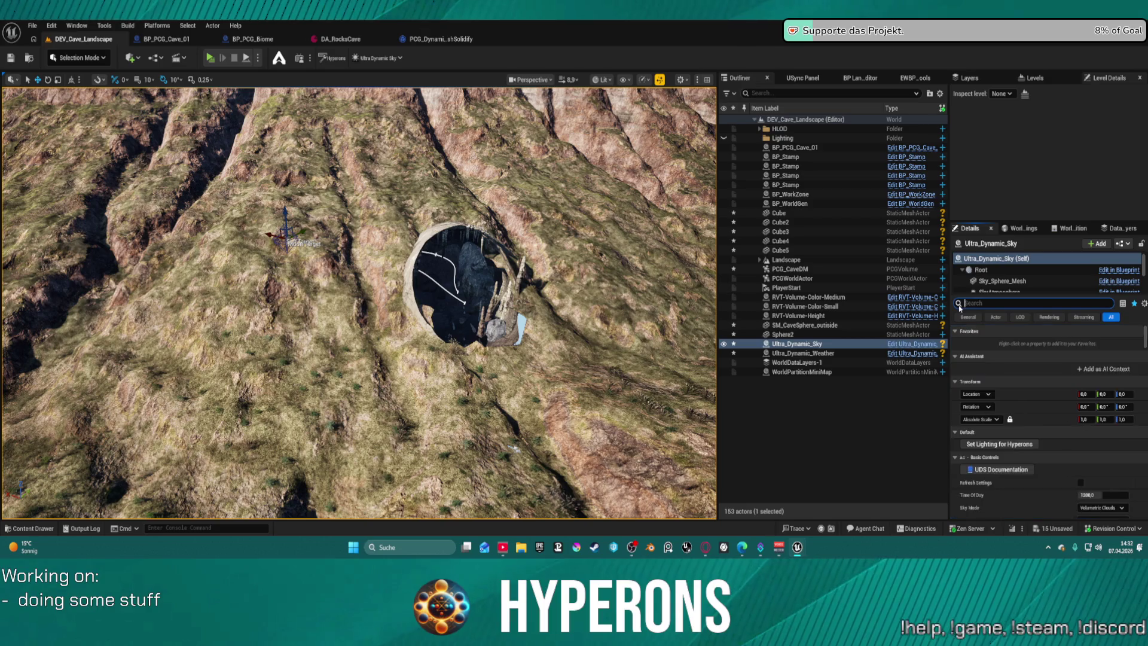
{"action": "left_click", "coordinate": [992, 444]}
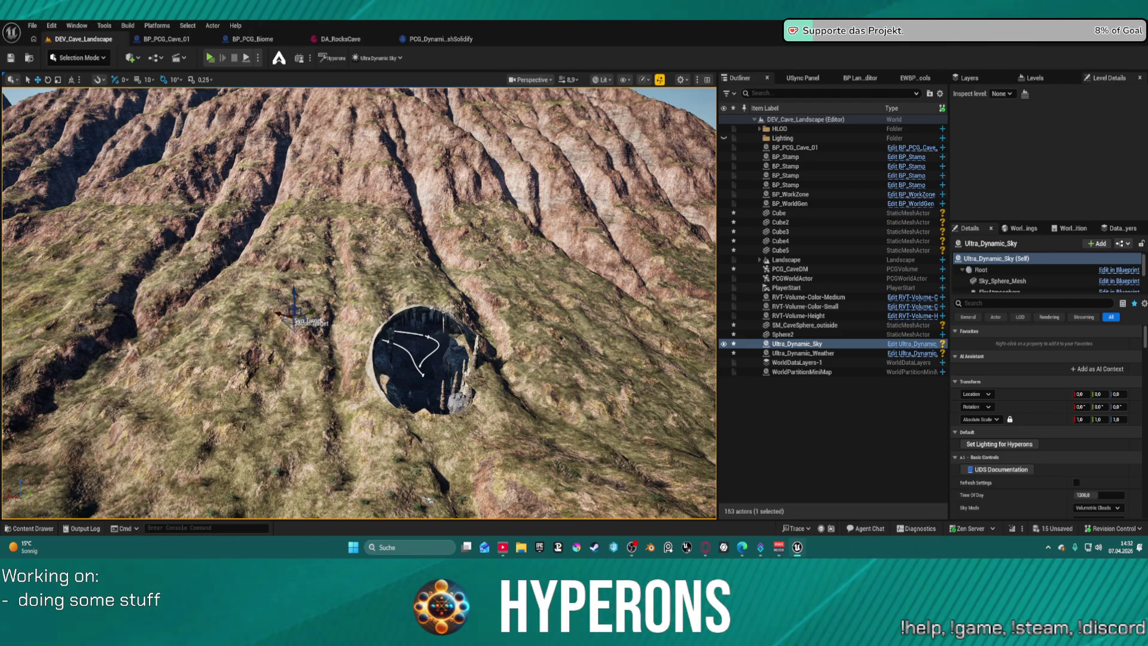
{"action": "left_click", "coordinate": [911, 343]}
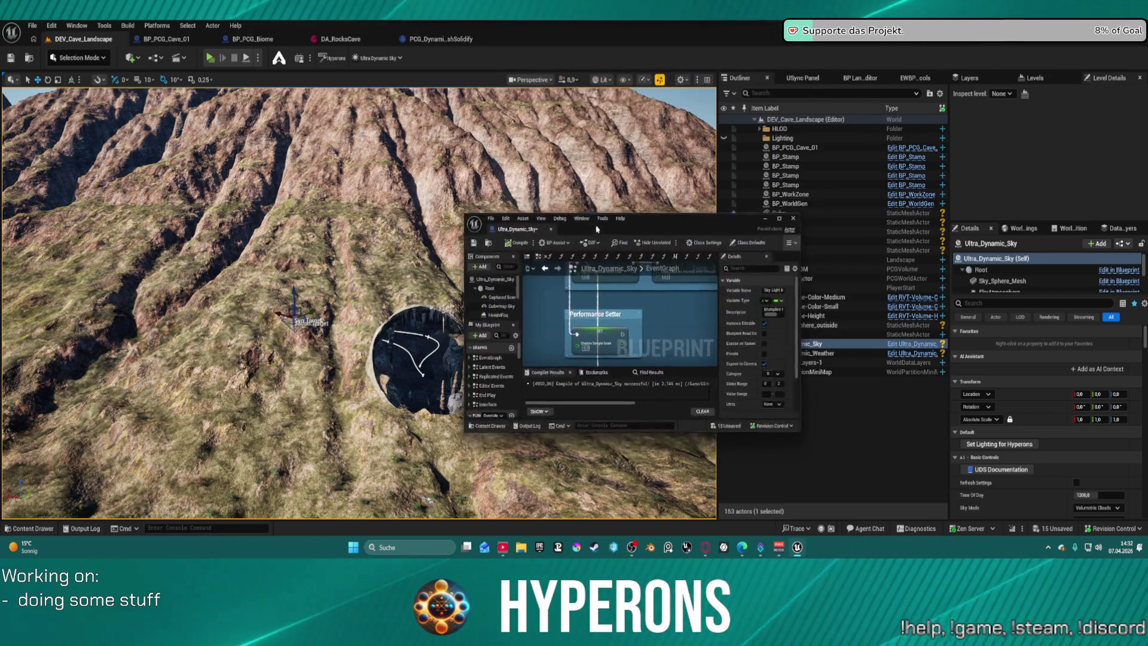
Maximize the Blueprint editor and search the Blueprint for 'interior' in Find Results.
{"action": "left_click", "coordinate": [770, 230]}
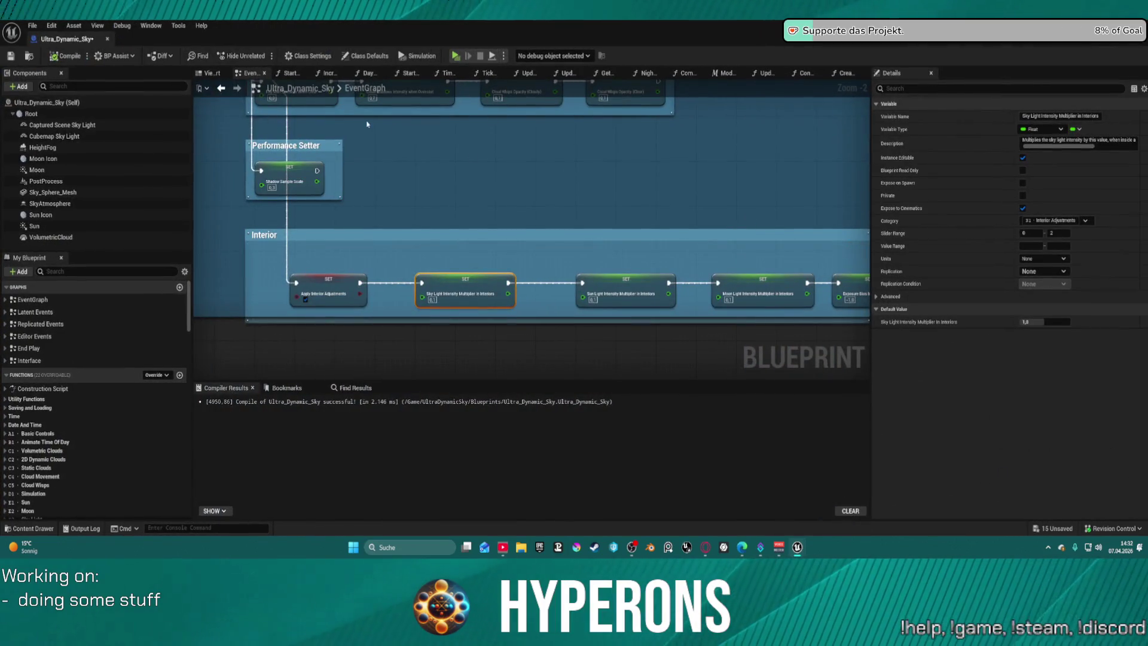
{"action": "left_click", "coordinate": [287, 387]}
{"action": "left_click", "coordinate": [355, 387]}
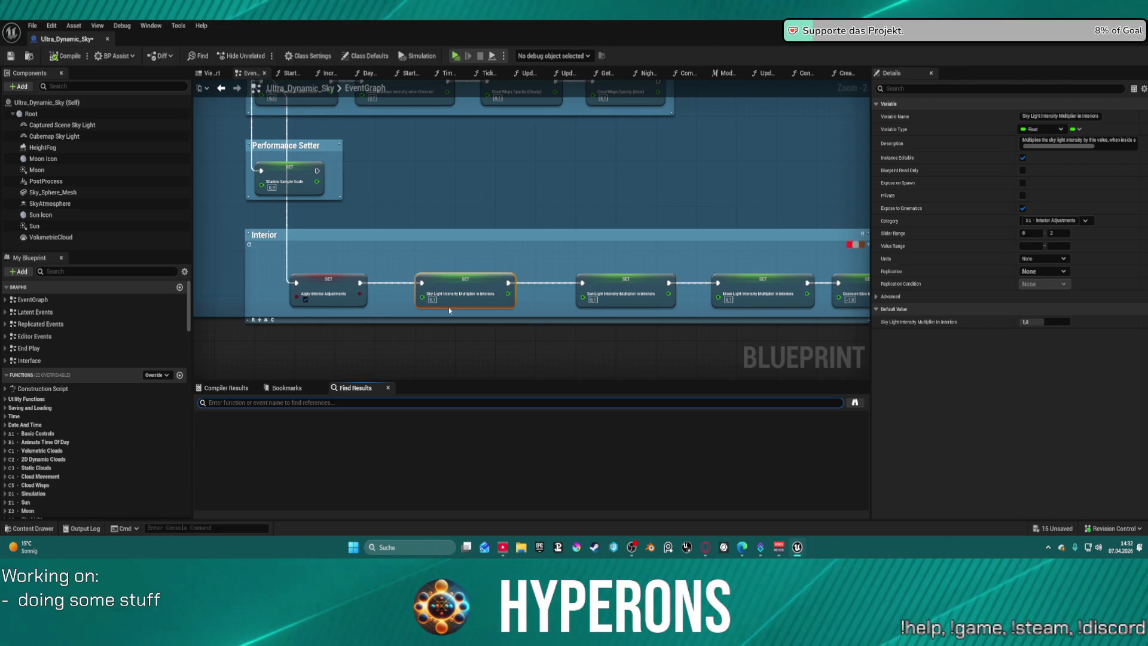
{"action": "type", "text": "l"}
{"action": "type", "text": "interior"}
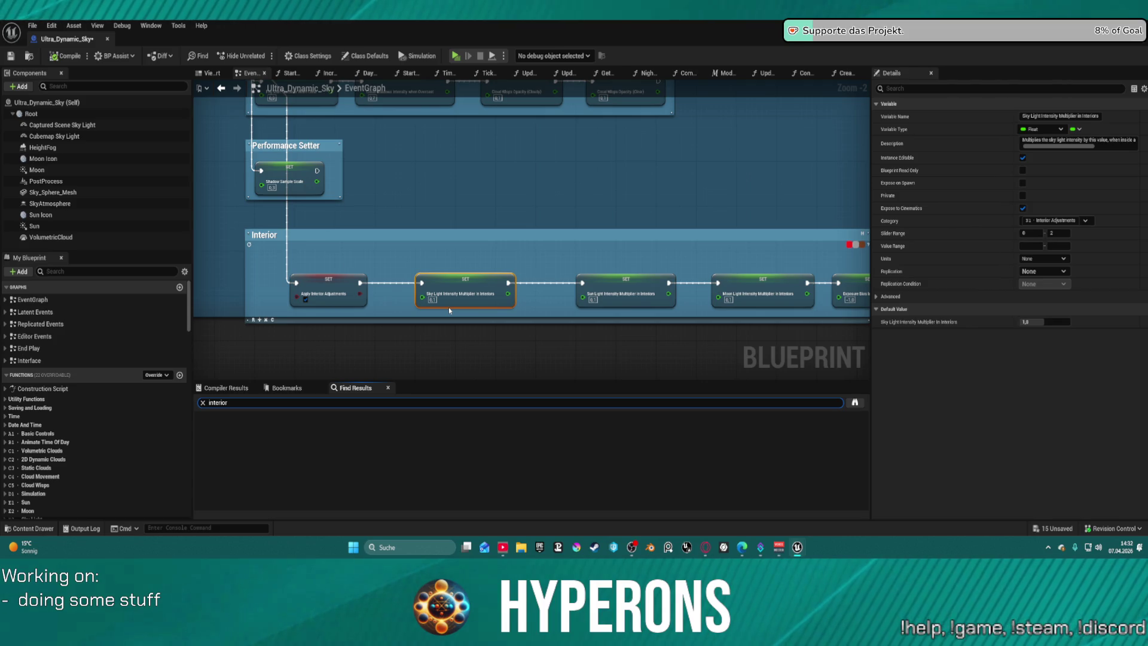
{"action": "key", "text": "Return"}
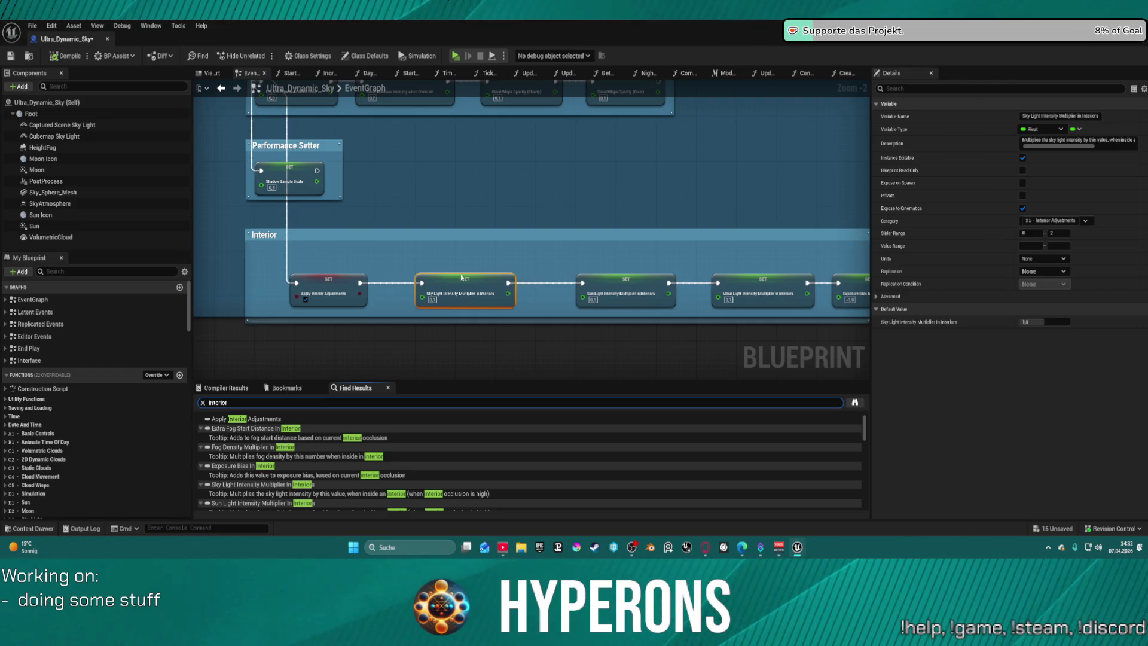
Review the interior matches and jump to the Set Apply Interior Adjustments node.
{"action": "left_click", "coordinate": [263, 419]}
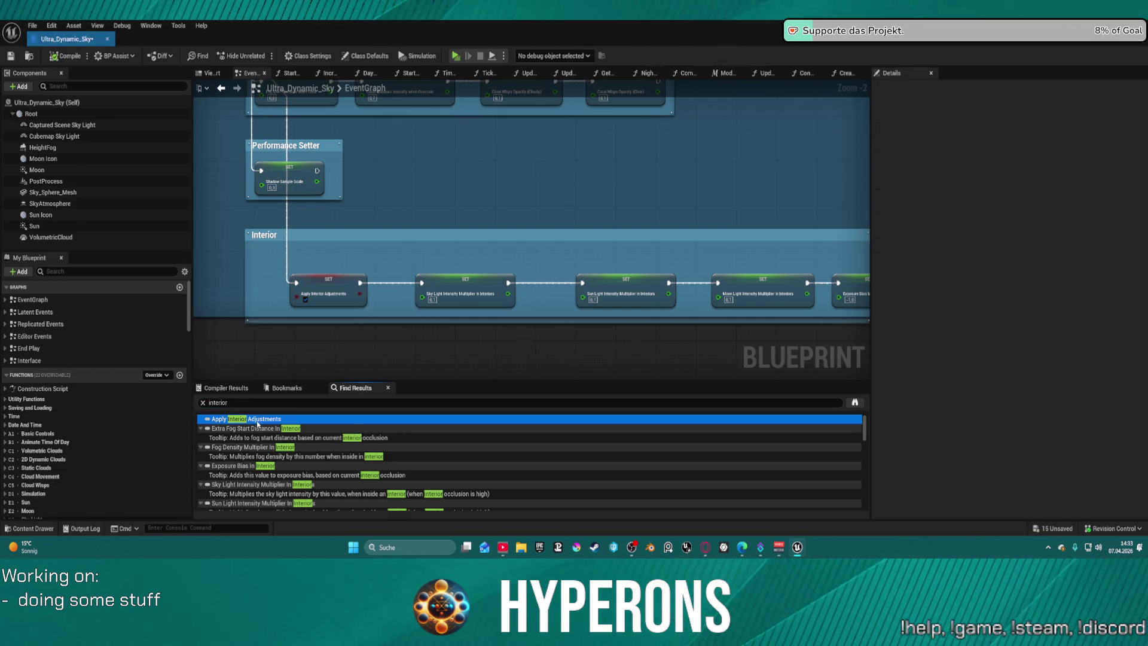
{"action": "left_click", "coordinate": [267, 430]}
{"action": "left_click", "coordinate": [286, 440]}
{"action": "scroll", "coordinate": [299, 466], "scroll_direction": "down", "scroll_amount": 5}
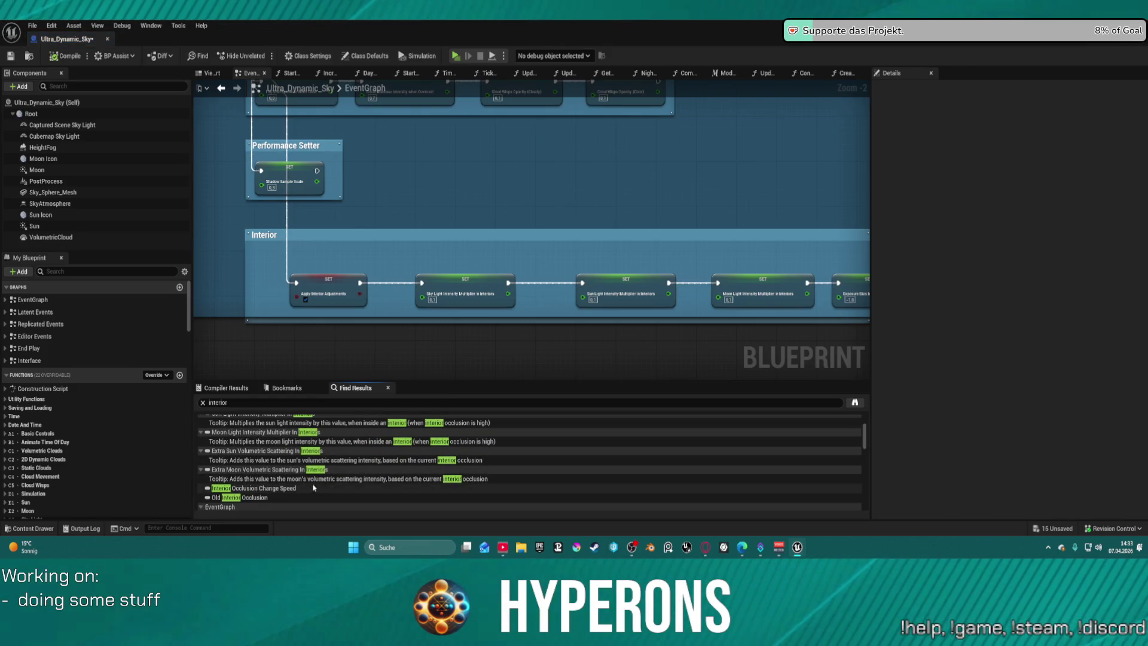
{"action": "scroll", "coordinate": [304, 472], "scroll_direction": "up", "scroll_amount": 5}
{"action": "double_click", "coordinate": [270, 436]}
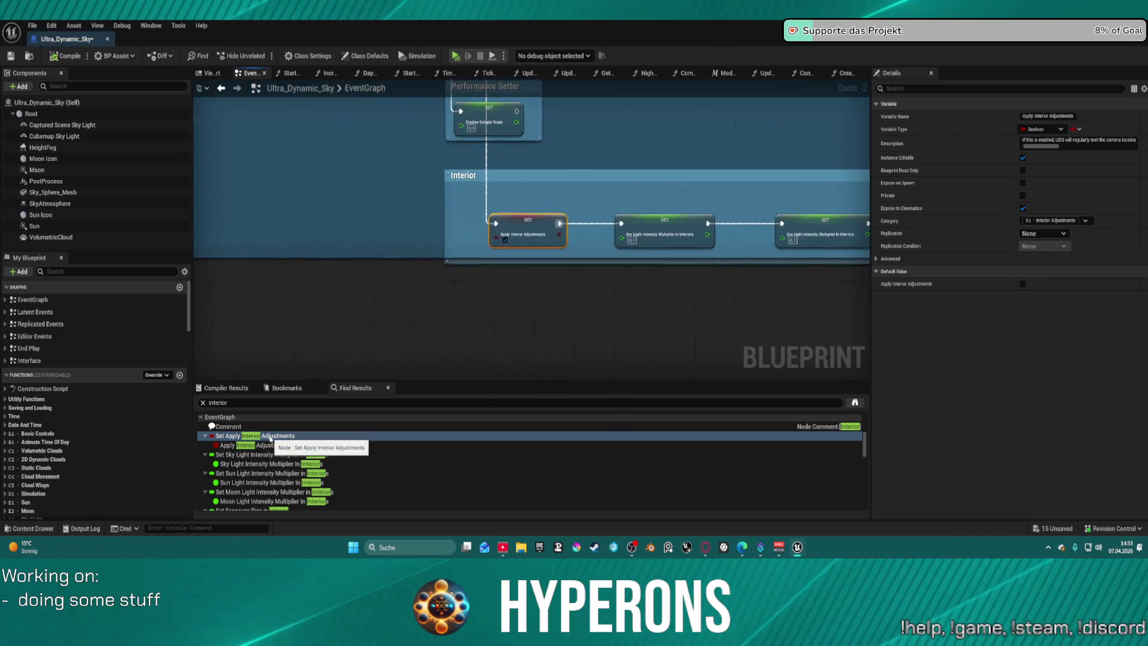
Jump to the Exposure Bias In Interior node in the Current Exposure Bias function.
{"action": "scroll", "coordinate": [272, 437], "scroll_direction": "down", "scroll_amount": 5}
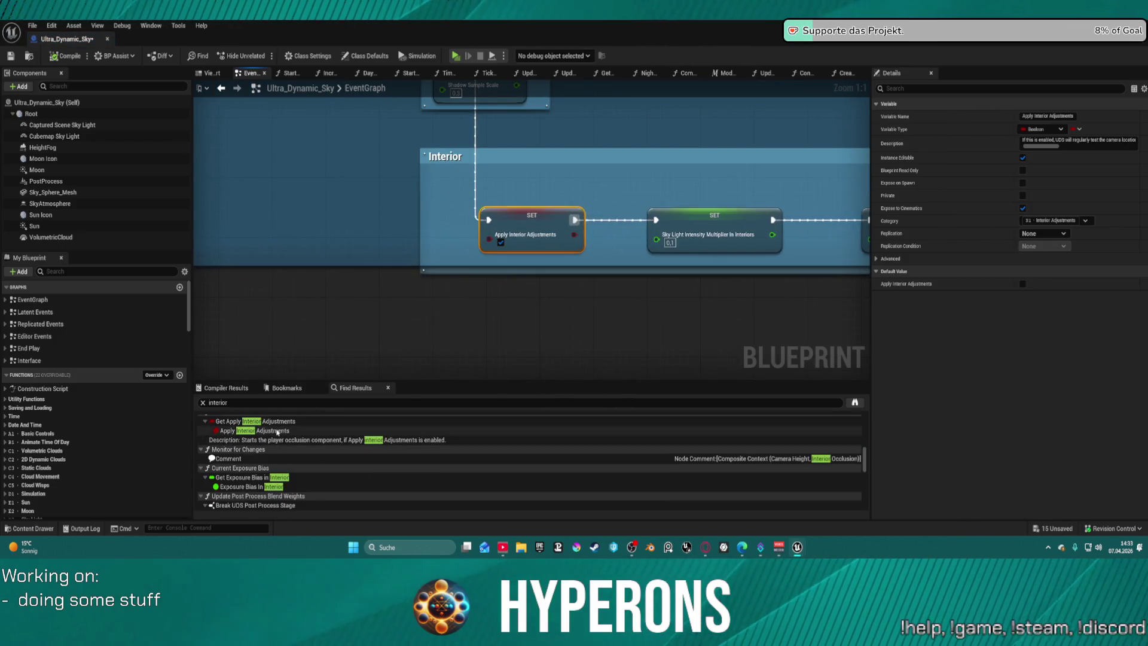
{"action": "double_click", "coordinate": [276, 477]}
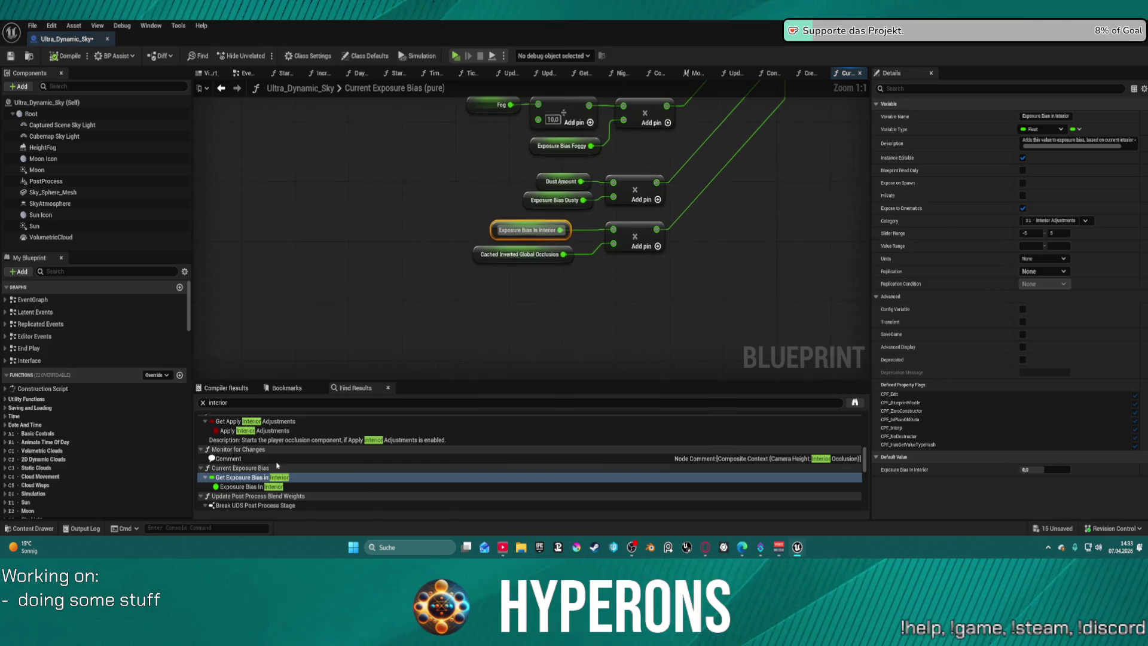
{"action": "scroll", "coordinate": [531, 287], "scroll_direction": "down", "scroll_amount": 3}
{"action": "scroll", "coordinate": [569, 188], "scroll_direction": "up", "scroll_amount": 3}
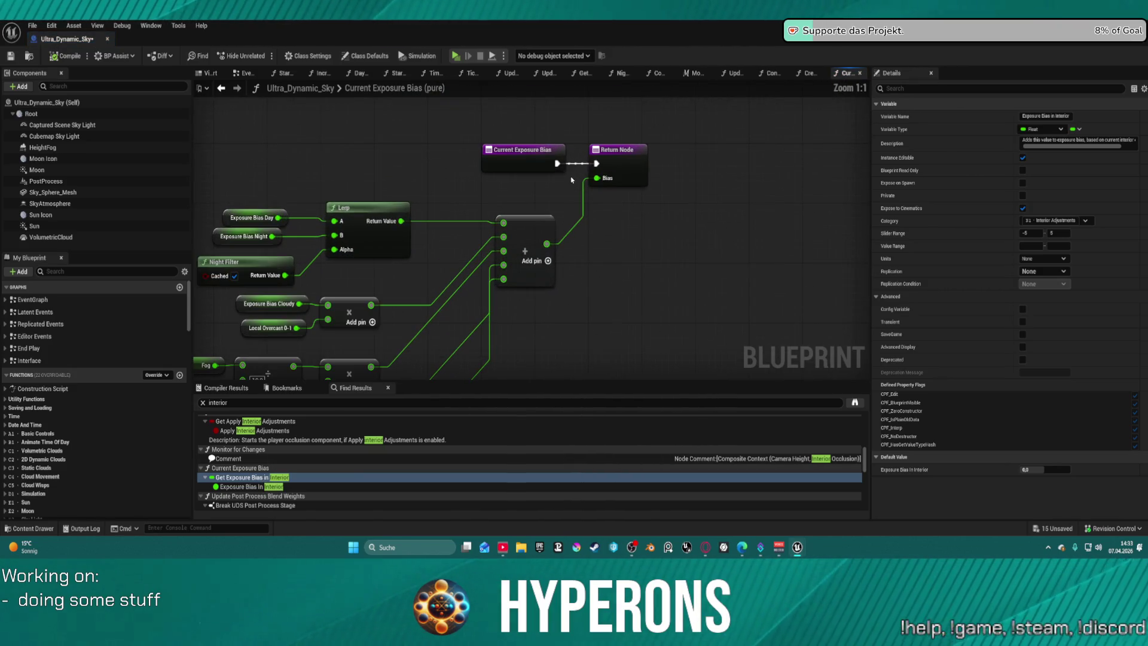
{"action": "mouse_move", "coordinate": [585, 286]}
{"action": "left_mouse_down"}
{"action": "mouse_move", "coordinate": [604, 218]}
{"action": "mouse_move", "coordinate": [760, 195]}
{"action": "mouse_move", "coordinate": [751, 108]}
{"action": "mouse_move", "coordinate": [661, 107]}
{"action": "mouse_move", "coordinate": [735, 155]}
{"action": "left_mouse_up"}
{"action": "left_click", "coordinate": [248, 486]}
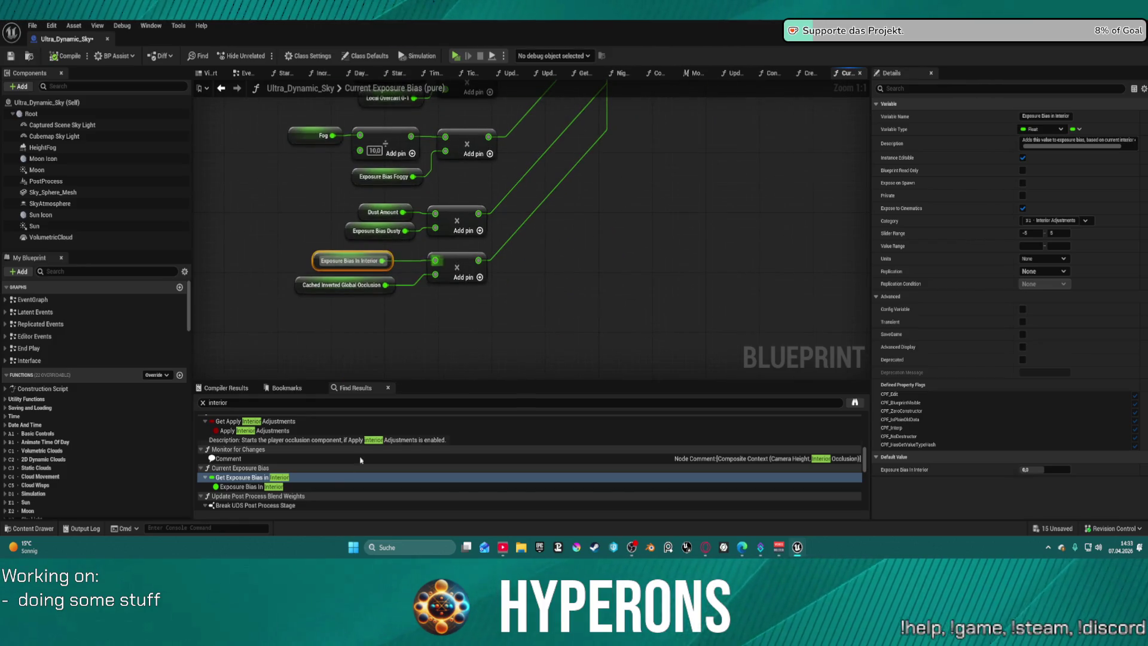
{"action": "scroll", "coordinate": [252, 492], "scroll_direction": "down", "scroll_amount": 3}
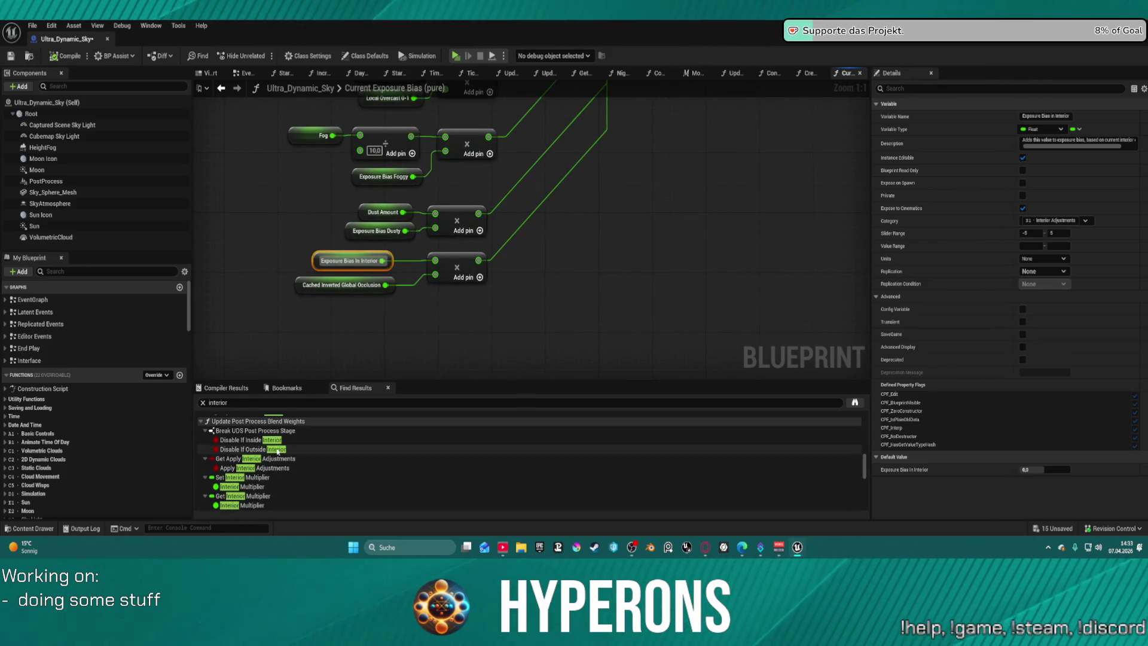
Jump to the Break UDS Post Process Stage node and select Cached Inverted Global Occlusion.
{"action": "left_click", "coordinate": [277, 448]}
{"action": "double_click", "coordinate": [266, 440]}
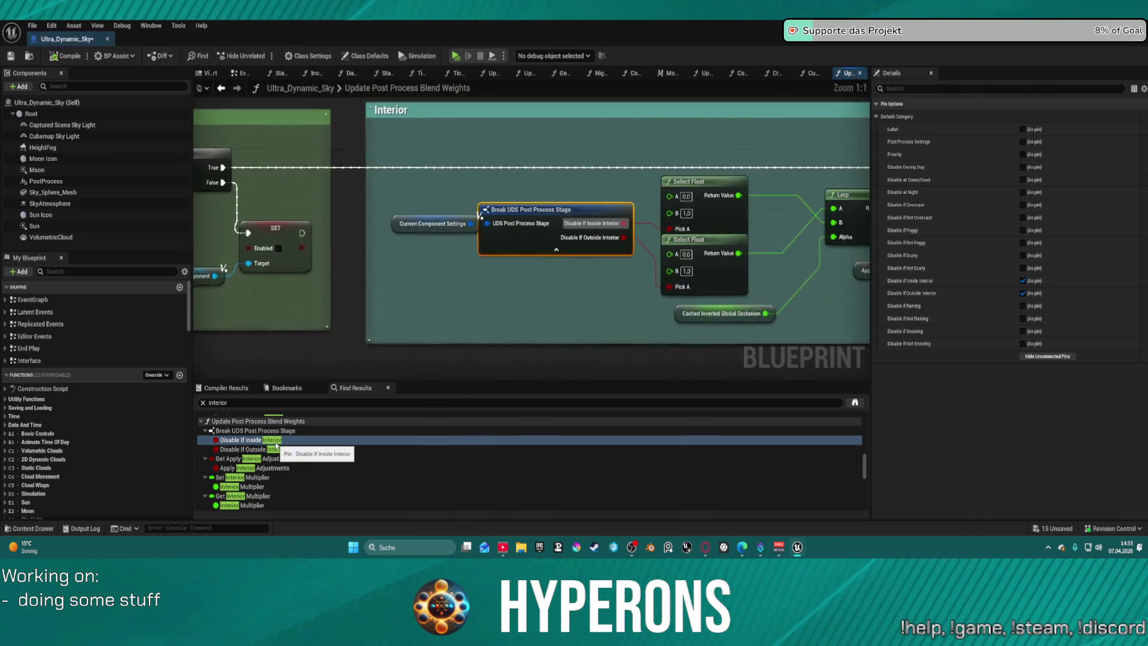
{"action": "mouse_move", "coordinate": [566, 298]}
{"action": "left_mouse_down"}
{"action": "mouse_move", "coordinate": [407, 282]}
{"action": "mouse_move", "coordinate": [331, 289]}
{"action": "left_mouse_up"}
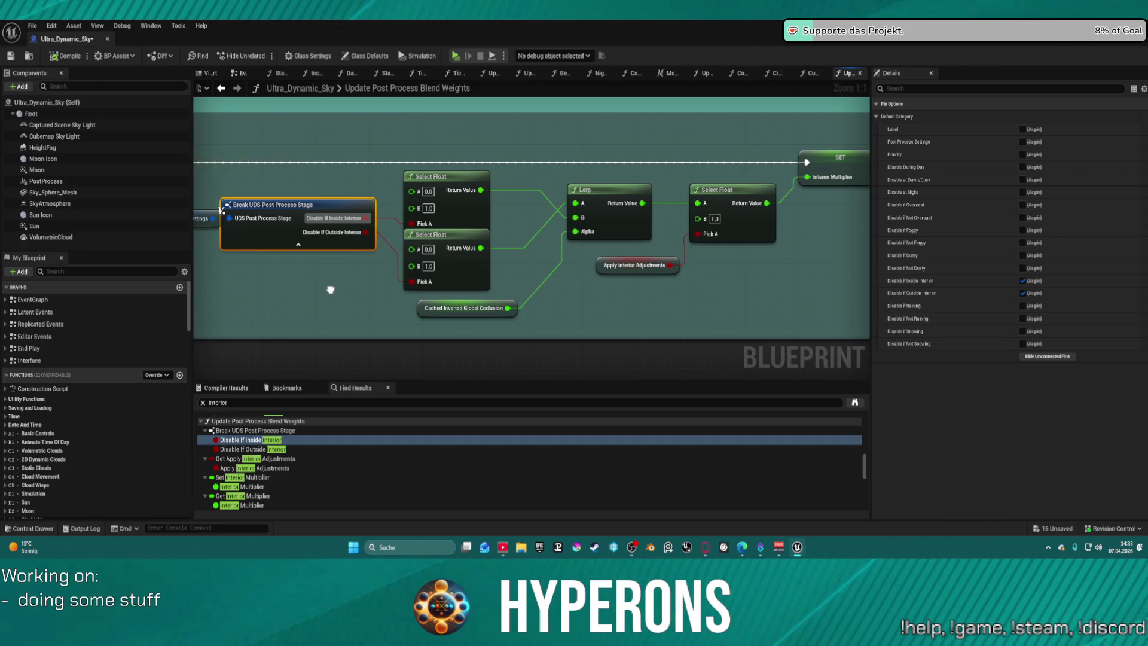
{"action": "left_click_drag", "start_coordinate": [331, 289], "coordinate": [371, 283]}
{"action": "left_click", "coordinate": [483, 302]}
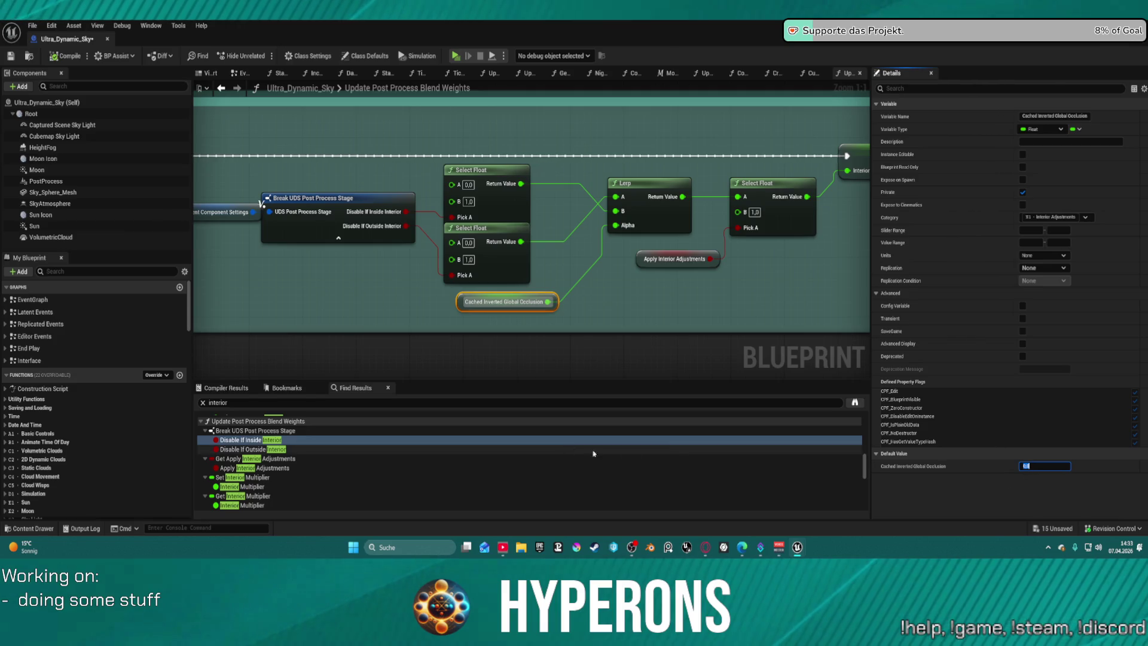
{"action": "scroll", "coordinate": [345, 468], "scroll_direction": "down", "scroll_amount": 3}
{"action": "scroll", "coordinate": [346, 468], "scroll_direction": "down", "scroll_amount": 3}
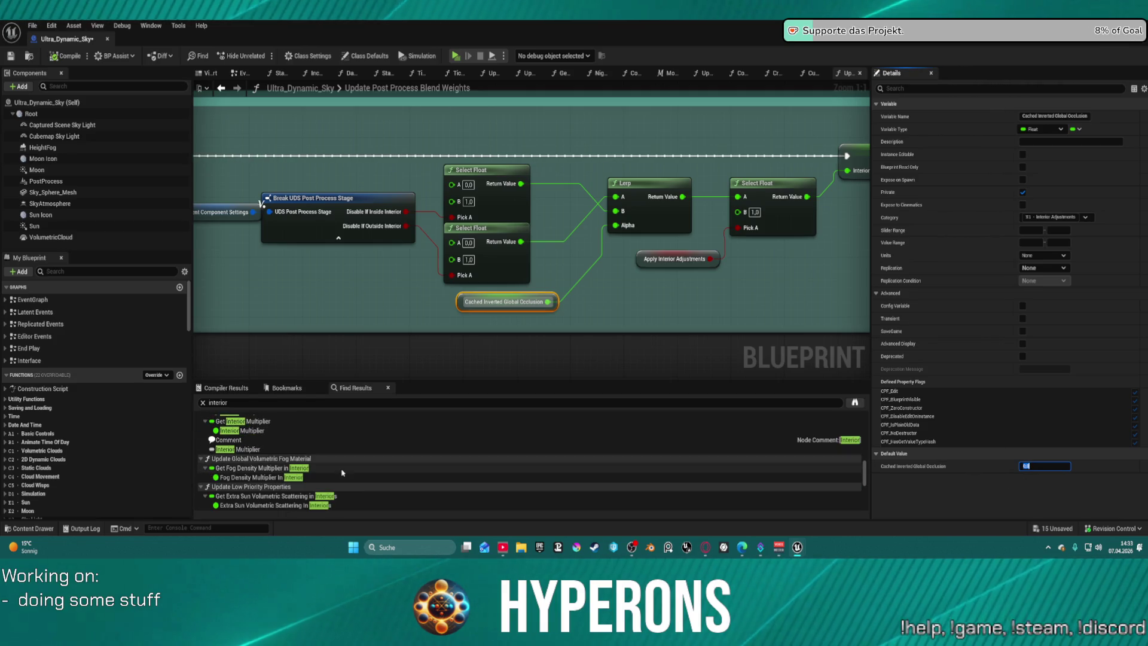
{"action": "scroll", "coordinate": [343, 473], "scroll_direction": "down", "scroll_amount": 2}
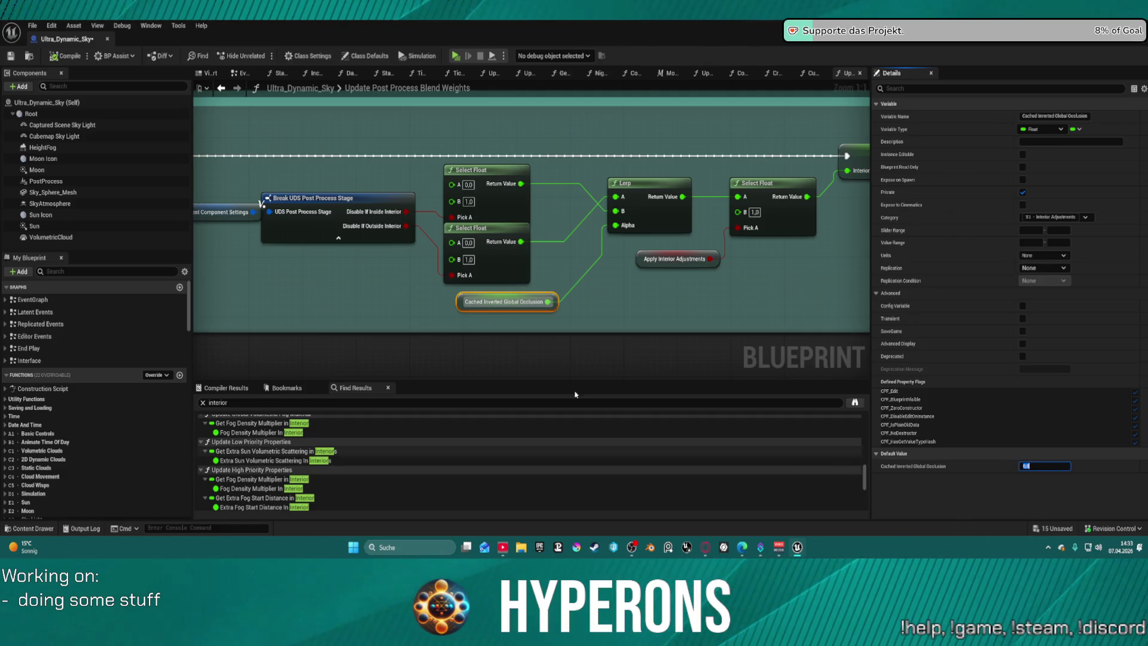
Find references to Cached Inverted Global Occlusion, open the Composite Context Vector use, and start play.
{"action": "right_click", "coordinate": [459, 300]}
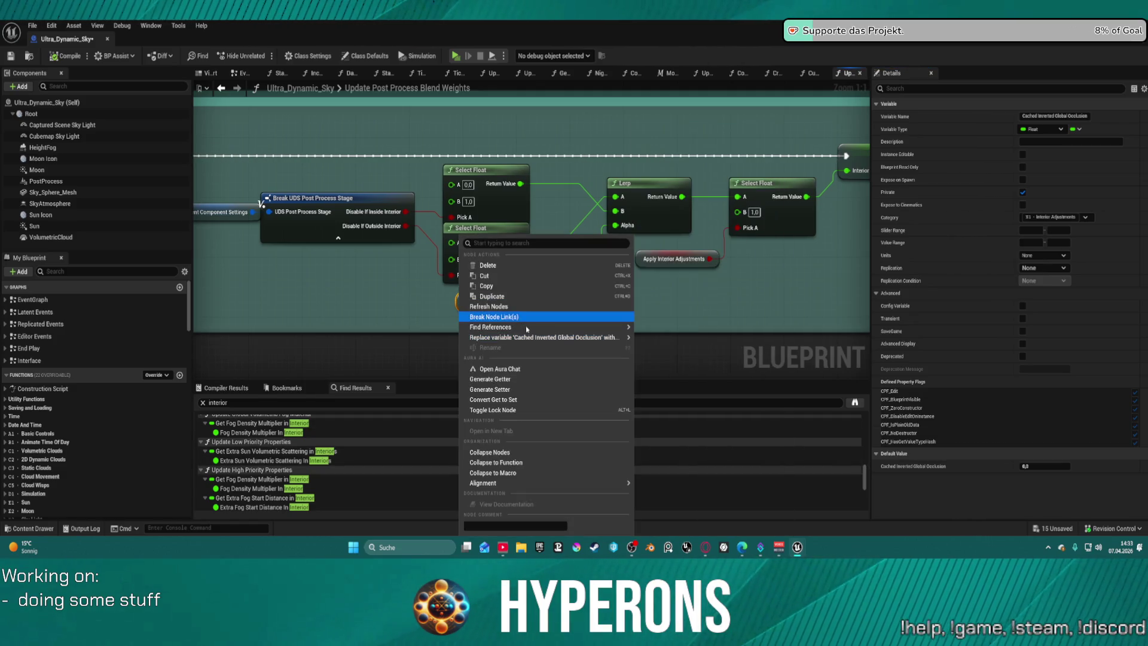
{"action": "left_click", "coordinate": [659, 331]}
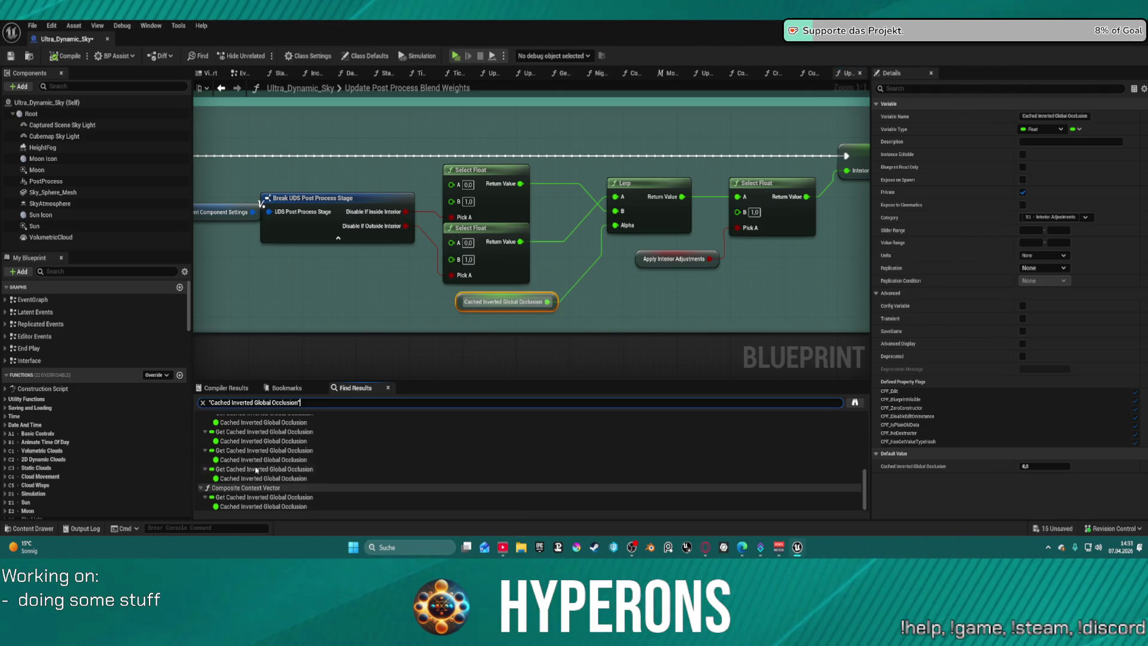
{"action": "left_click", "coordinate": [272, 497]}
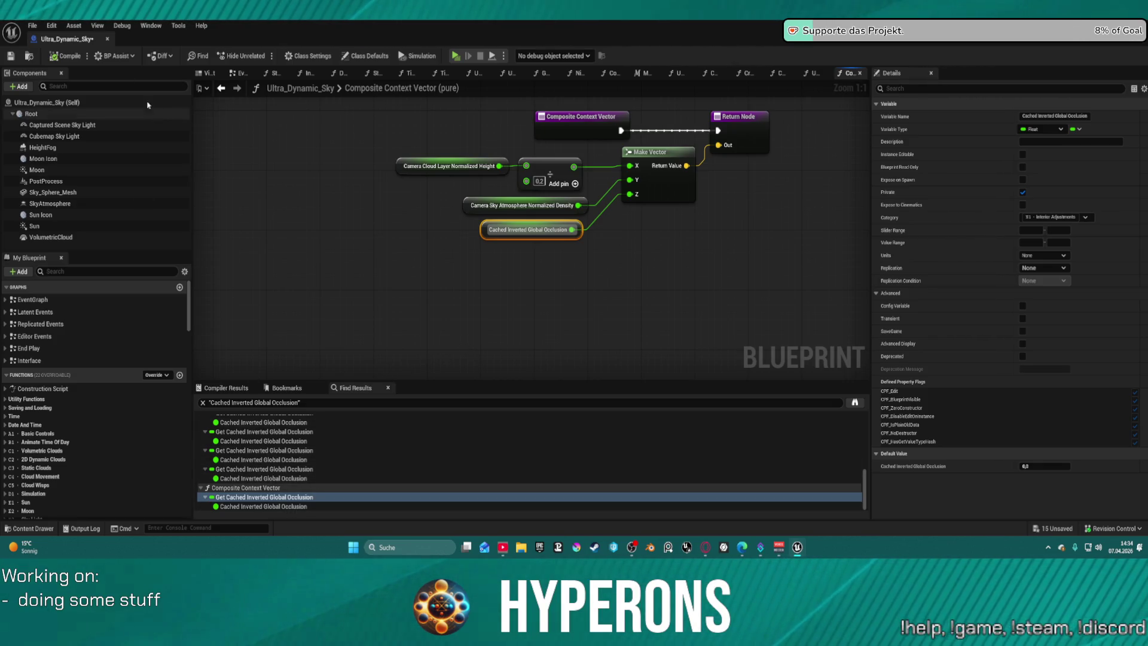
{"action": "key", "text": "alt+F4"}
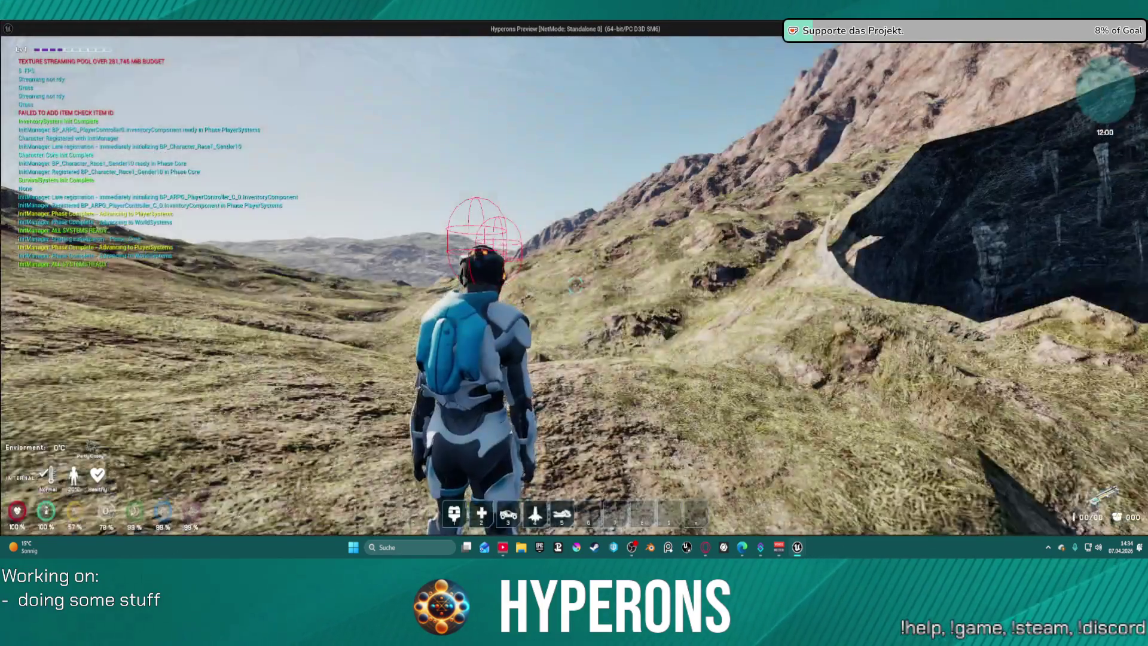
Run the character up the slope, through the entrance, and deep into the dark cave.
{"action": "key", "text": "w"}
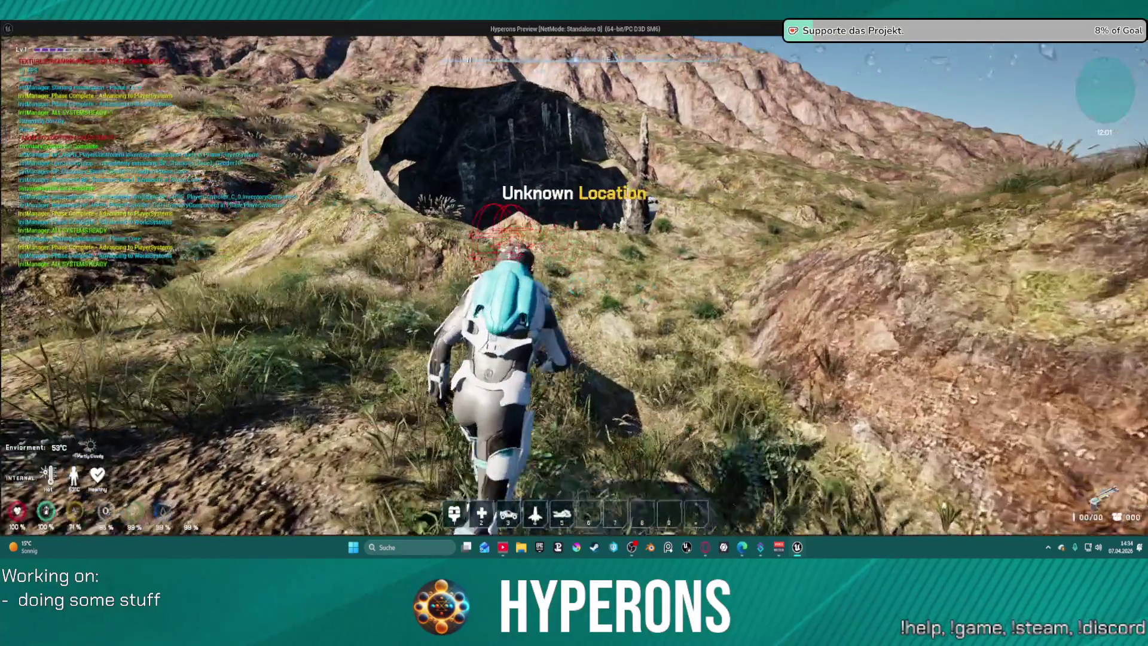
{"action": "key", "text": "w"}
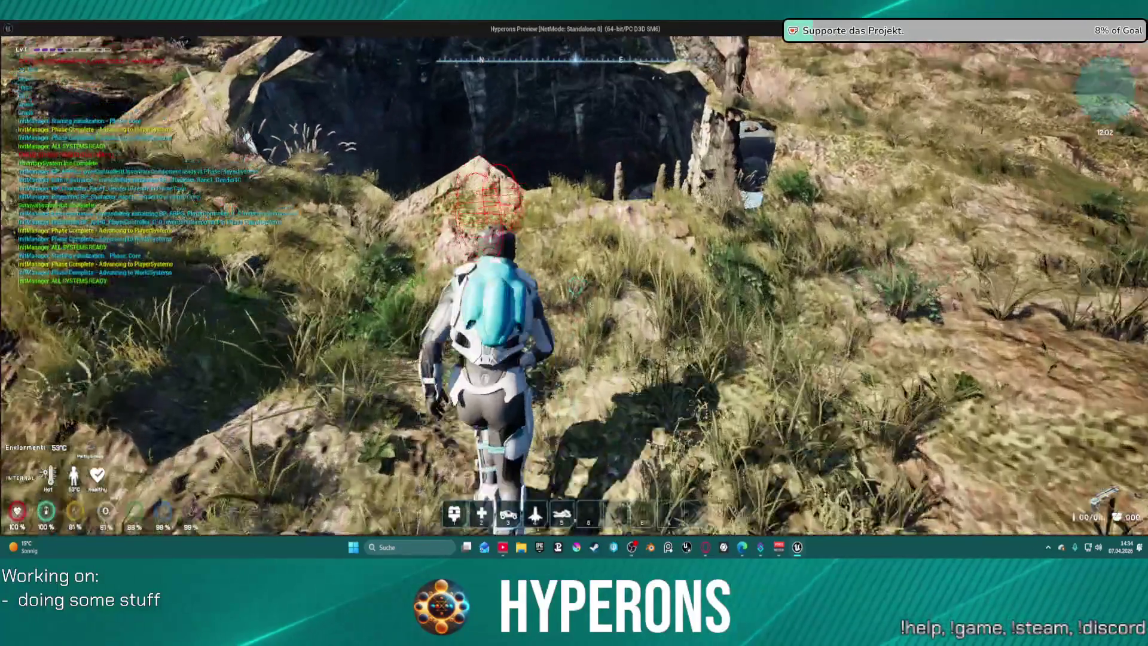
{"action": "key", "text": "w"}
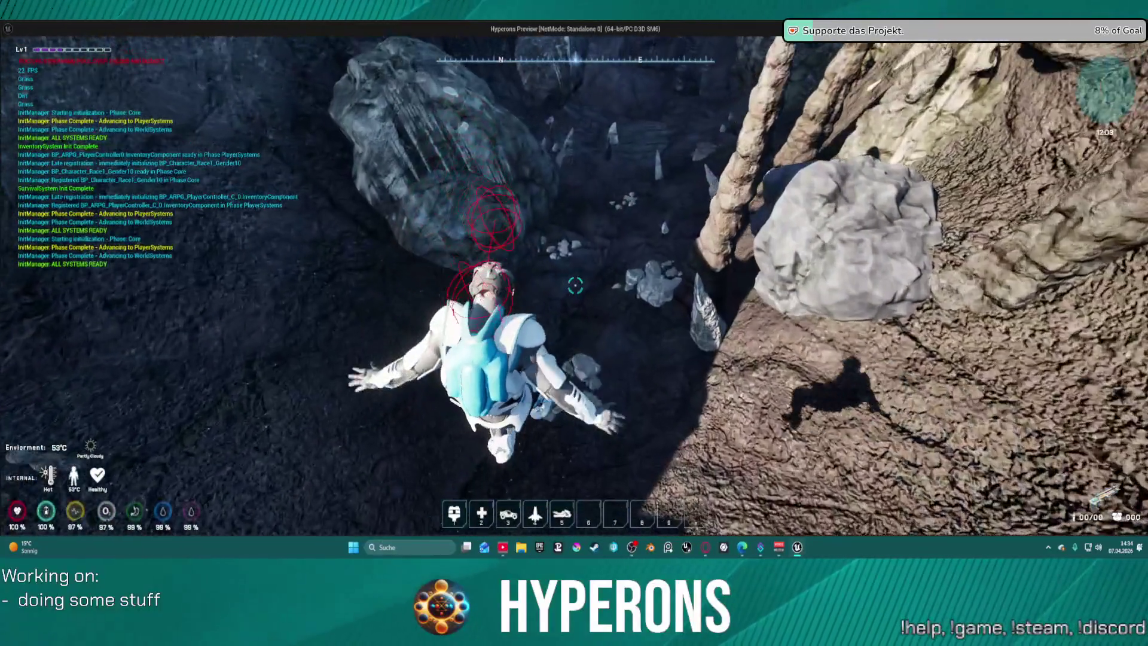
{"action": "key", "text": "w"}
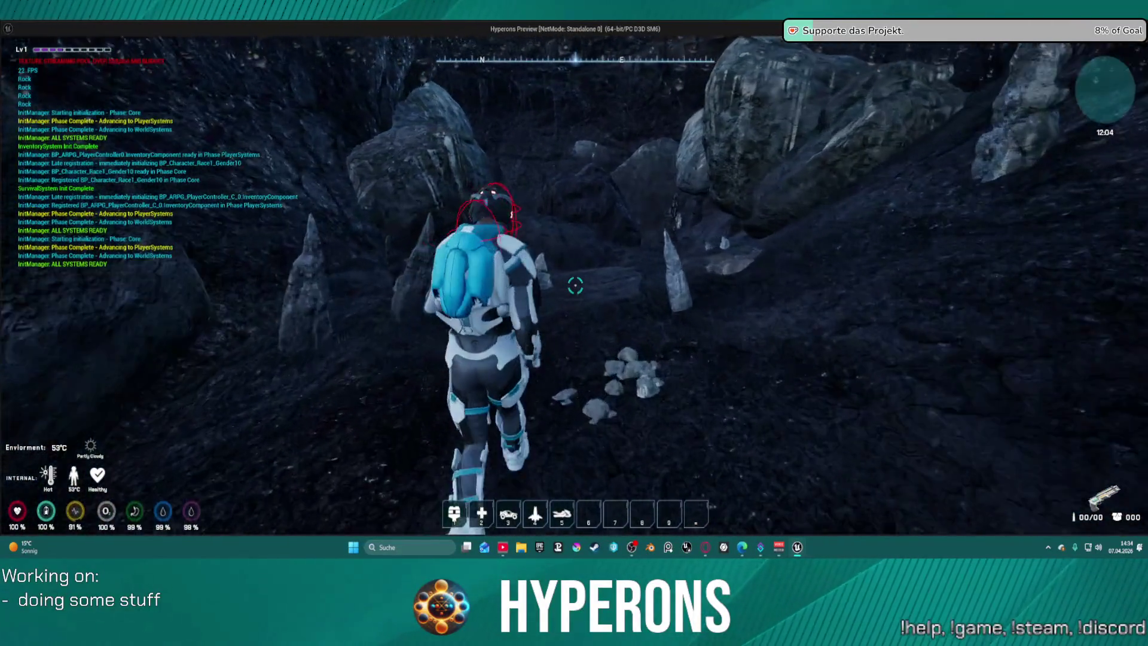
{"action": "key", "text": "w"}
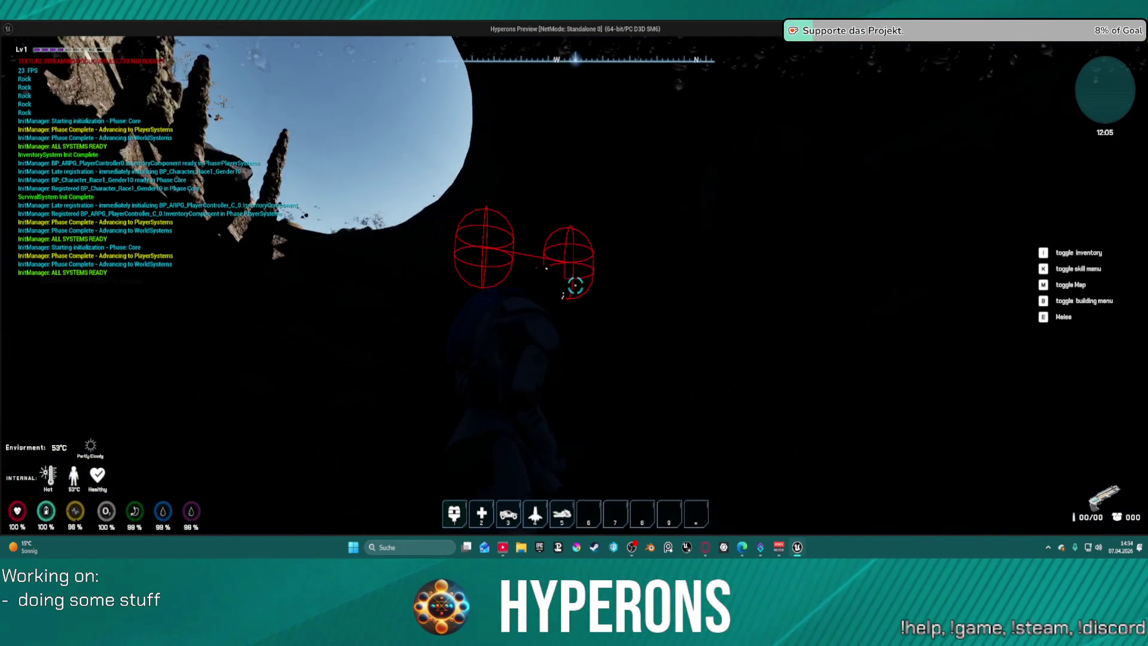
{"action": "key", "text": "w"}
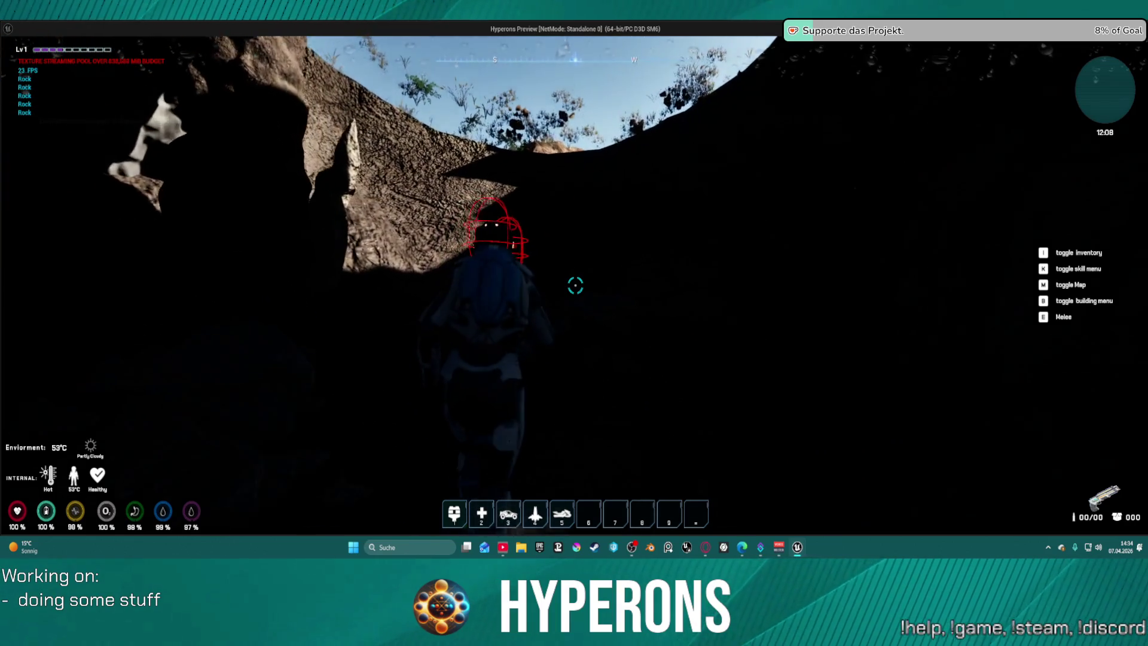
{"action": "mouse_move", "coordinate": [574, 285]}
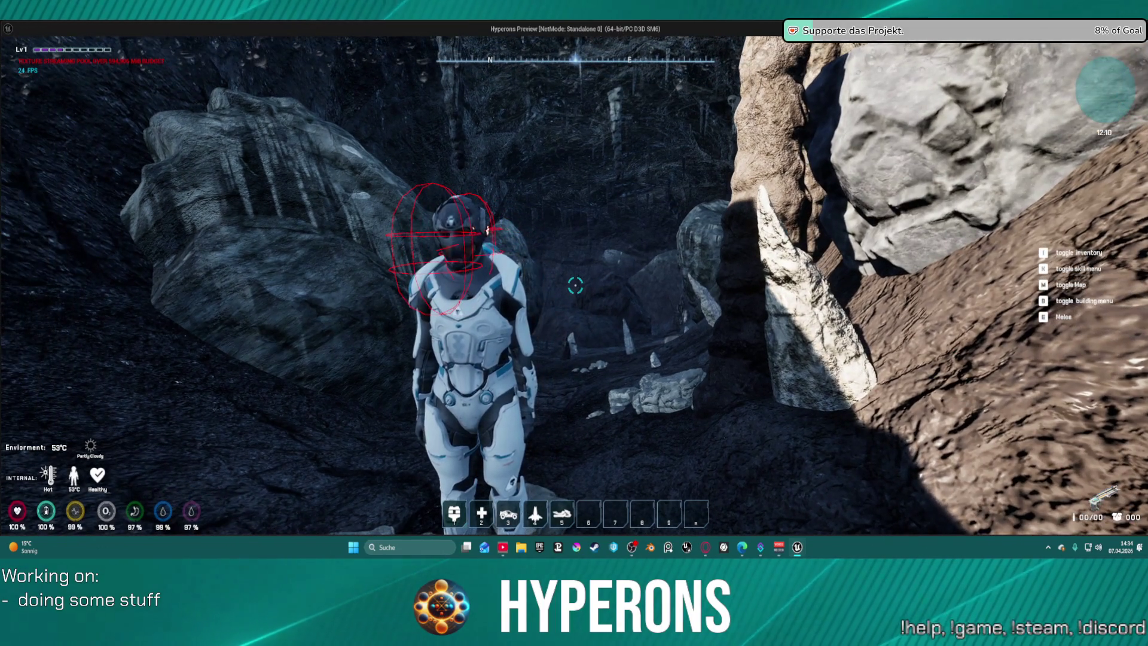
{"action": "key", "text": "w"}
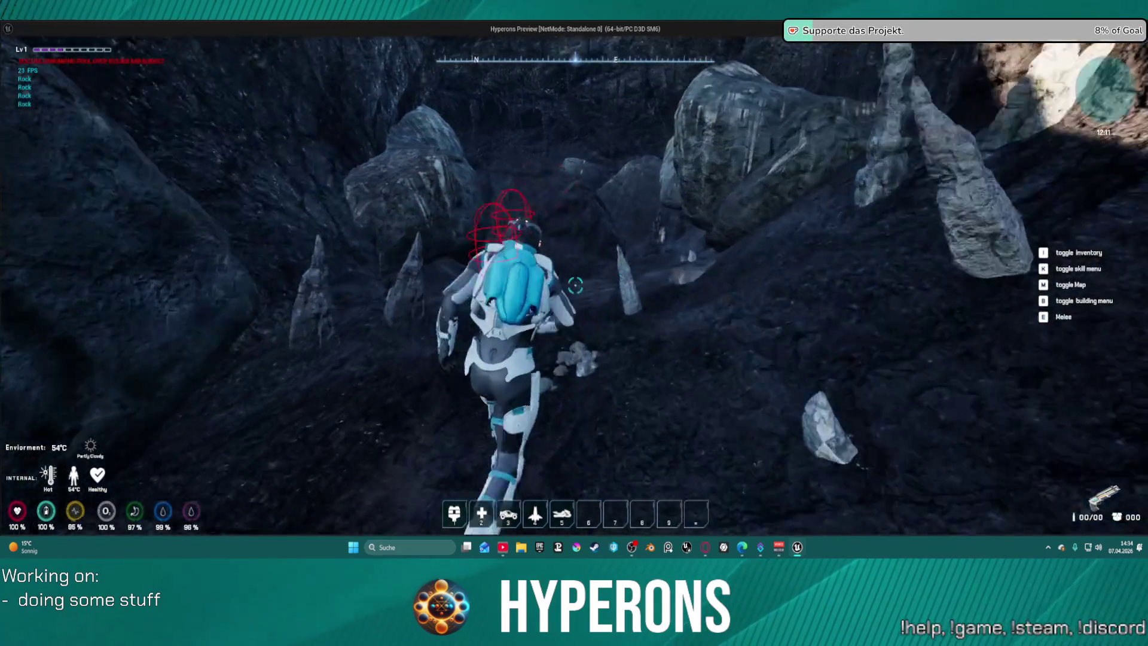
Traverse up onto the grassy cave rim, explore around it, and end the play session.
{"action": "key", "text": "space"}
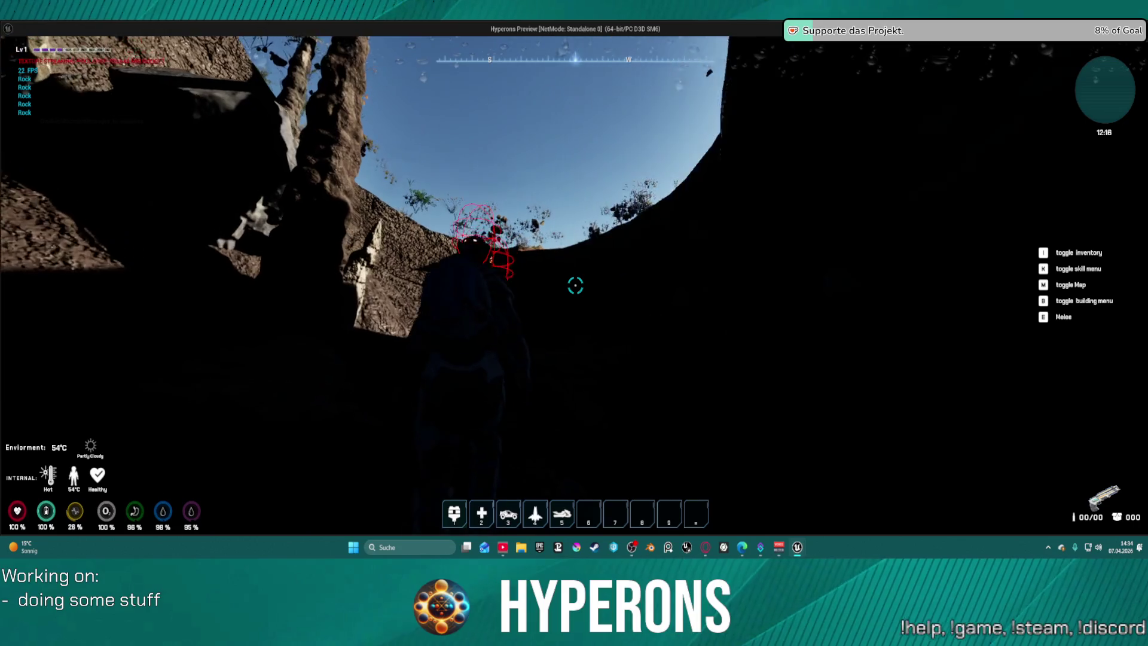
{"action": "key", "text": "space"}
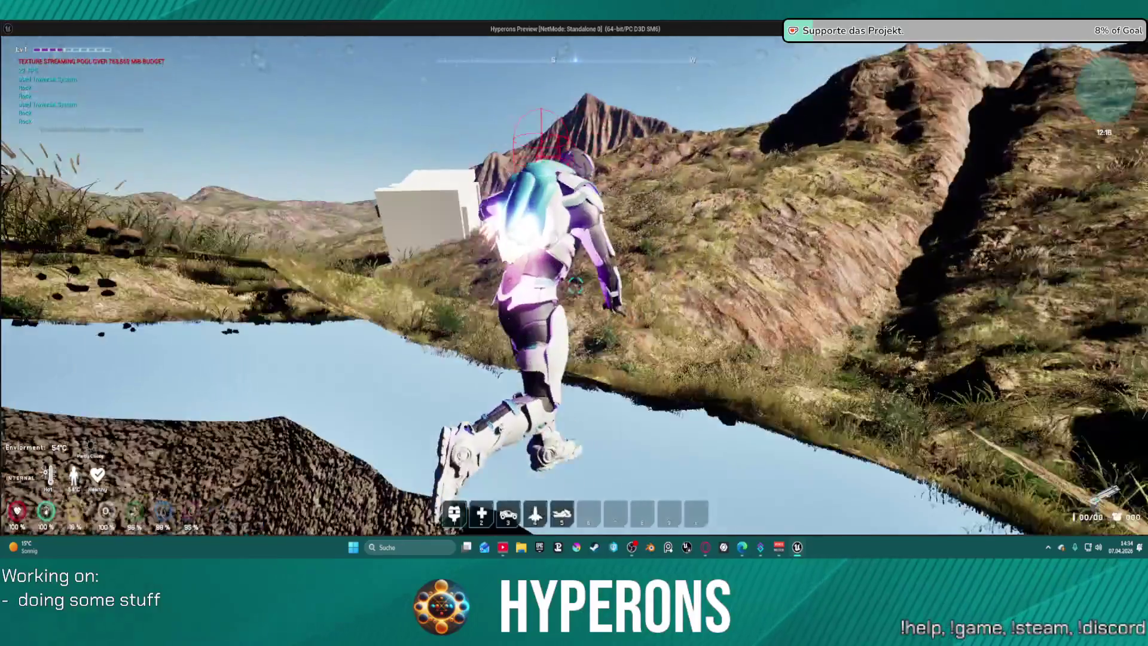
{"action": "key", "text": "s"}
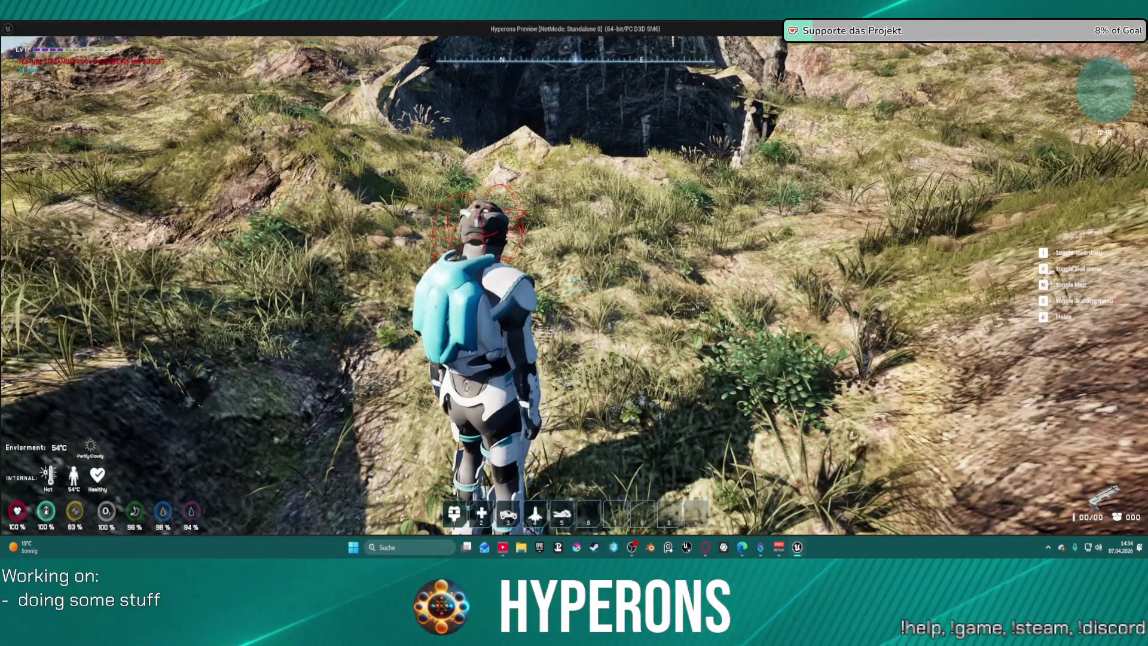
{"action": "key", "text": "w"}
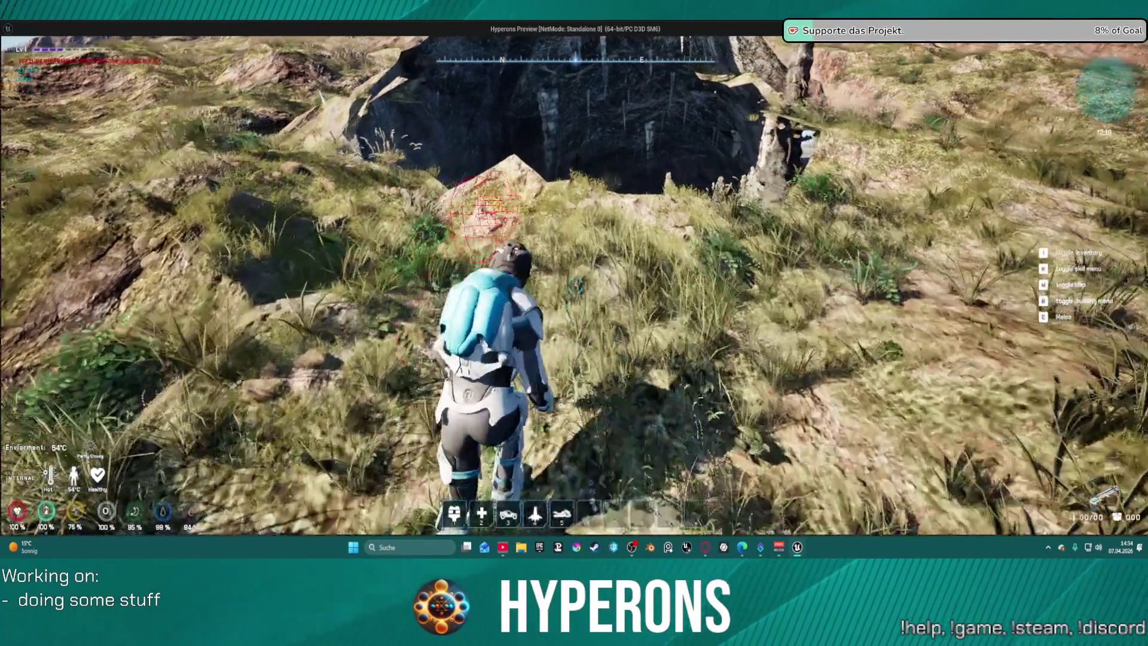
{"action": "key", "text": "w"}
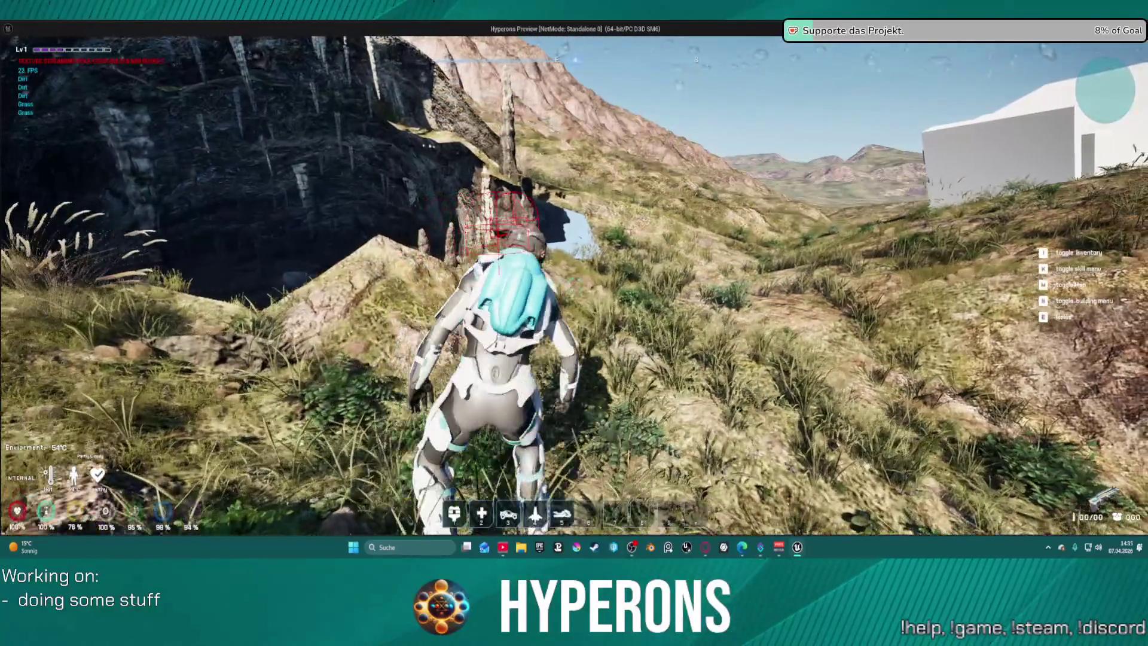
{"action": "key", "text": "s"}
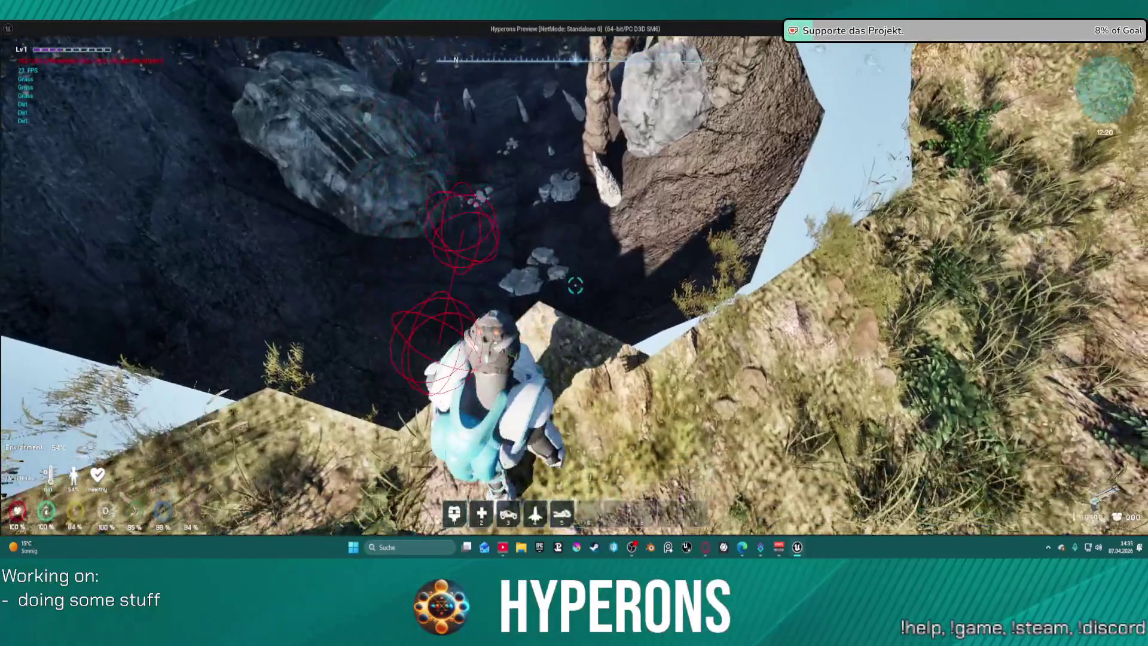
{"action": "key", "text": "w"}
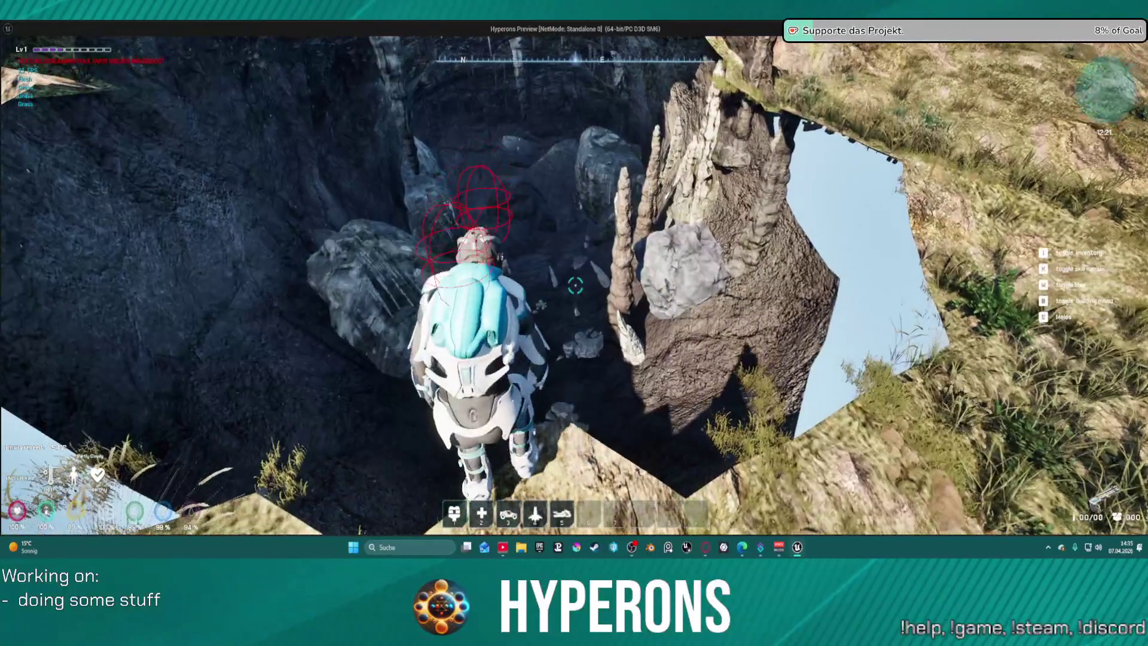
{"action": "key", "text": "Escape"}
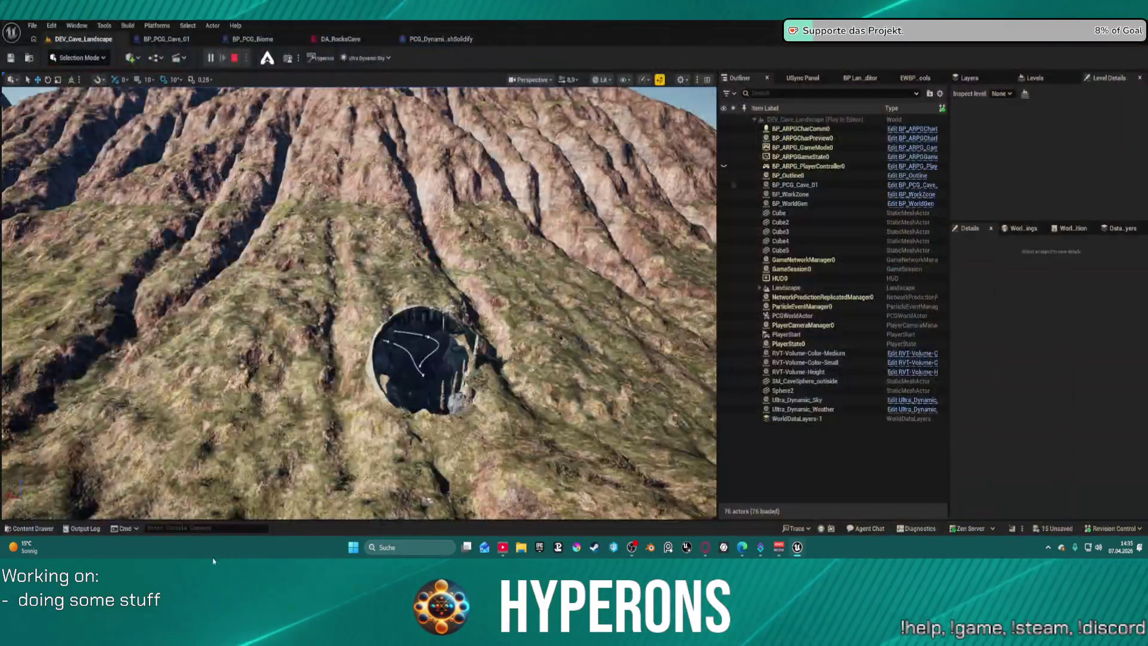
{"action": "left_click", "coordinate": [173, 528]}
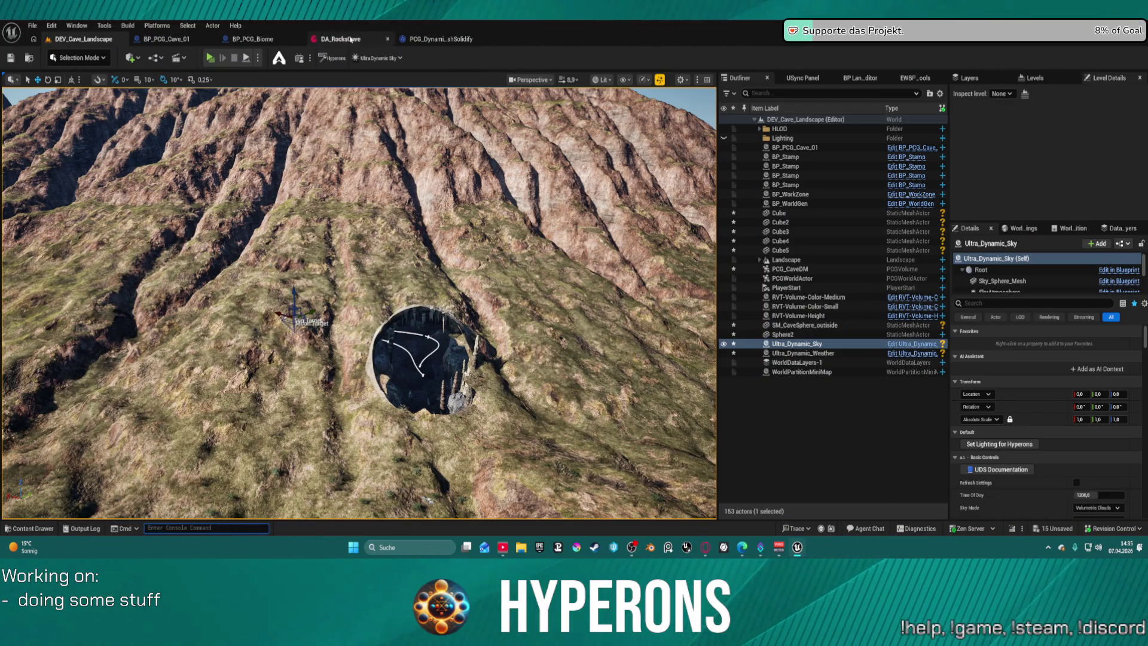
{"action": "key", "text": "Escape"}
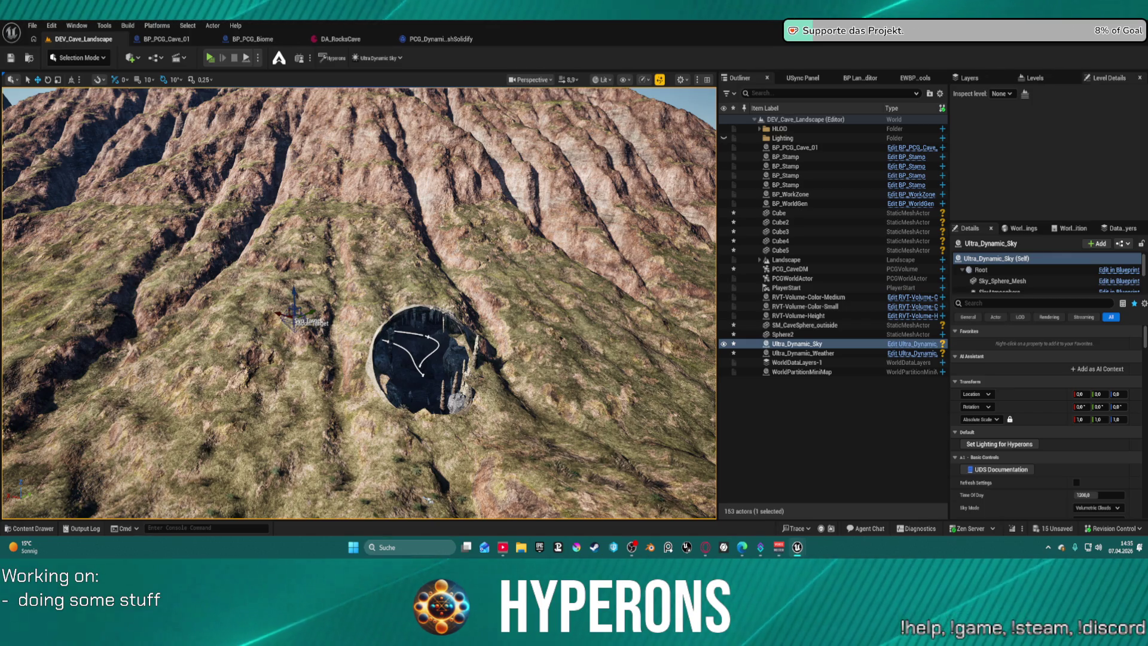
Search the sky's Details for a global cached occlusion property, then restore the Blueprint editor.
{"action": "left_click", "coordinate": [1016, 301]}
{"action": "type", "text": "gloa"}
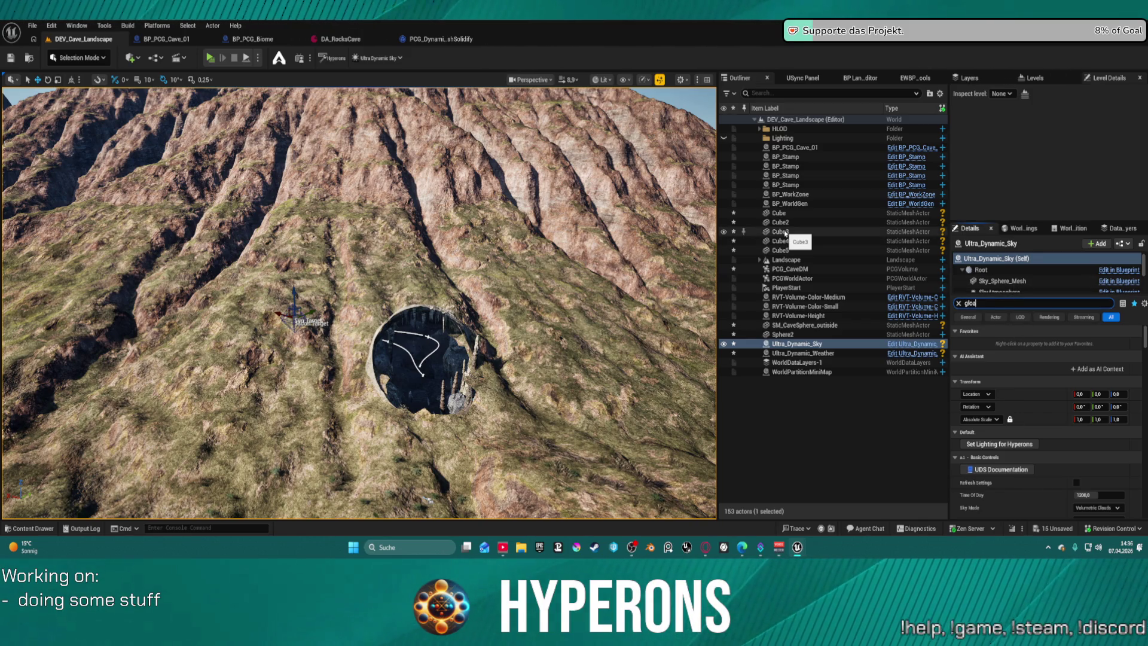
{"action": "type", "text": "b"}
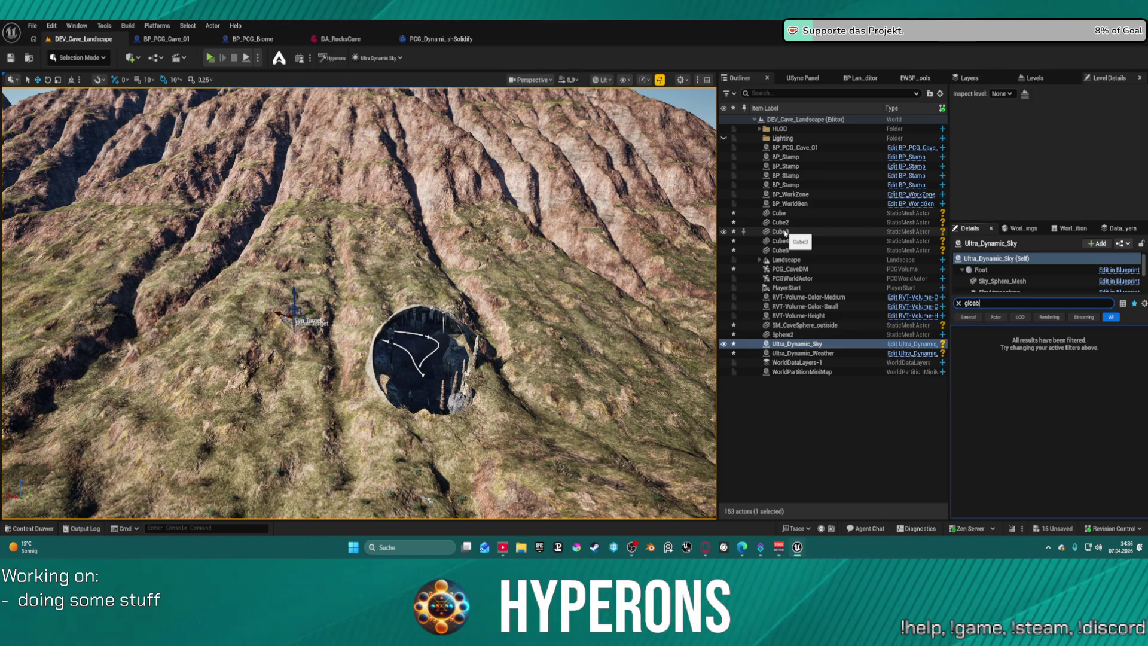
{"action": "key", "text": "BackSpace"}
{"action": "key", "text": "BackSpace"}
{"action": "type", "text": "bal"}
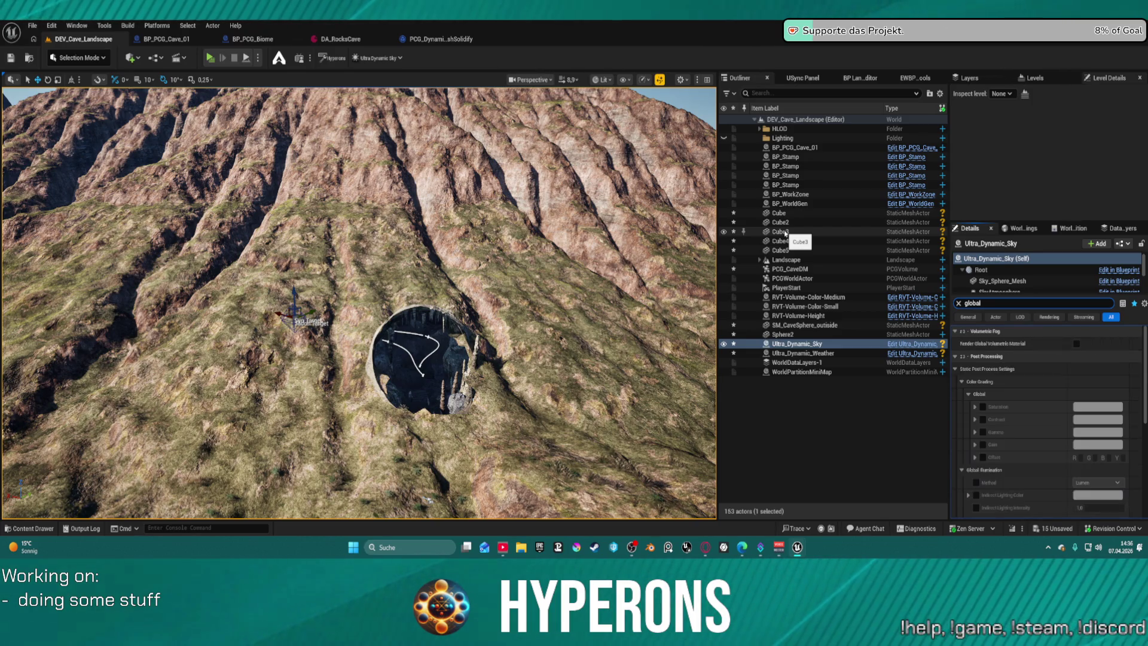
{"action": "type", "text": "ch"}
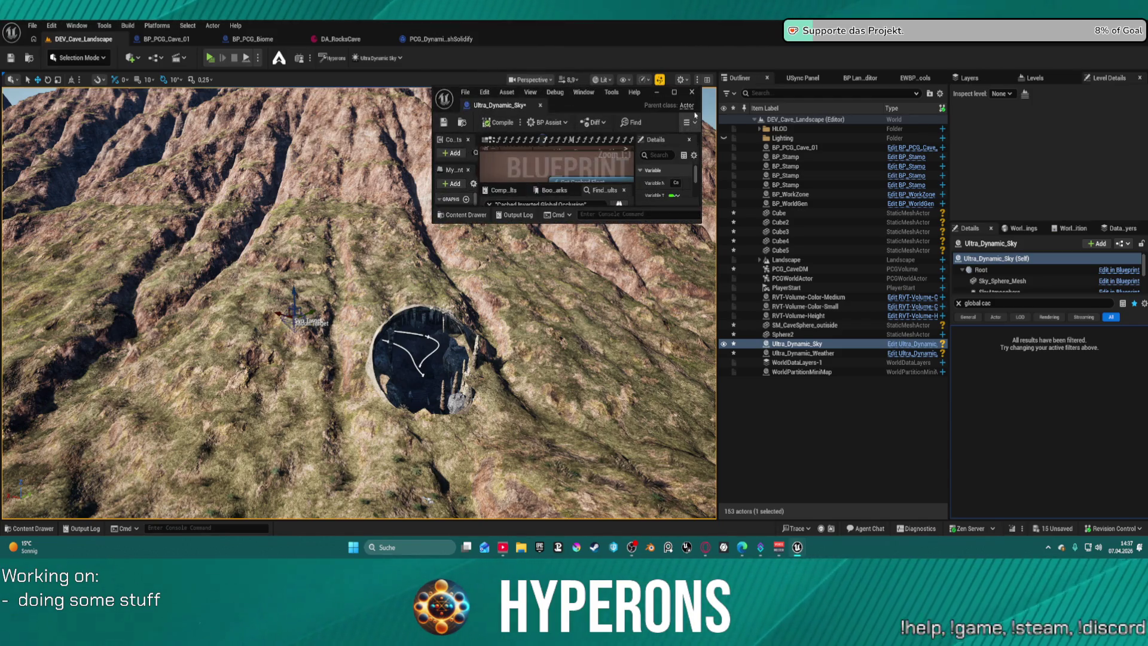
{"action": "left_click", "coordinate": [673, 92]}
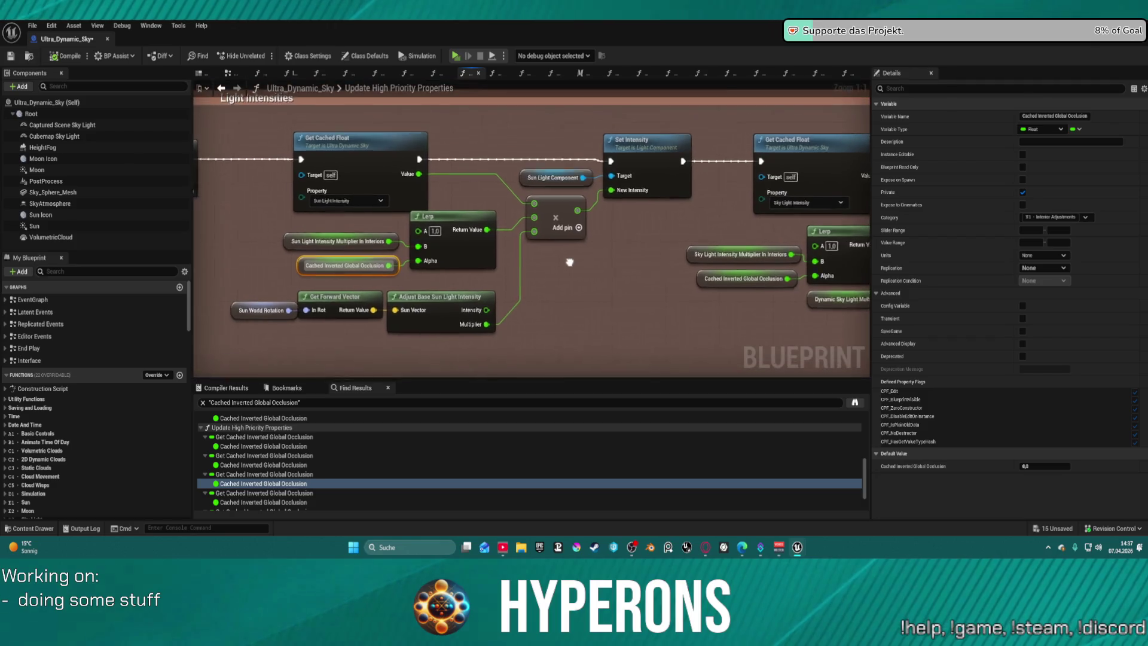
Insert a Multiply by 0.5 between Cached Inverted Global Occlusion and the Lerp Alpha, then close the Blueprint.
{"action": "mouse_move", "coordinate": [577, 264]}
{"action": "left_mouse_down"}
{"action": "mouse_move", "coordinate": [609, 236]}
{"action": "mouse_move", "coordinate": [686, 233]}
{"action": "mouse_move", "coordinate": [691, 213]}
{"action": "left_mouse_up"}
{"action": "mouse_move", "coordinate": [551, 224]}
{"action": "left_mouse_down"}
{"action": "mouse_move", "coordinate": [447, 232]}
{"action": "mouse_move", "coordinate": [529, 237]}
{"action": "left_mouse_up"}
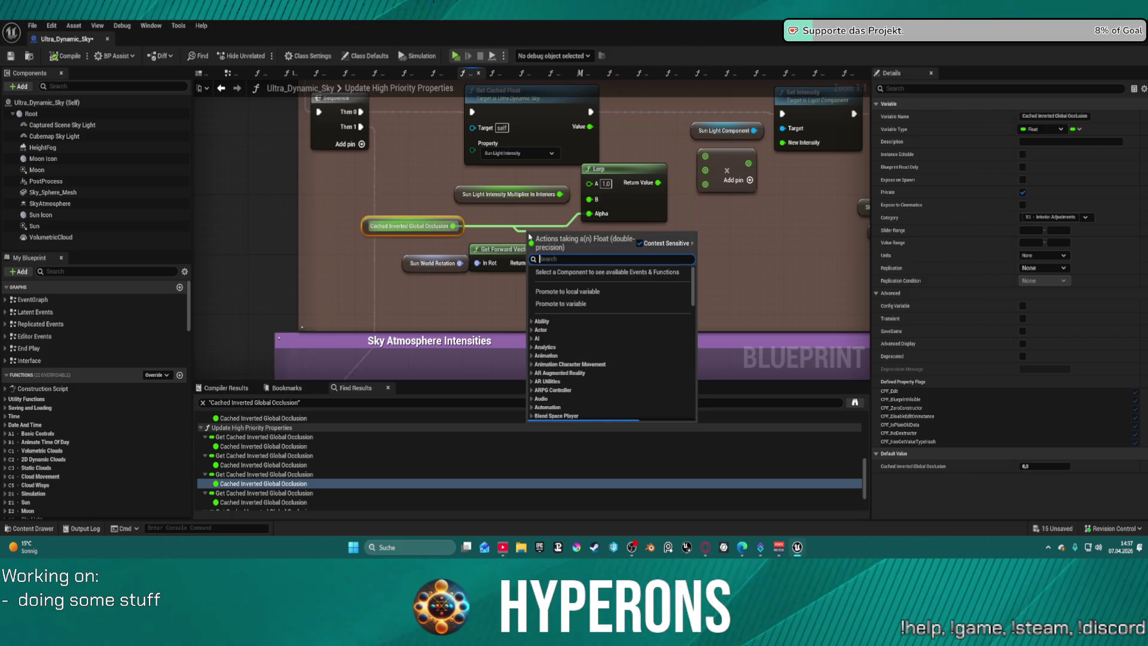
{"action": "type", "text": "mul"}
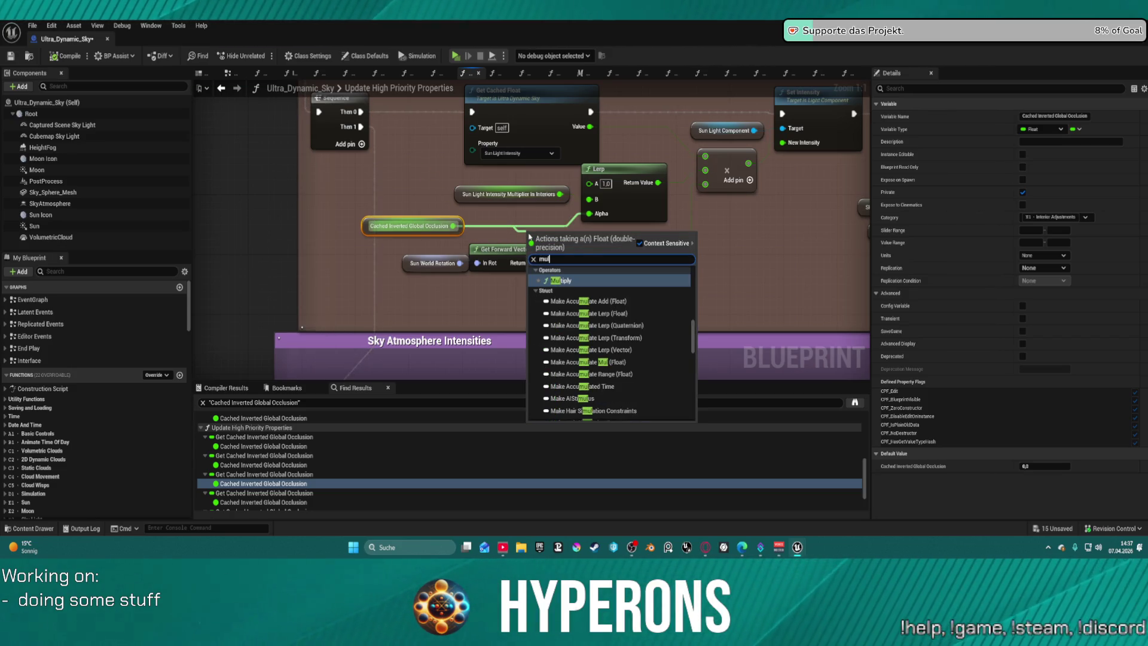
{"action": "key", "text": "Return"}
{"action": "mouse_move", "coordinate": [568, 235]}
{"action": "left_mouse_down"}
{"action": "mouse_move", "coordinate": [521, 221]}
{"action": "mouse_move", "coordinate": [591, 217]}
{"action": "left_mouse_up"}
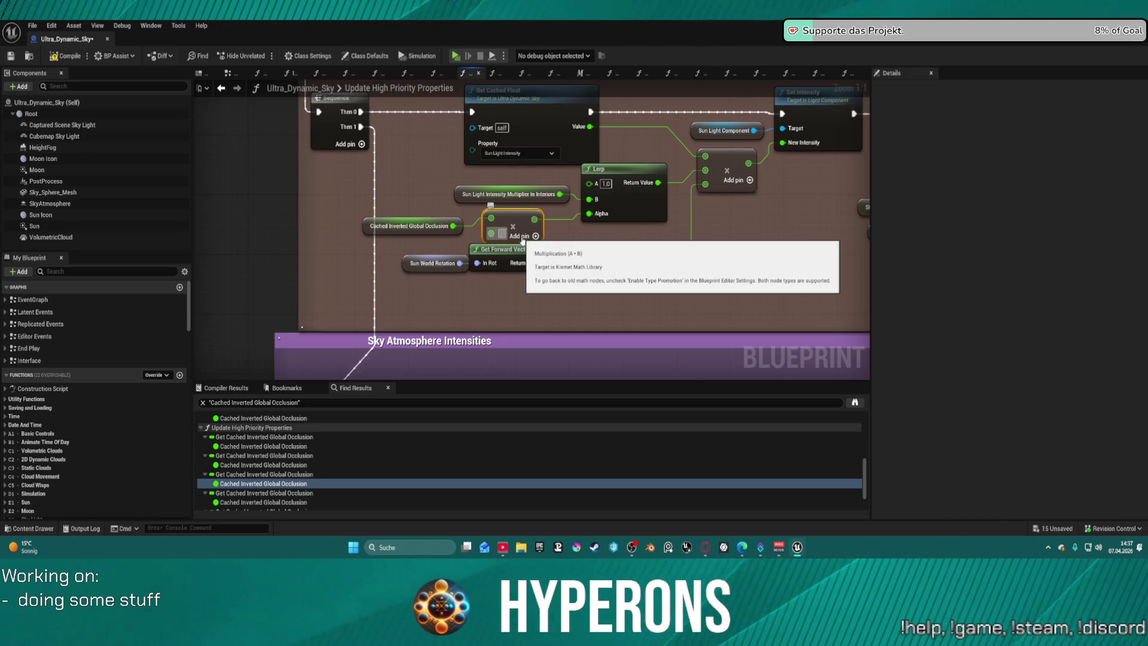
{"action": "type", "text": "0.5"}
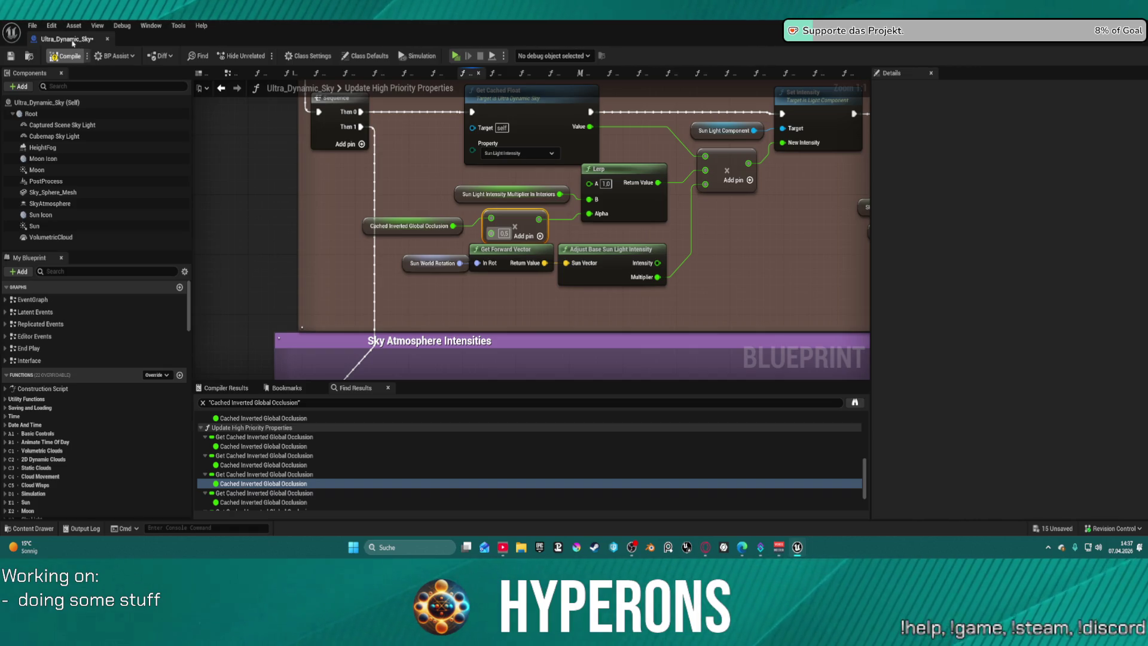
{"action": "left_click", "coordinate": [107, 39]}
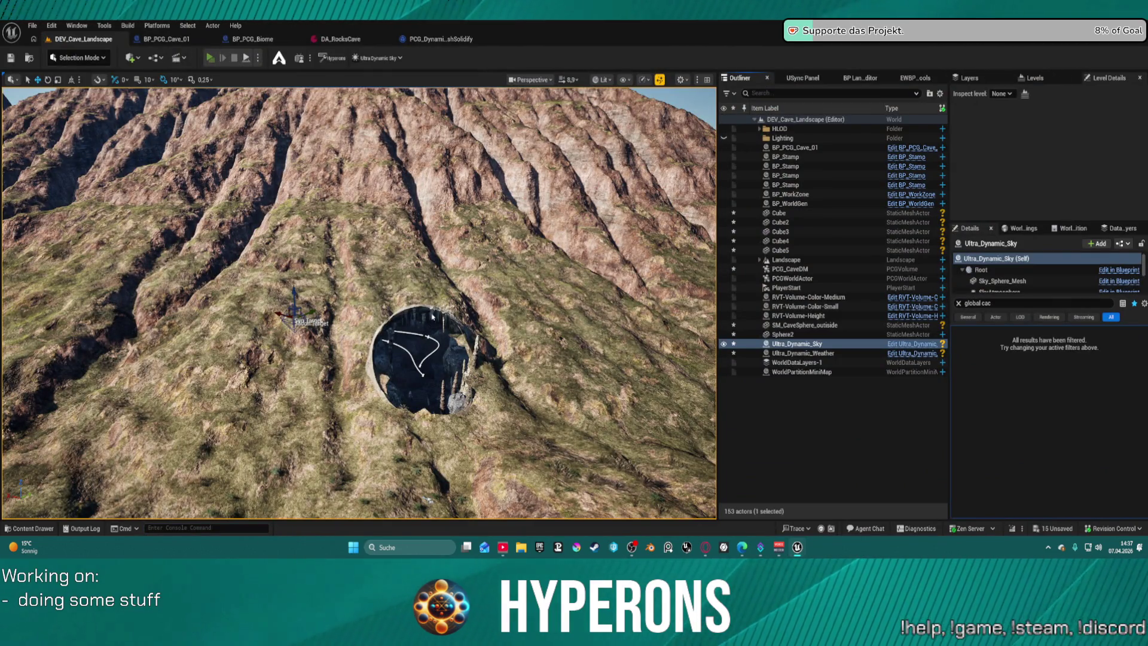
In Play mode, walk the character down into the dark cave, up to its rock wall and toward the bright opening.
{"action": "key", "text": "w"}
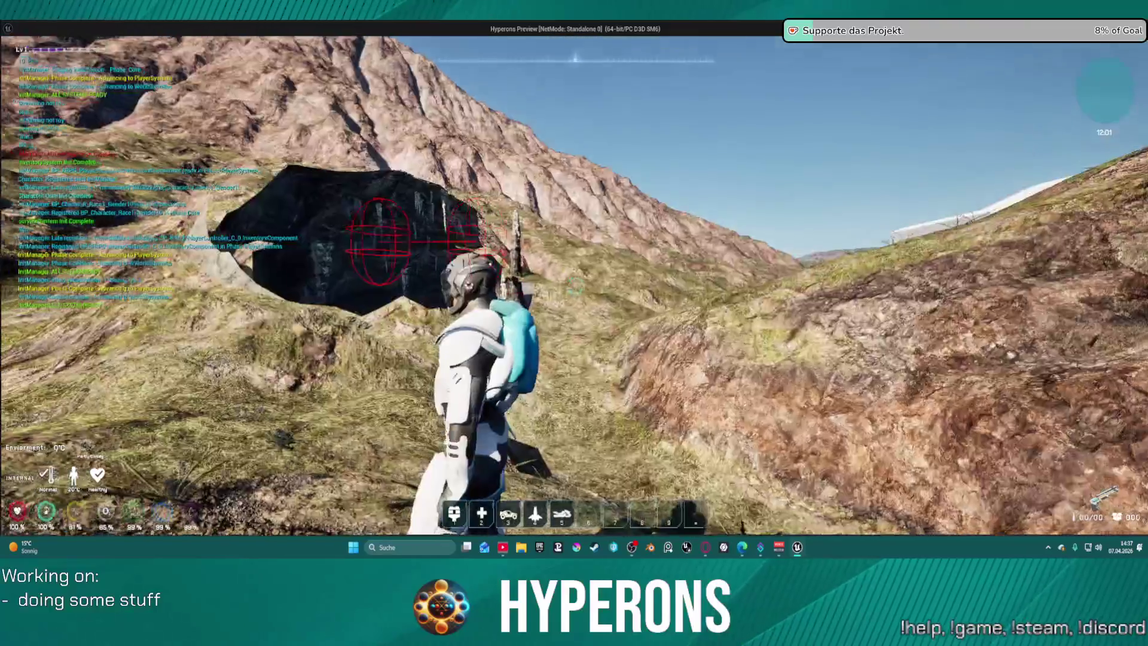
{"action": "key", "text": "w"}
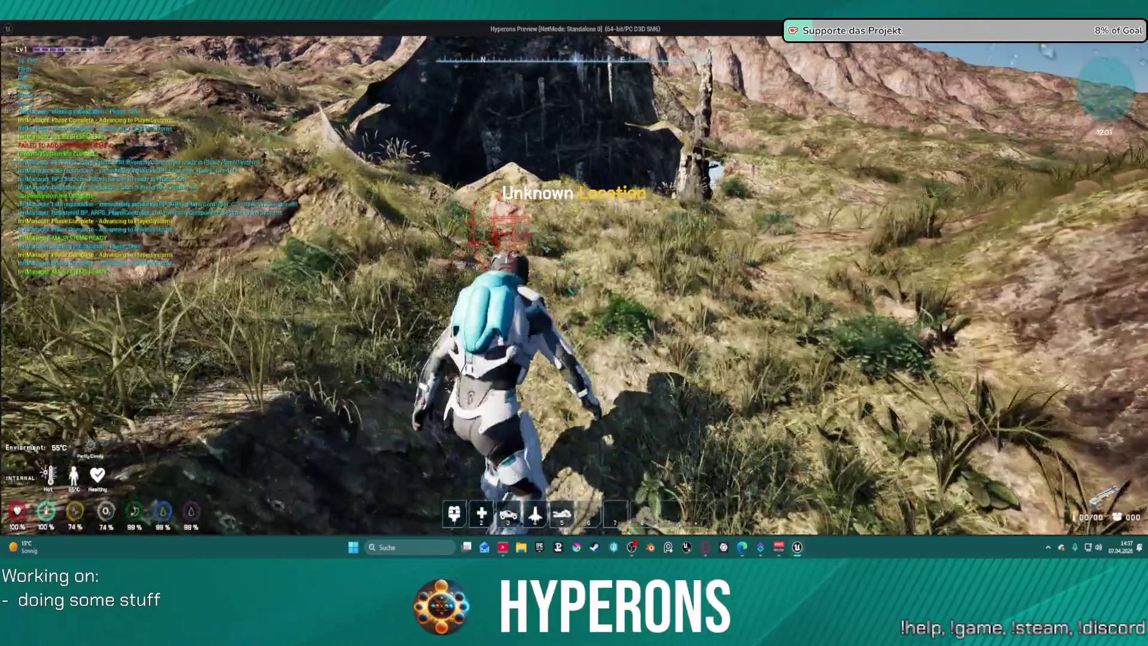
{"action": "key", "text": "w"}
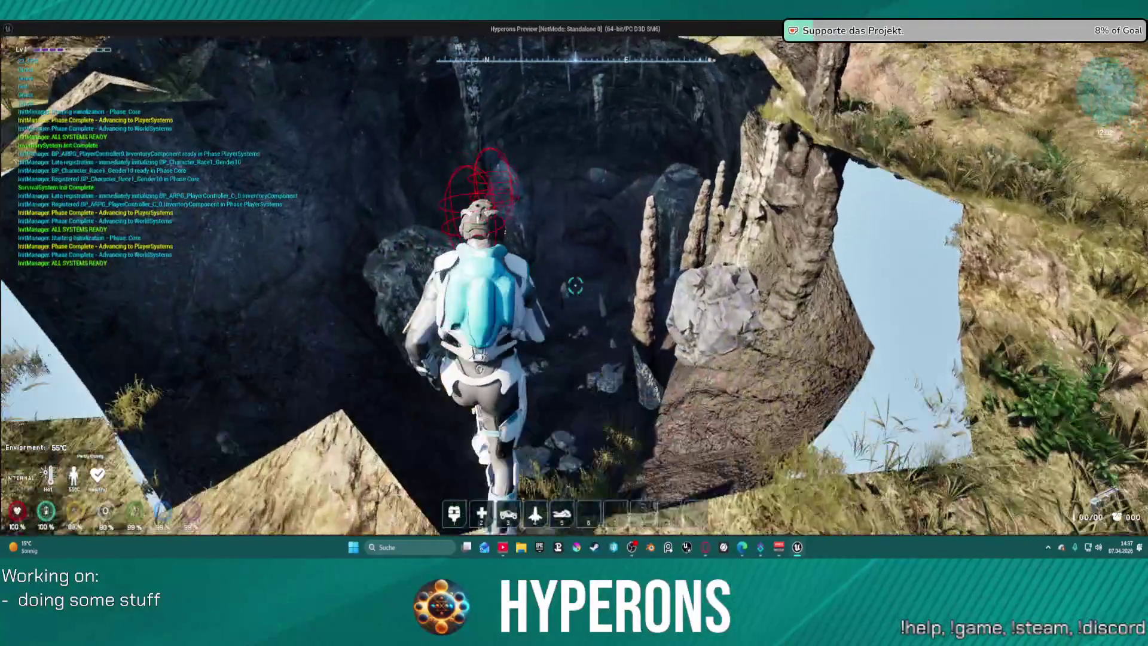
{"action": "key", "text": "w"}
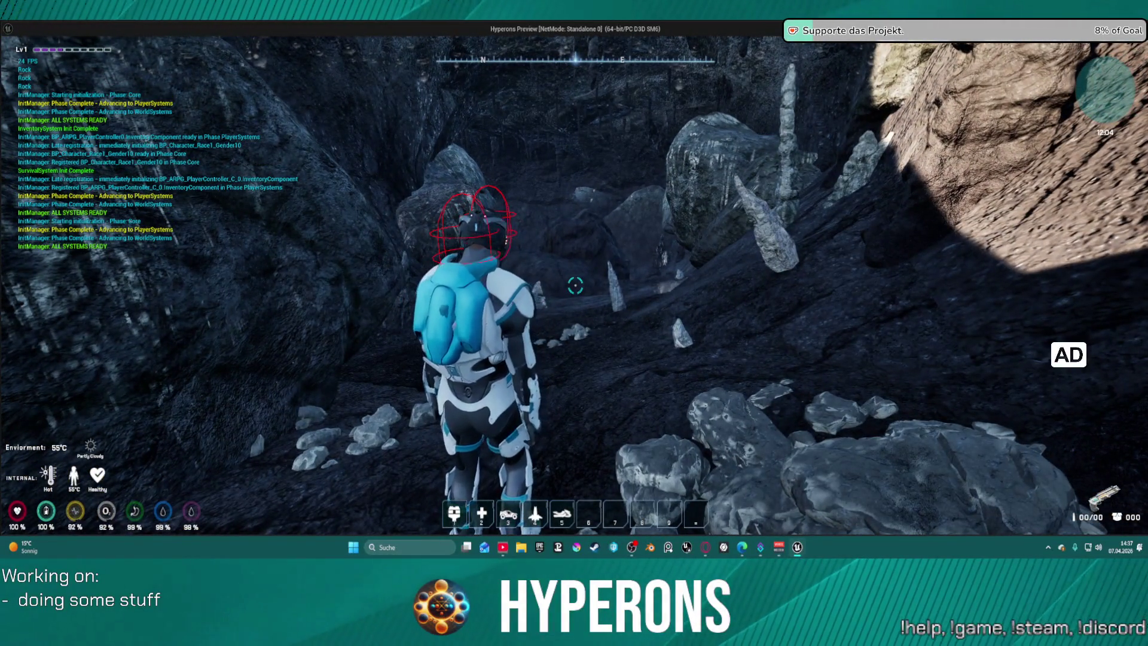
{"action": "key", "text": "w"}
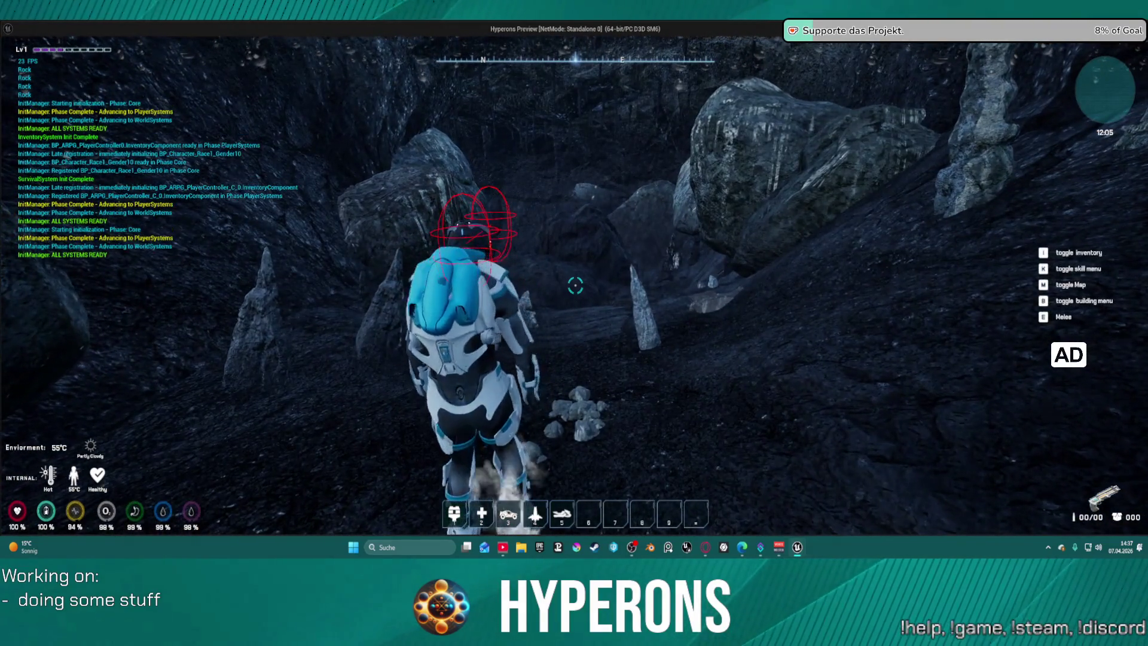
{"action": "key", "text": "w"}
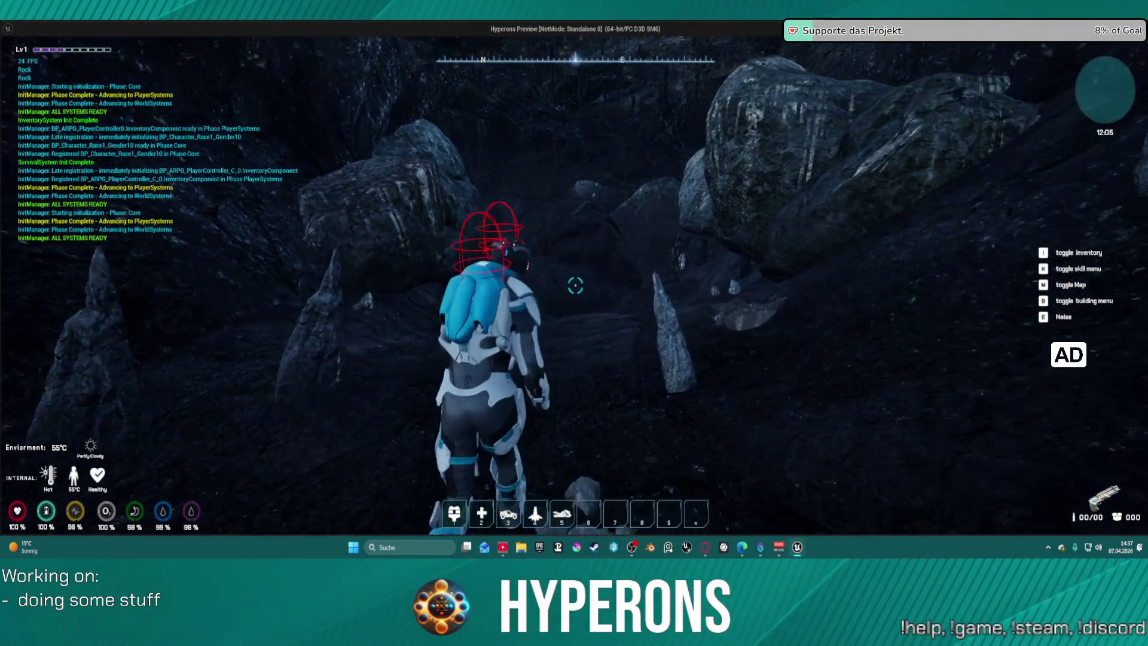
{"action": "key", "text": "w"}
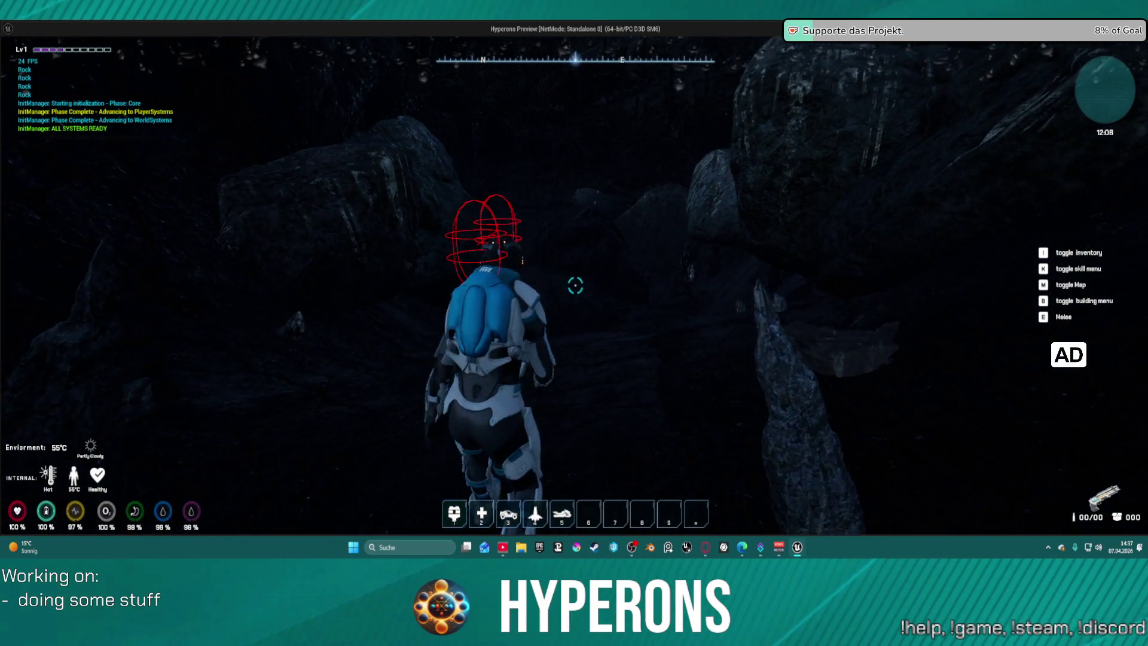
{"action": "key", "text": "w"}
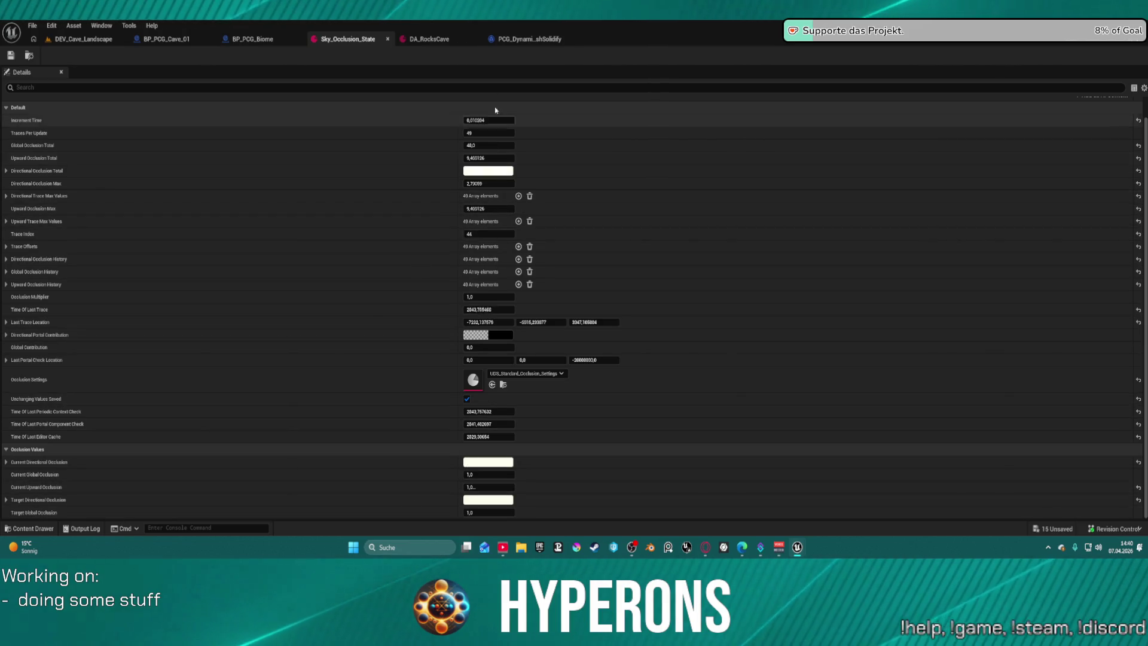
Close the PCG solidify asset, filter the Ultra_Dynamic_Sky Details by 'update', and check the Sky_Occlusion_State values.
{"action": "middle_click", "coordinate": [512, 40]}
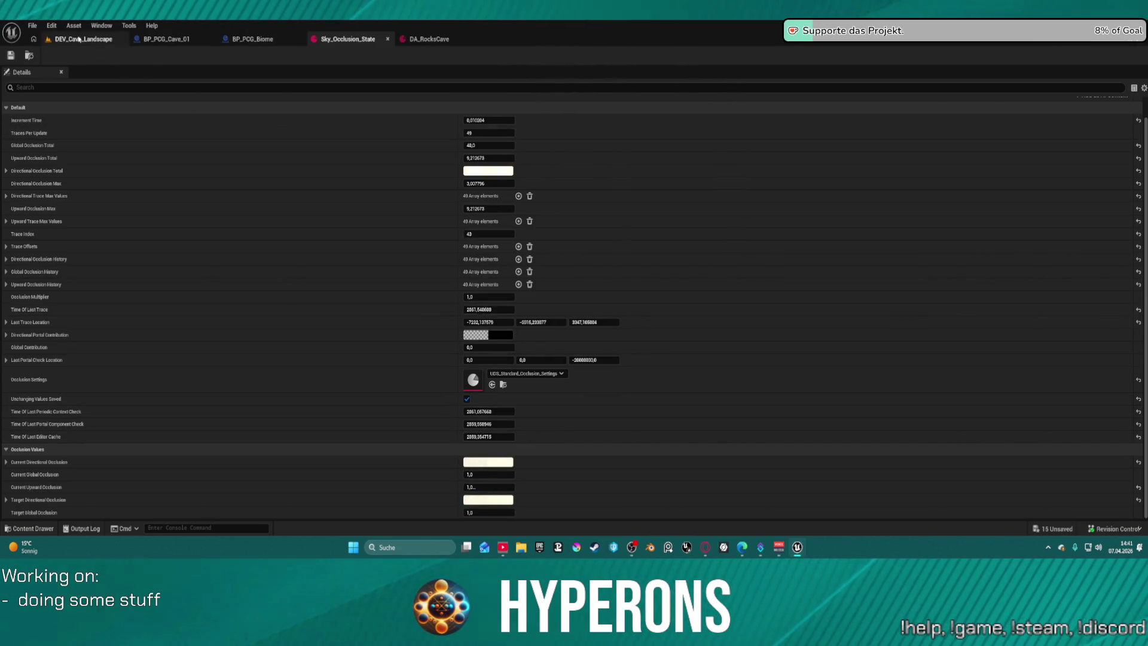
{"action": "left_click", "coordinate": [84, 39]}
{"action": "left_click", "coordinate": [981, 303]}
{"action": "type", "text": "update"}
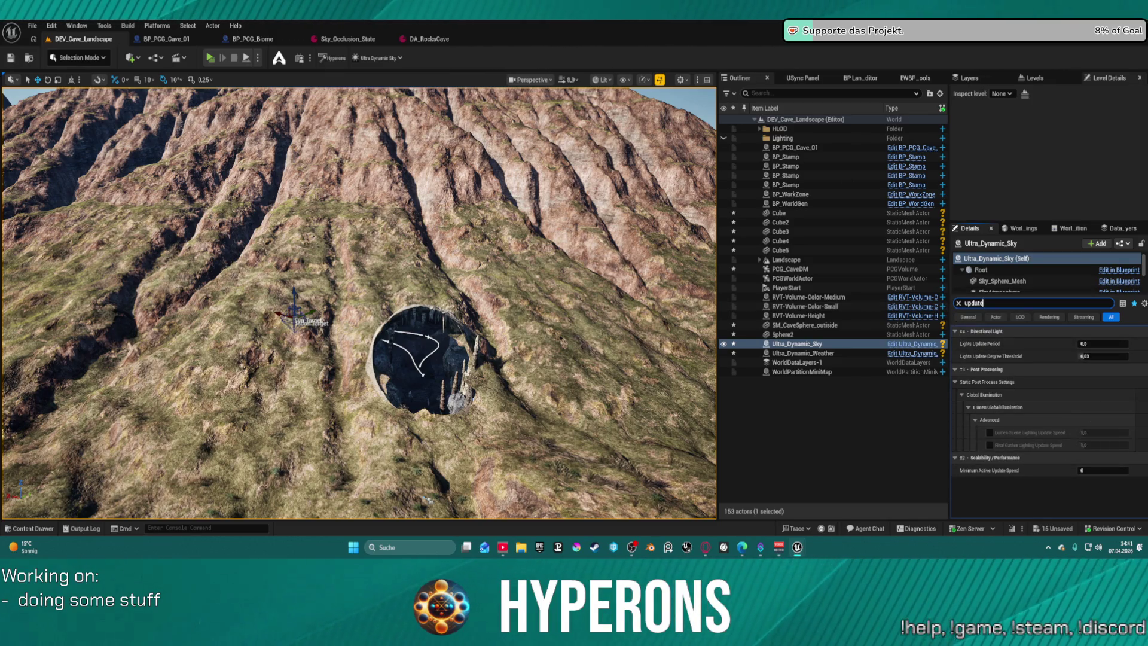
{"action": "left_click", "coordinate": [347, 39]}
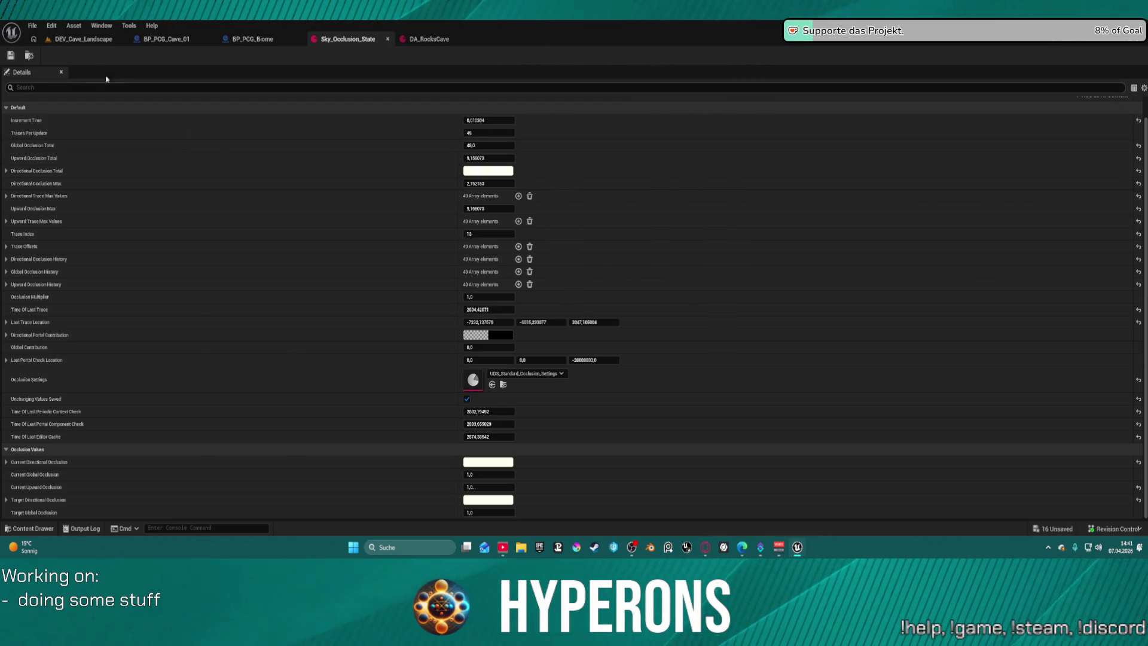
{"action": "left_click", "coordinate": [84, 42]}
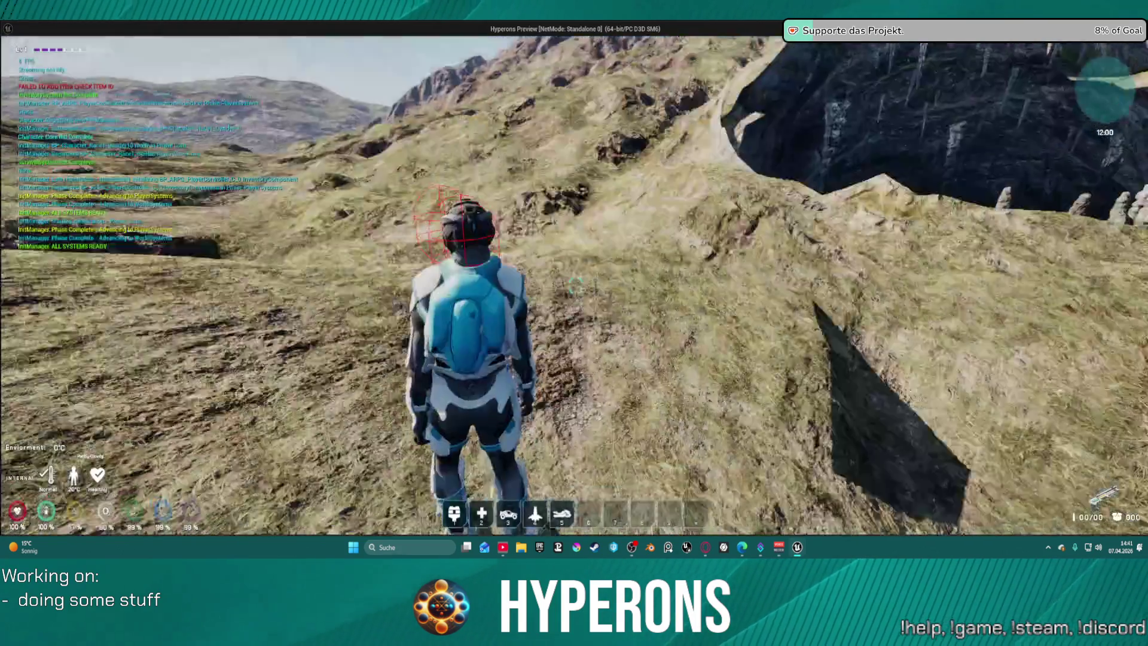
Walk from the grassy slope through the pitch-dark cave out into the sunlit canyon, then stop play.
{"action": "key", "text": "w"}
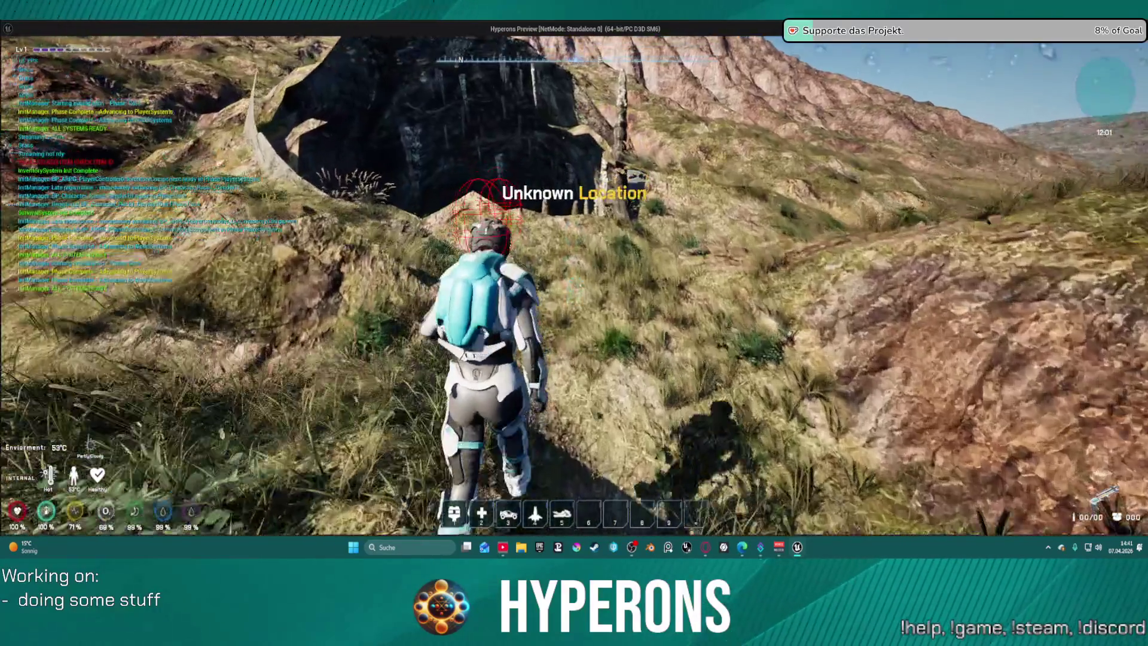
{"action": "key", "text": "w"}
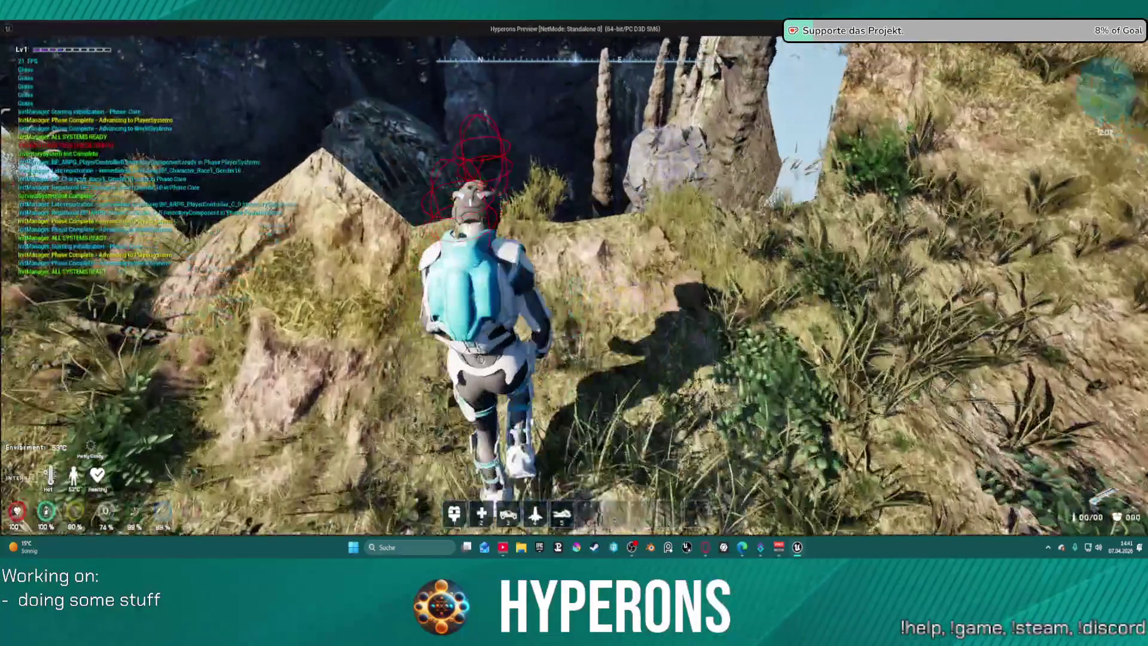
{"action": "key", "text": "w"}
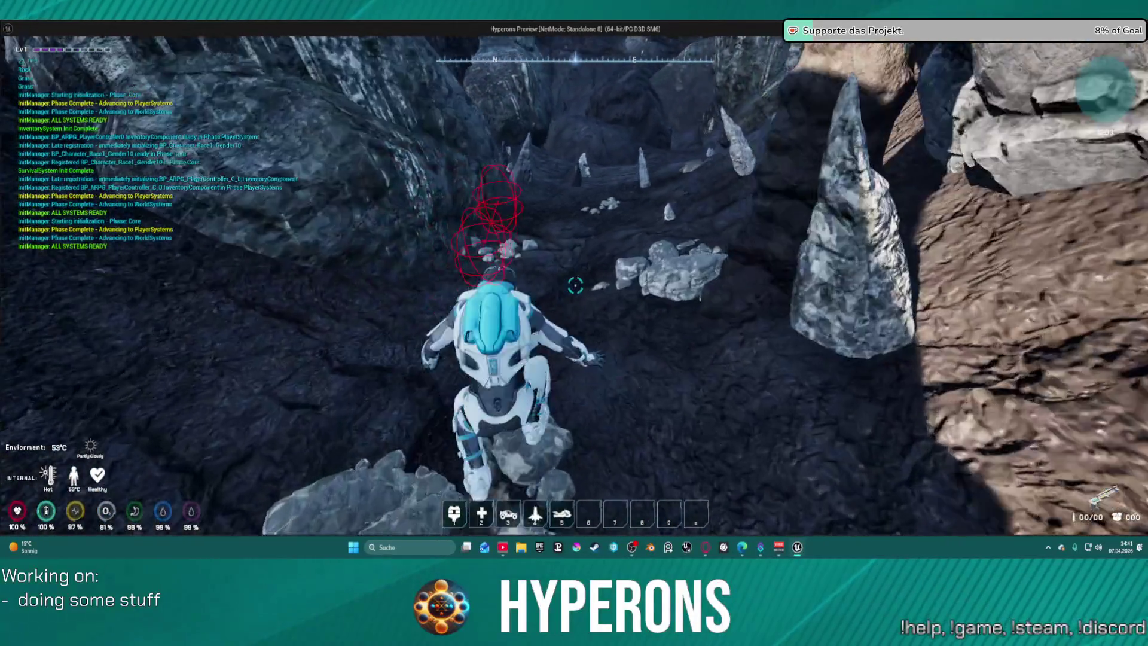
{"action": "key", "text": "w"}
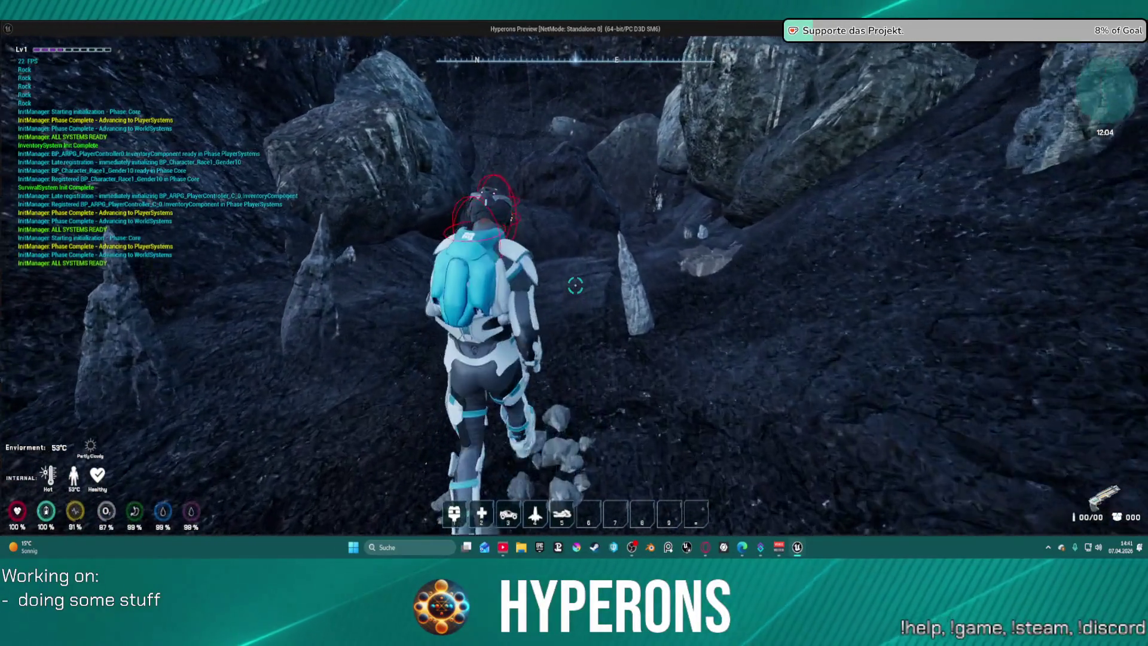
{"action": "key", "text": "w"}
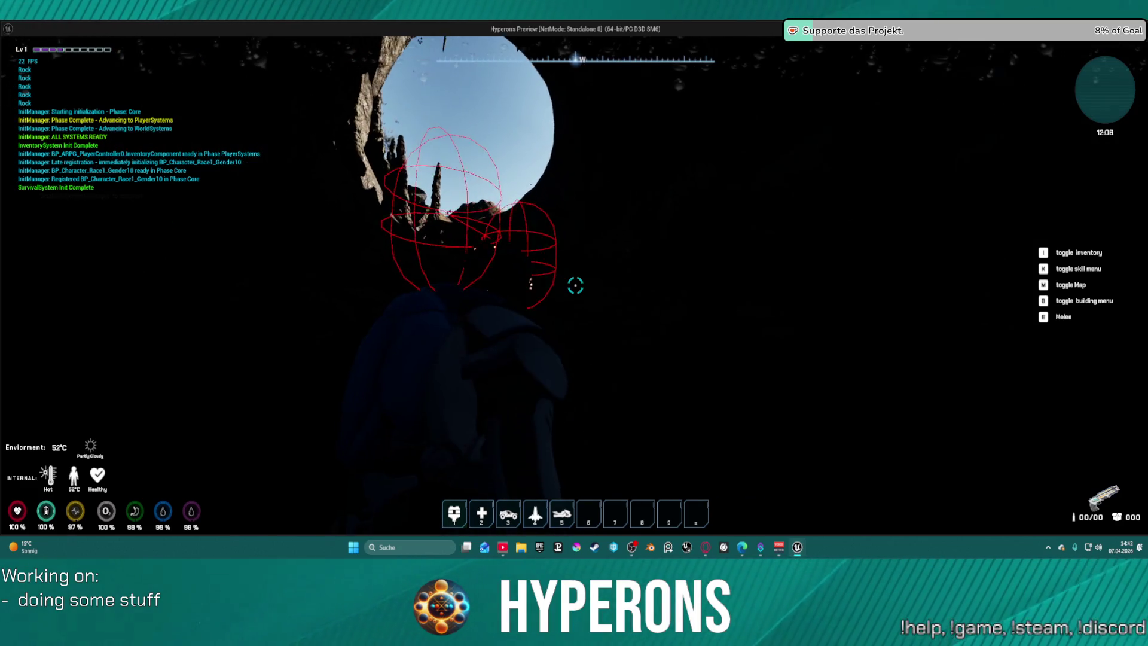
{"action": "key", "text": "w"}
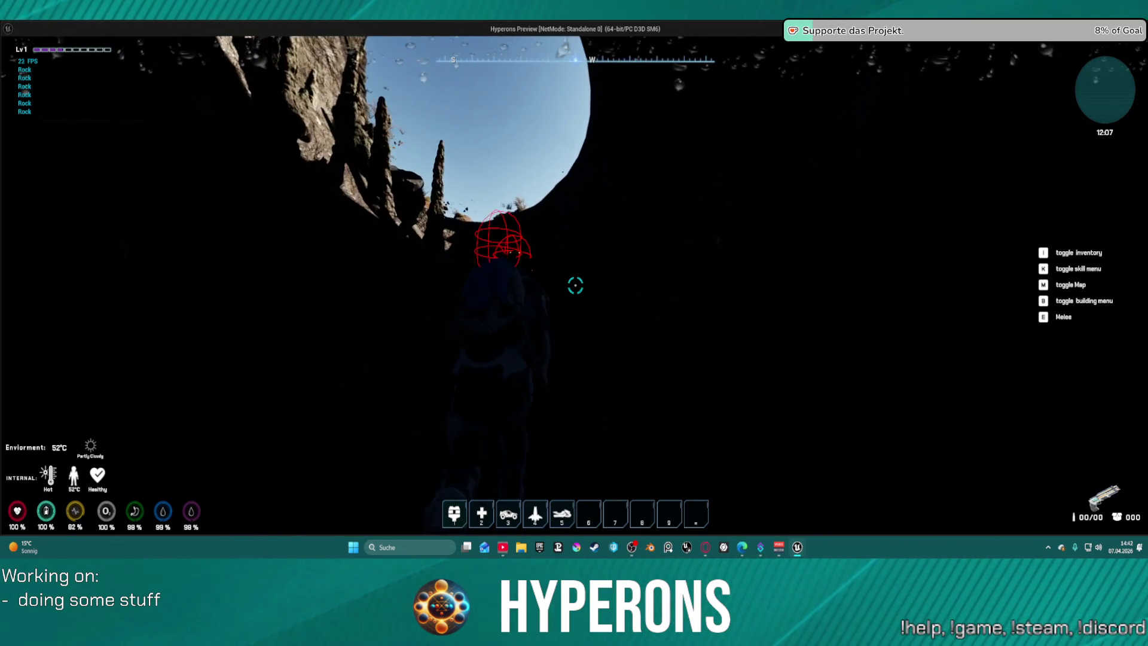
{"action": "key", "text": "w"}
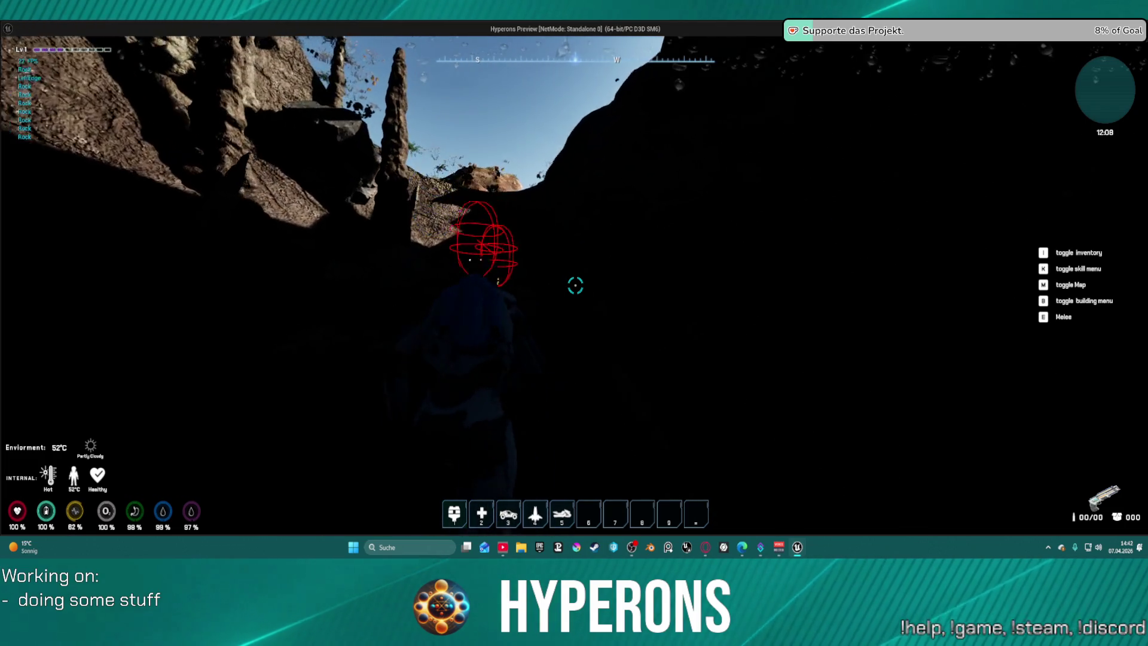
{"action": "key", "text": "w"}
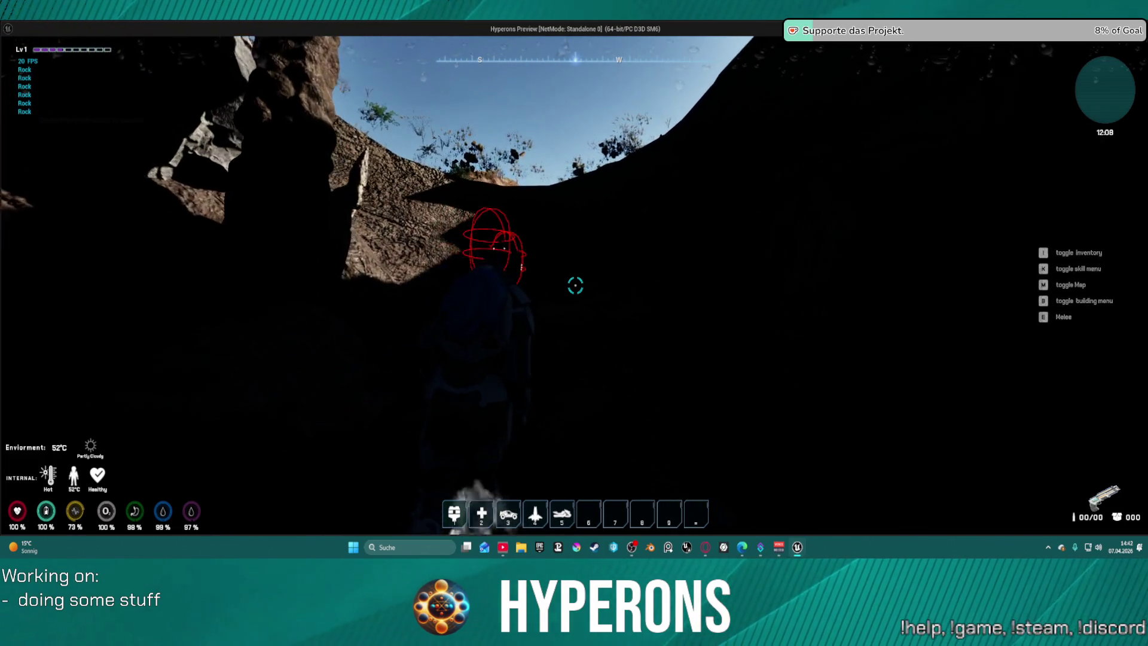
{"action": "key", "text": "w"}
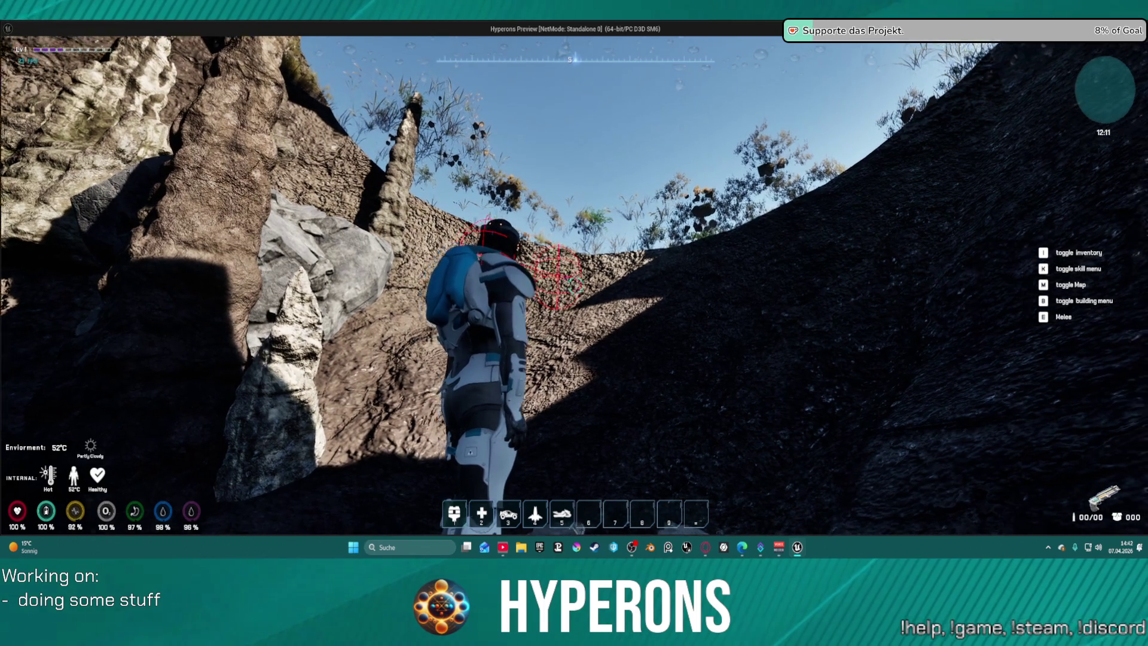
{"action": "key", "text": "alt+Tab"}
{"action": "key", "text": "Escape"}
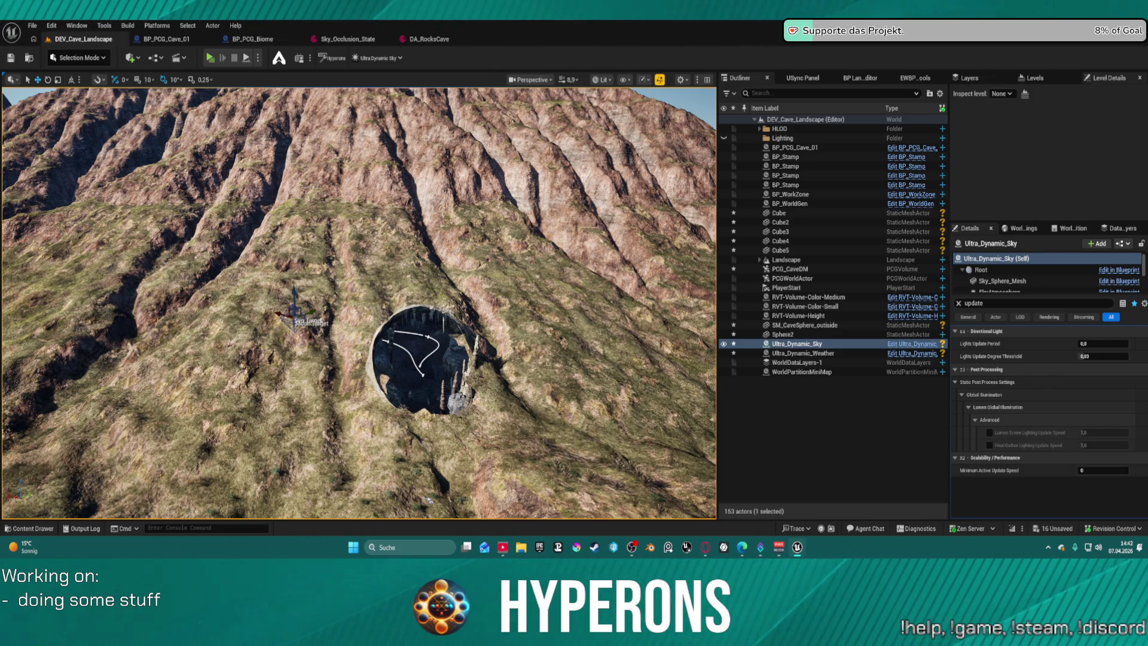
Set the Sky_Occlusion_State Occlusion Multiplier to 2,0, then return to the DEV_Cave_Landscape level.
{"action": "left_click", "coordinate": [364, 38]}
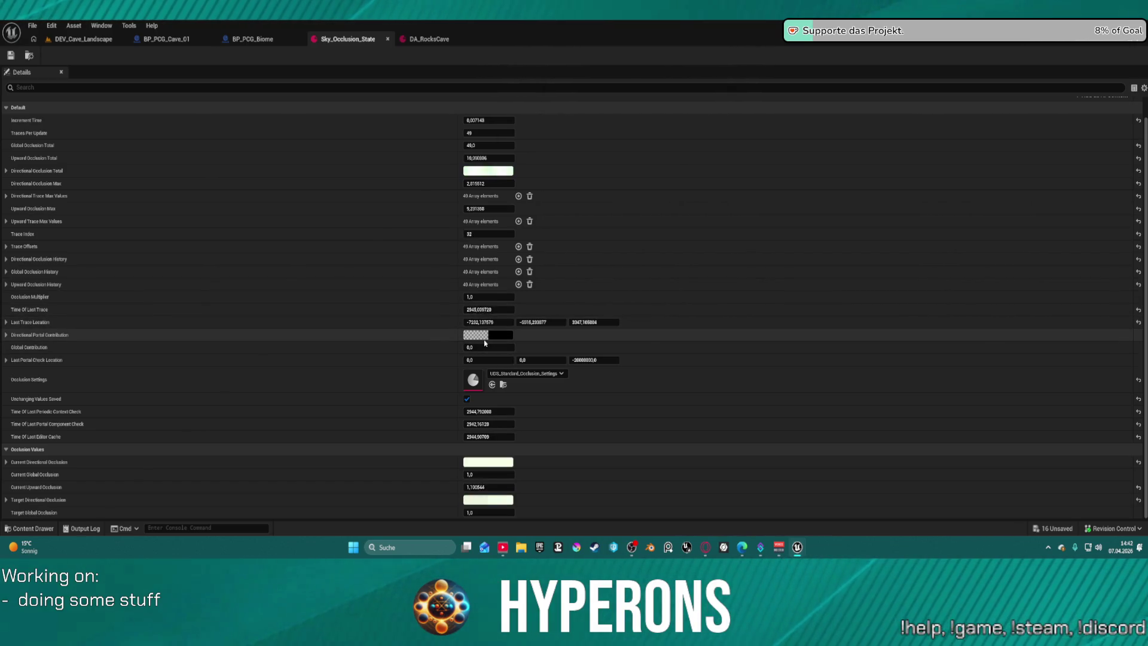
{"action": "left_click", "coordinate": [495, 297]}
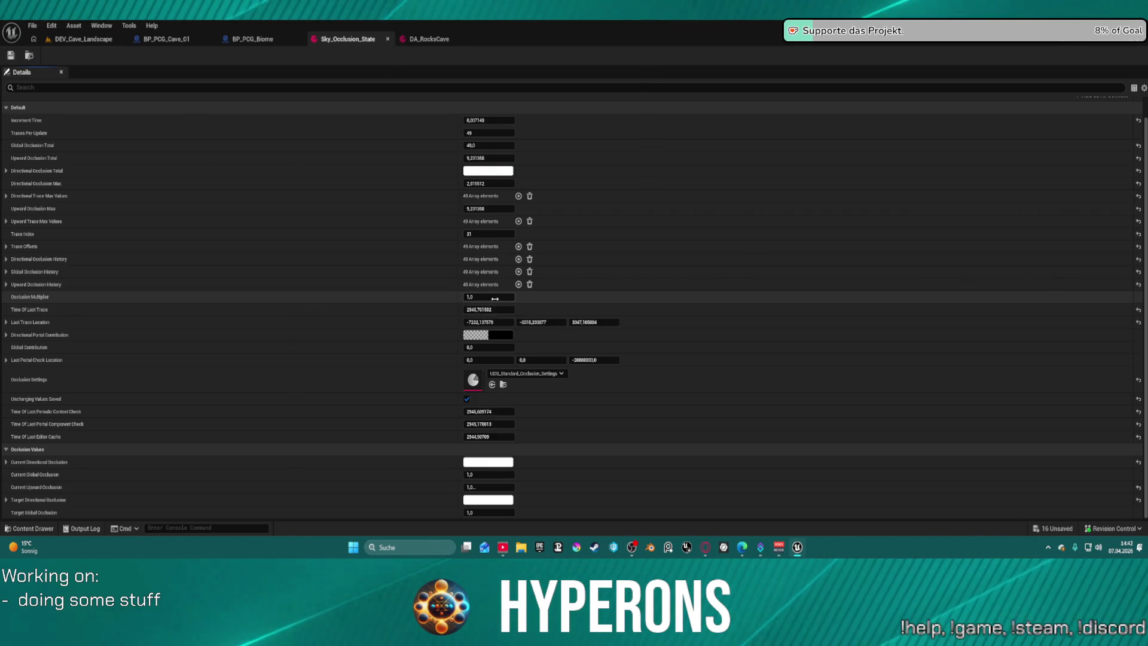
{"action": "type", "text": "2"}
{"action": "key", "text": "Return"}
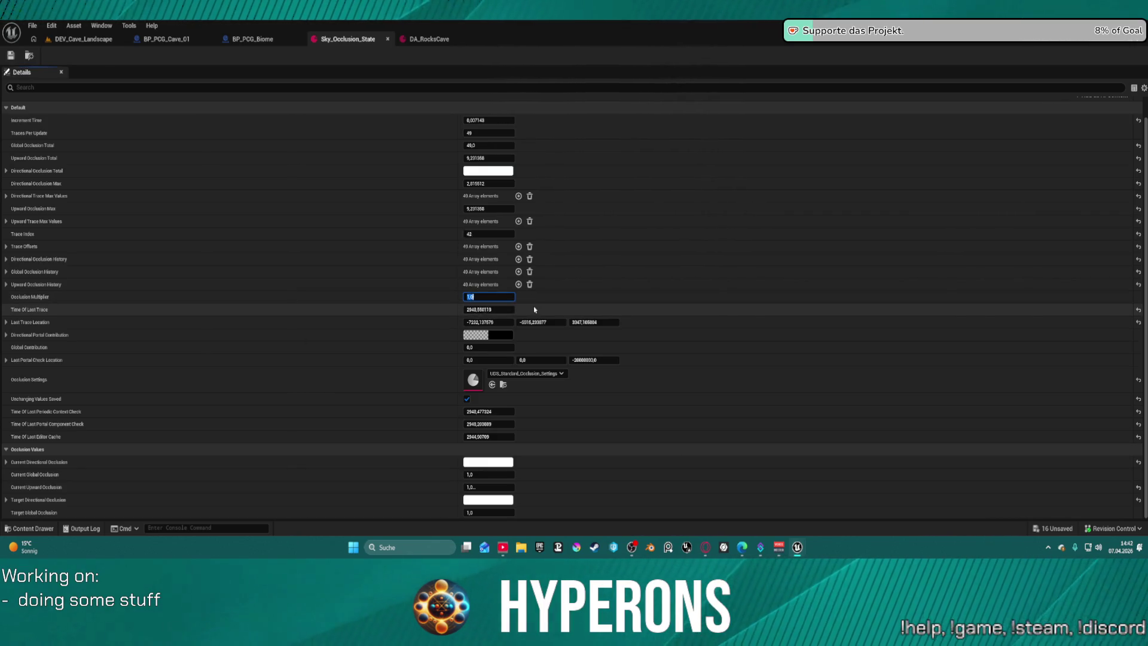
{"action": "left_click", "coordinate": [83, 38]}
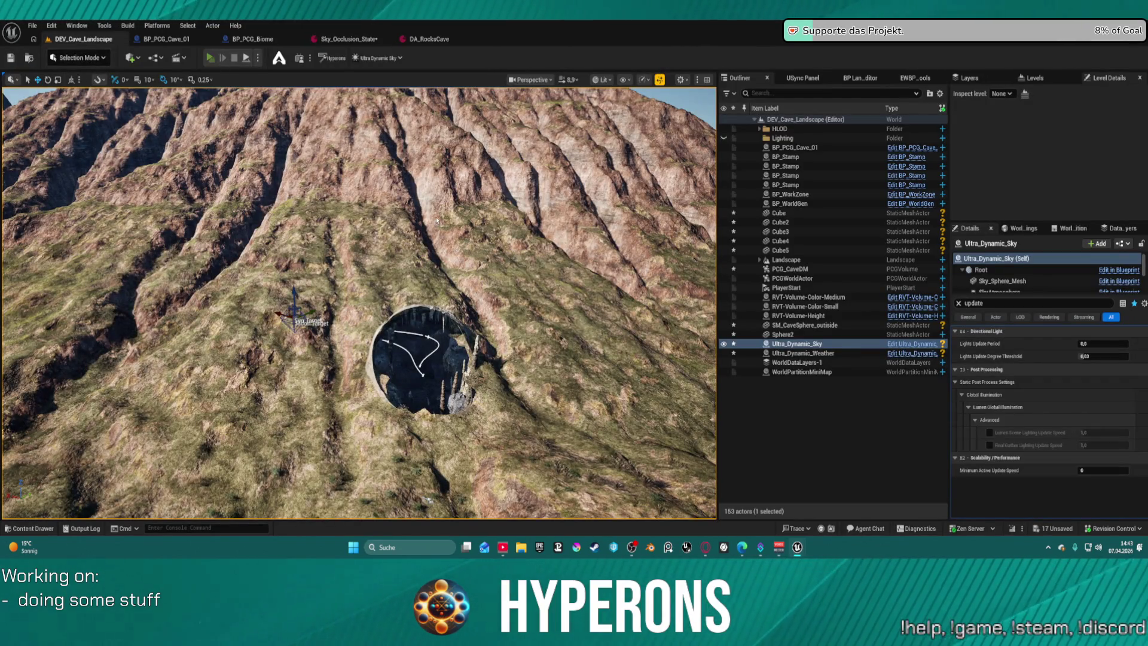
{"action": "key", "text": "alt+p"}
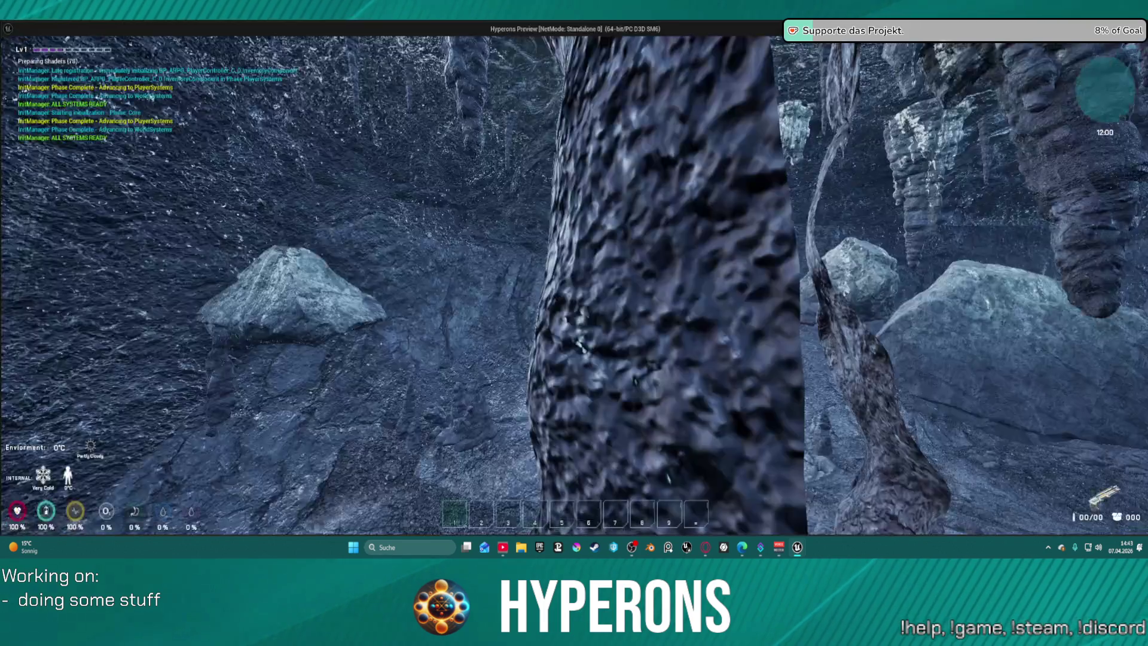
{"action": "key", "text": "w"}
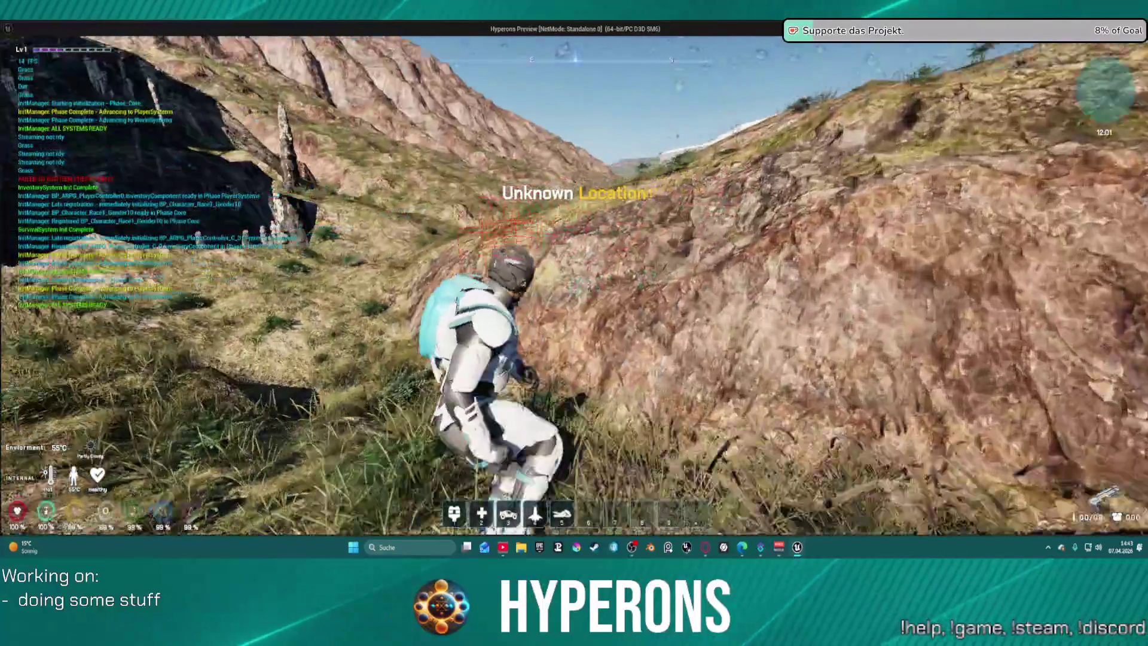
{"action": "key", "text": "w"}
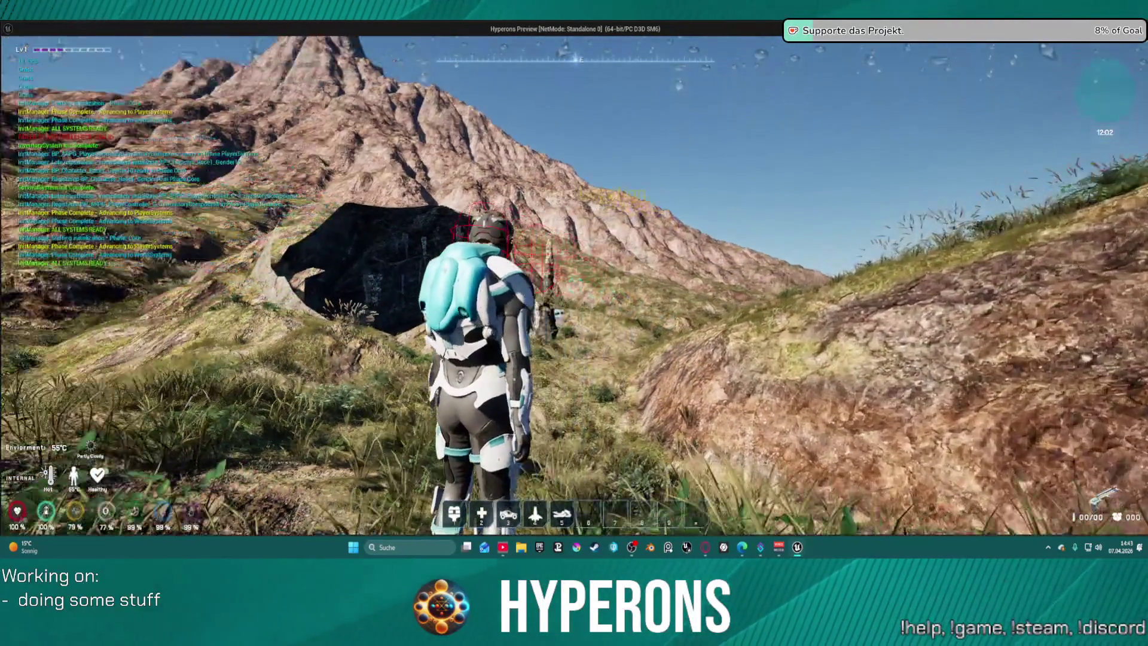
{"action": "key", "text": "w"}
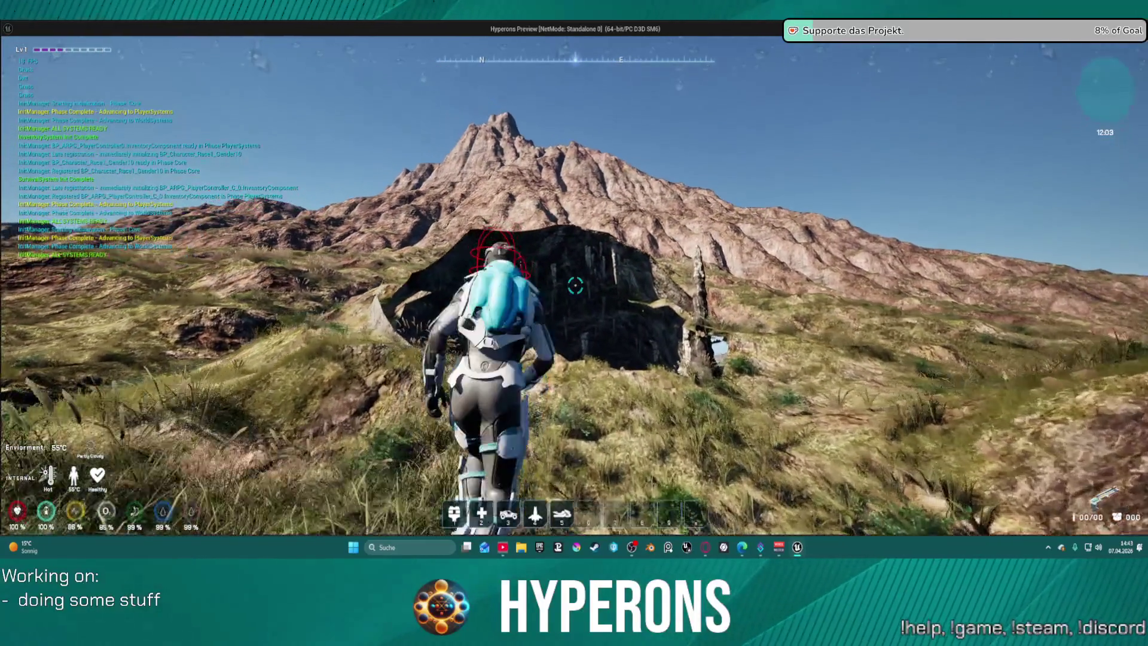
{"action": "key", "text": "w"}
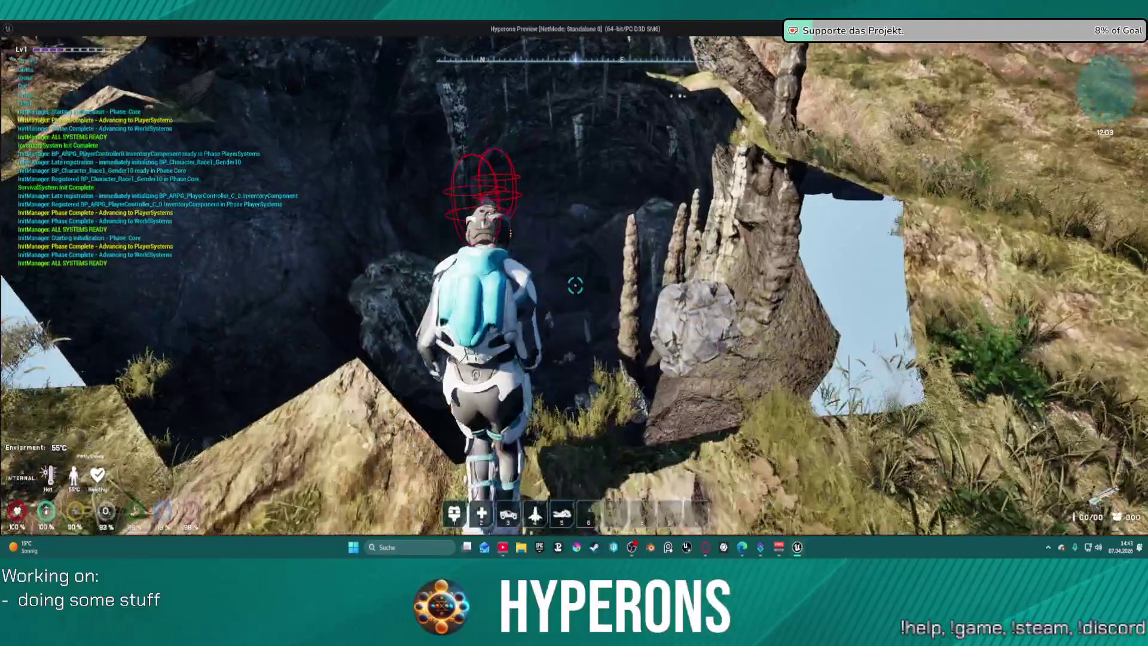
{"action": "key", "text": "w"}
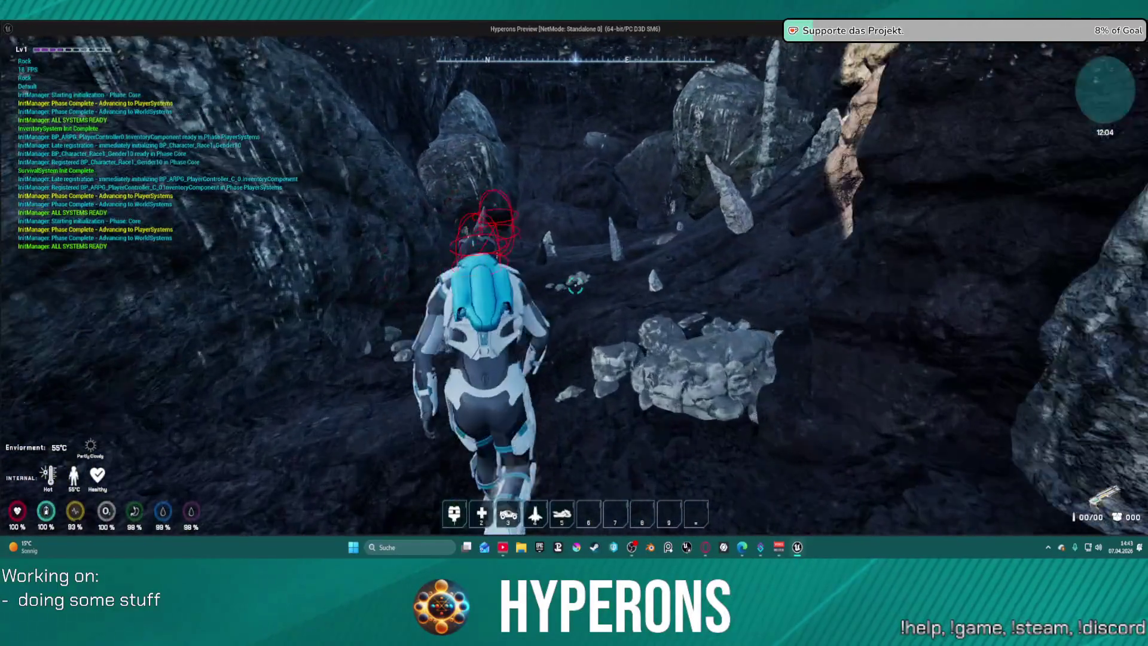
{"action": "key", "text": "w"}
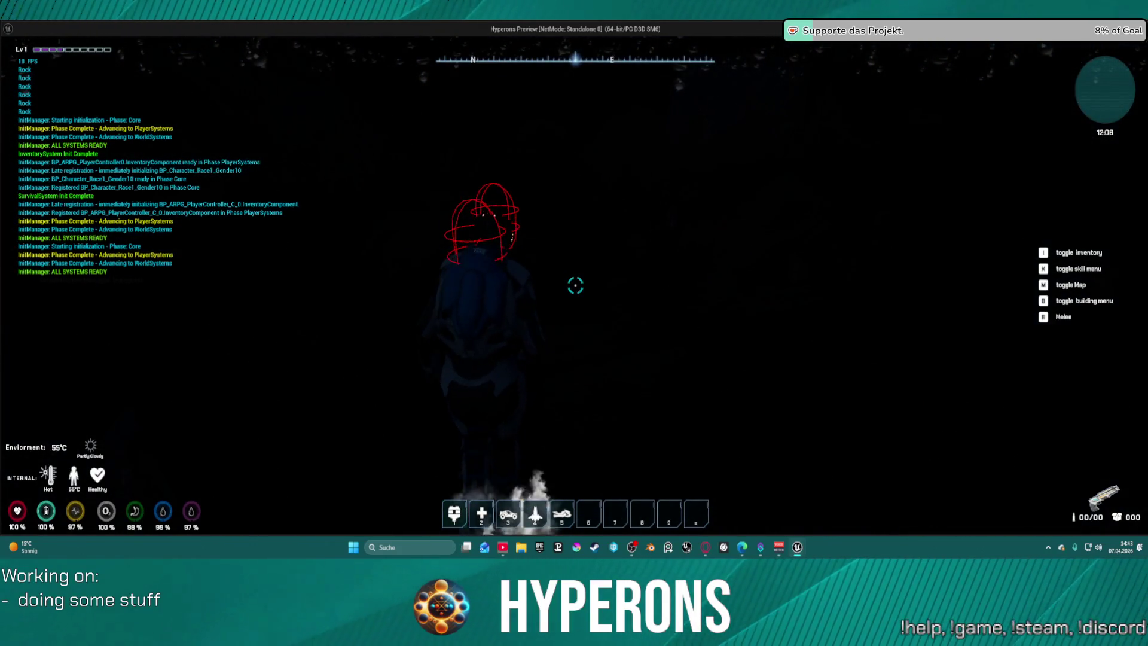
{"action": "key", "text": "Escape"}
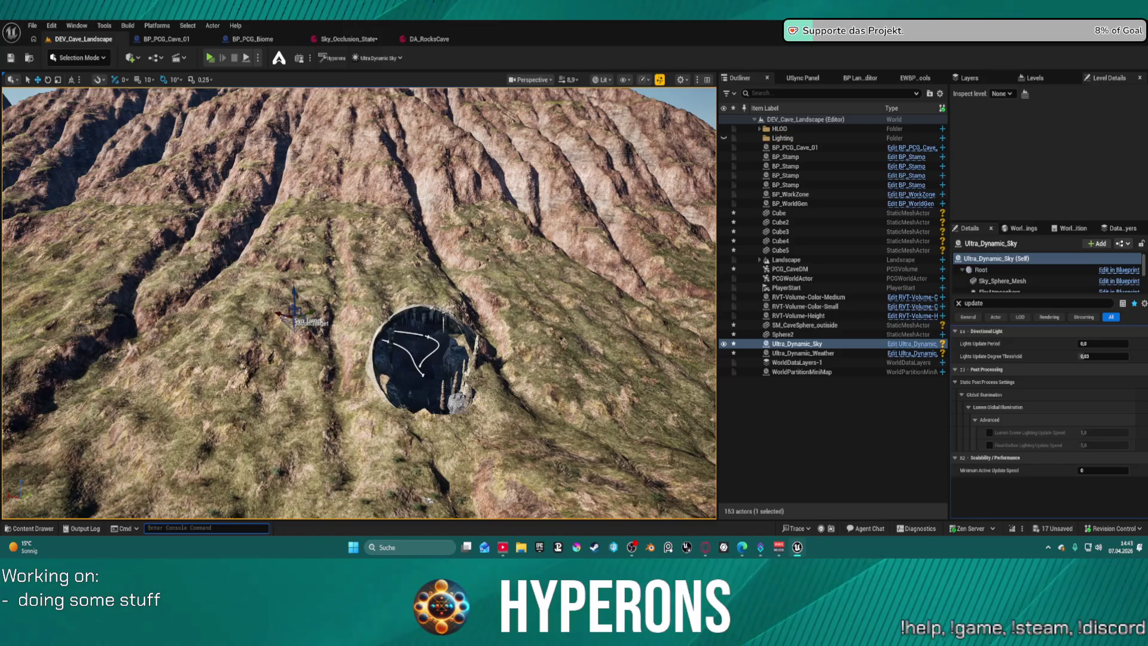
Inspect the Sky_Occlusion_State Occlusion Multiplier field, then go back to the DEV_Cave_Landscape level.
{"action": "left_click", "coordinate": [349, 39]}
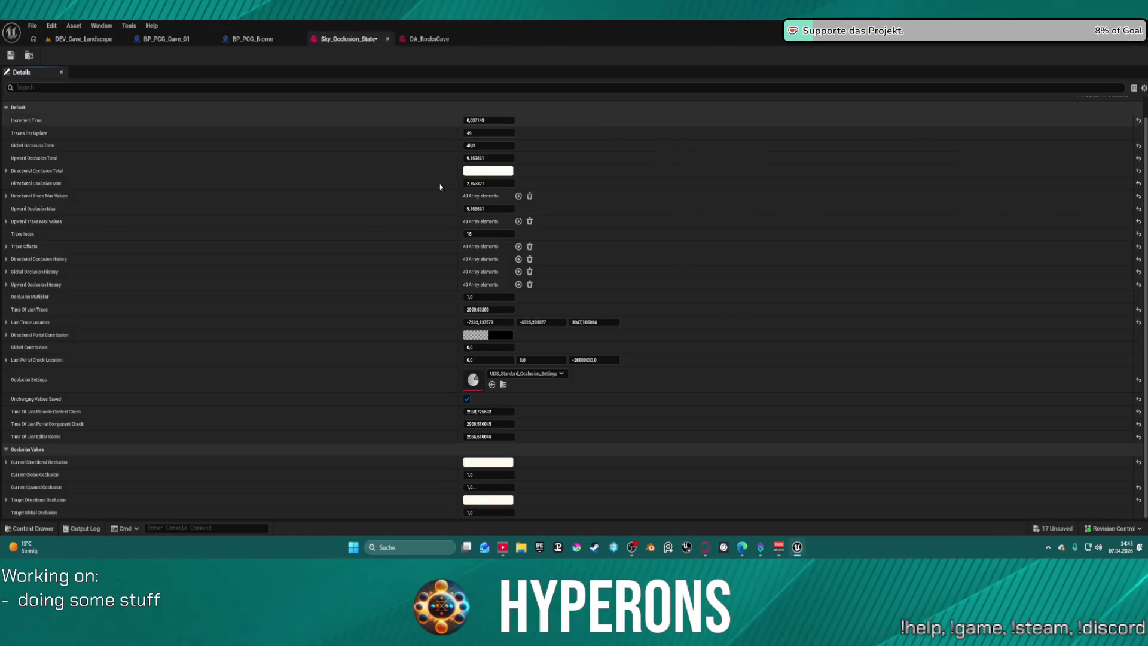
{"action": "left_click", "coordinate": [488, 298]}
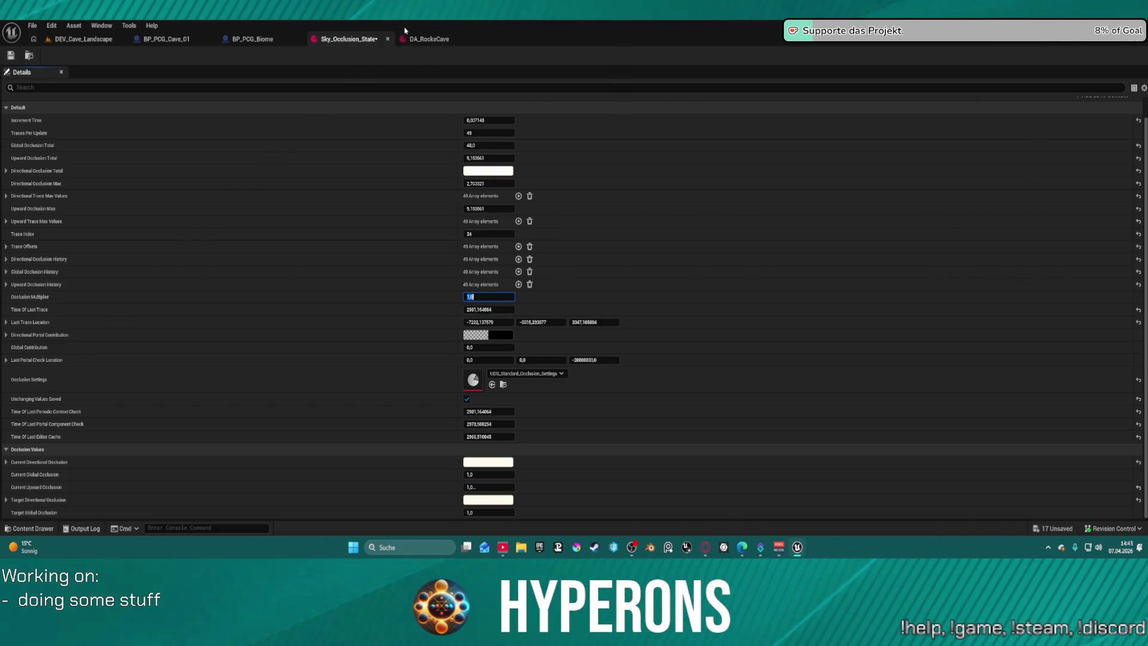
{"action": "left_click", "coordinate": [95, 38]}
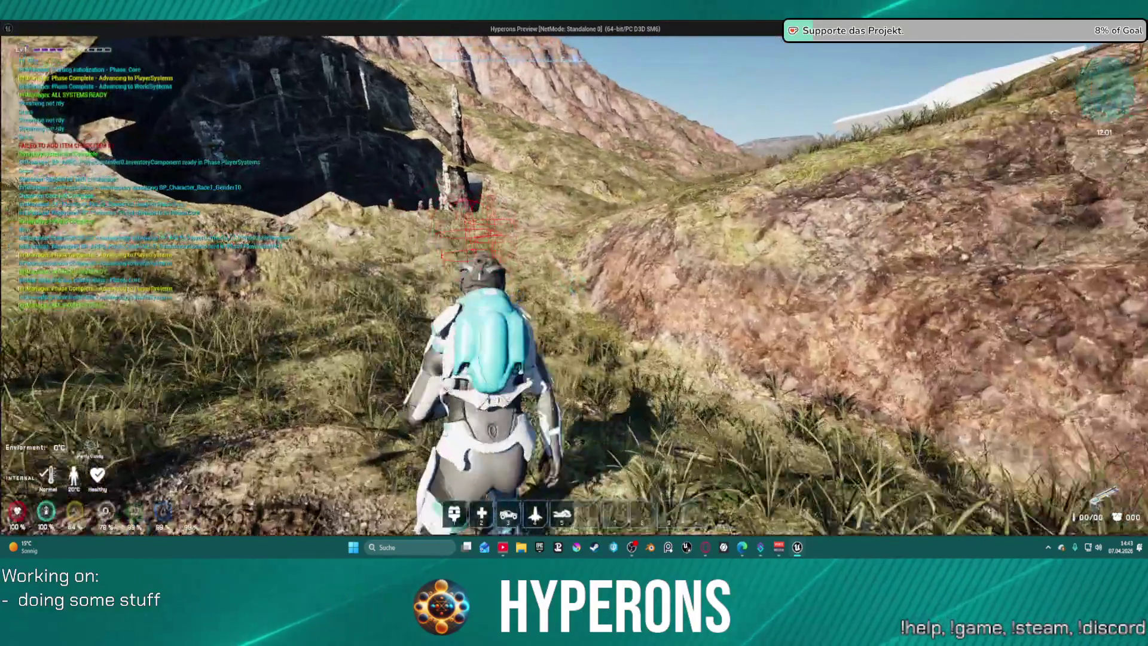
Walk into the cave, drop into the dark pit, climb toward the lit opening, then stop play.
{"action": "key", "text": "w"}
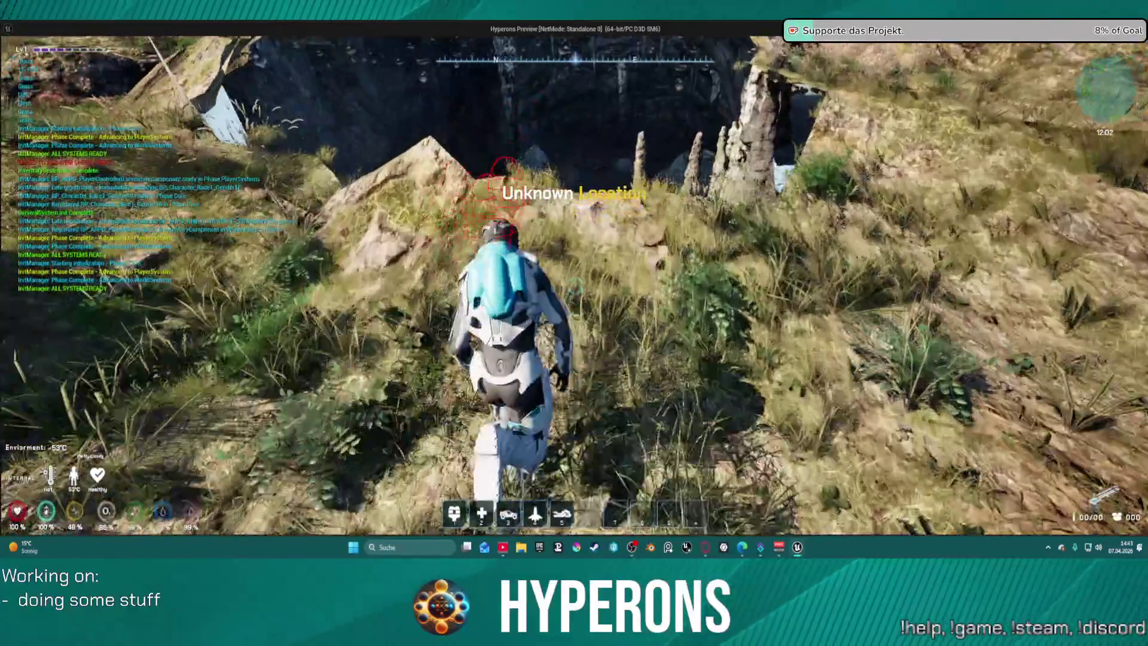
{"action": "key", "text": "space"}
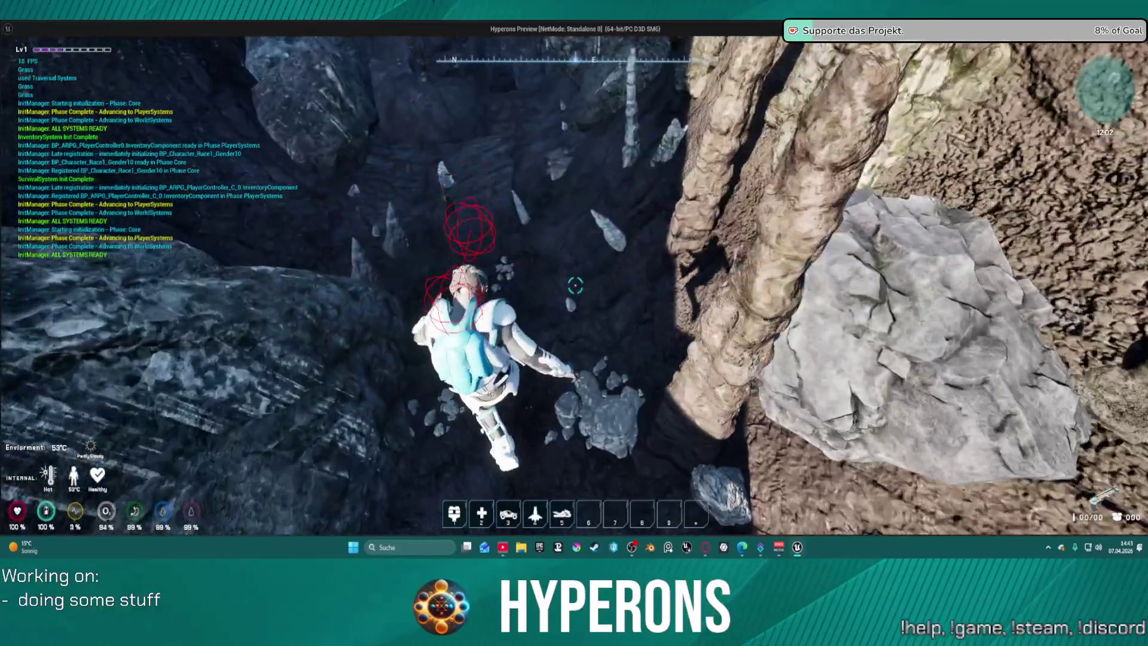
{"action": "key", "text": "w"}
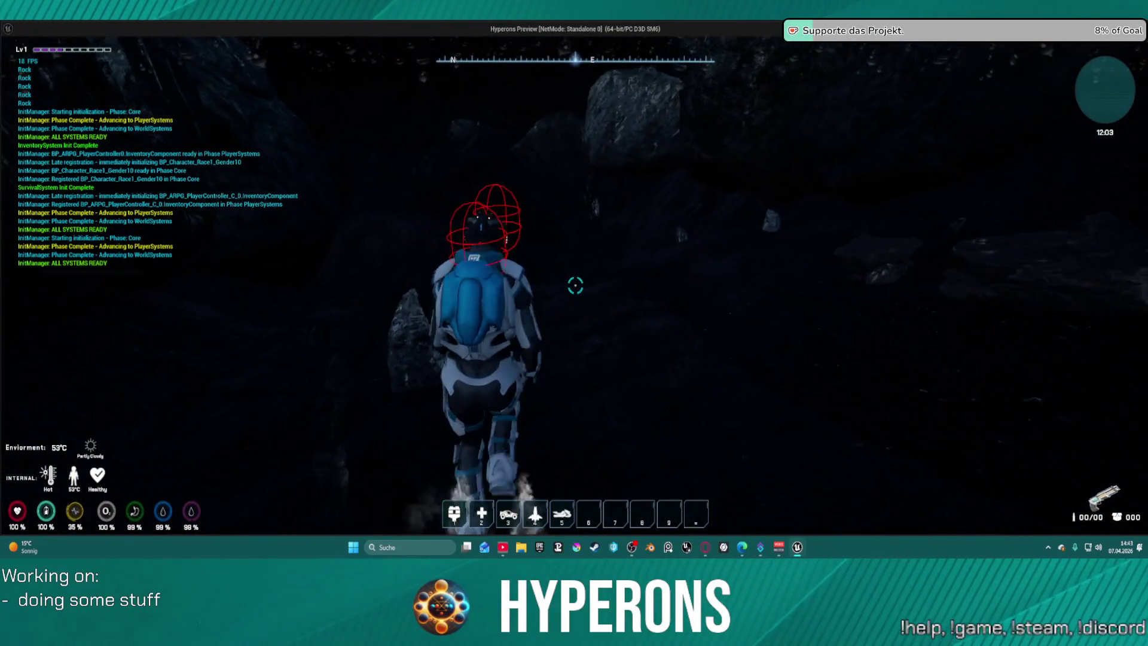
{"action": "key", "text": "w"}
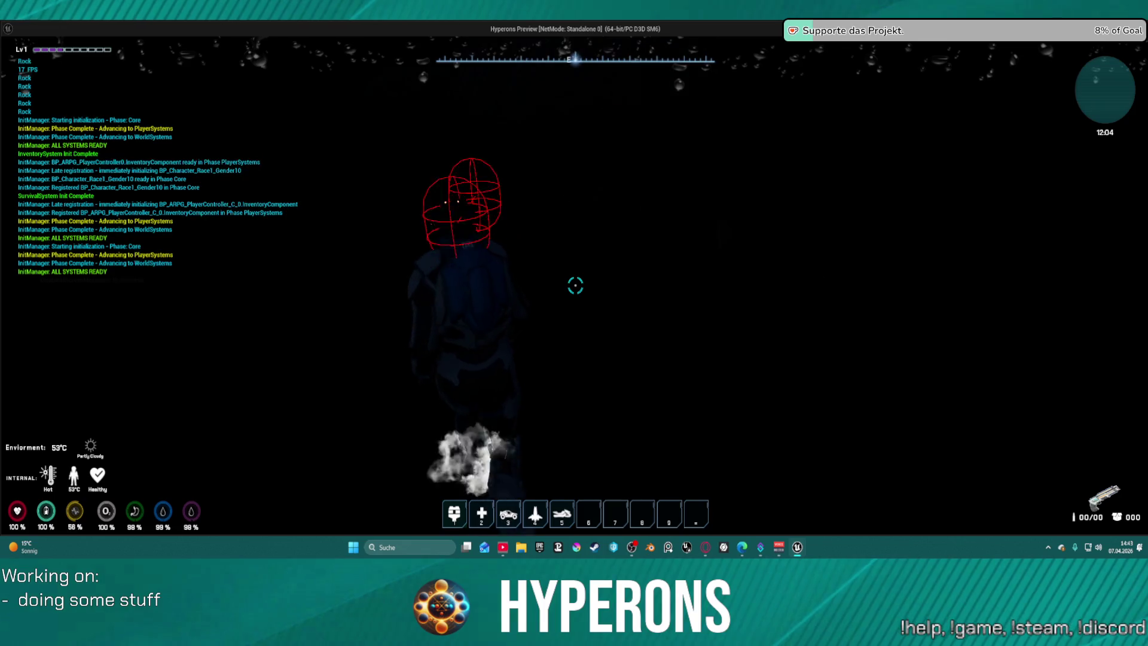
{"action": "key", "text": "w"}
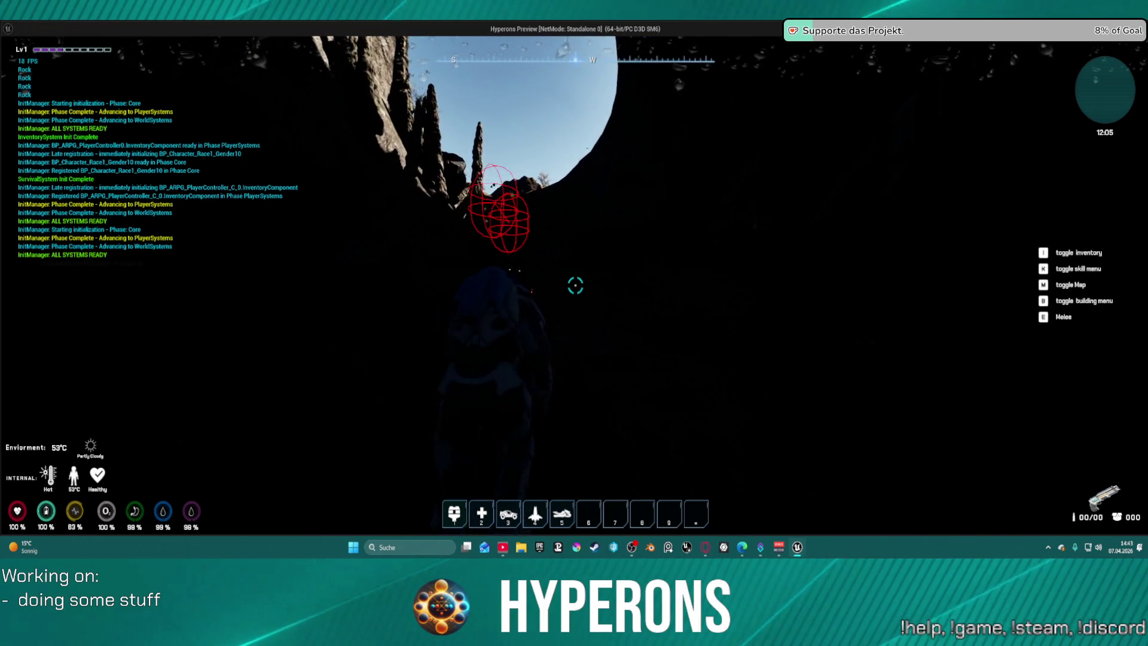
{"action": "key", "text": "w"}
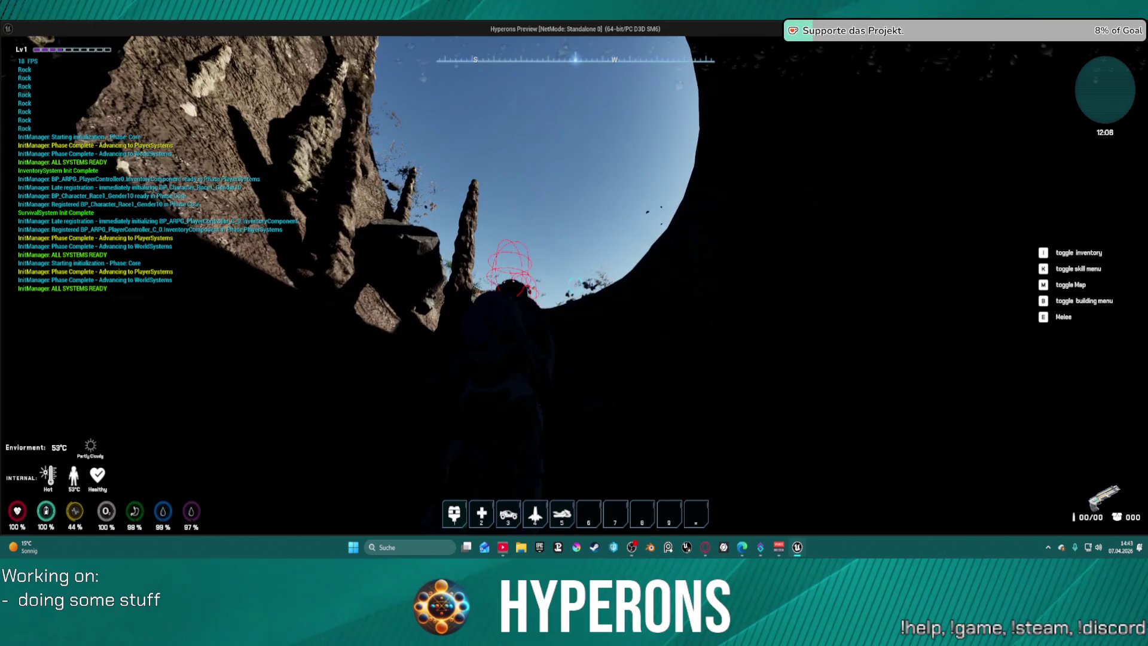
{"action": "key", "text": "w"}
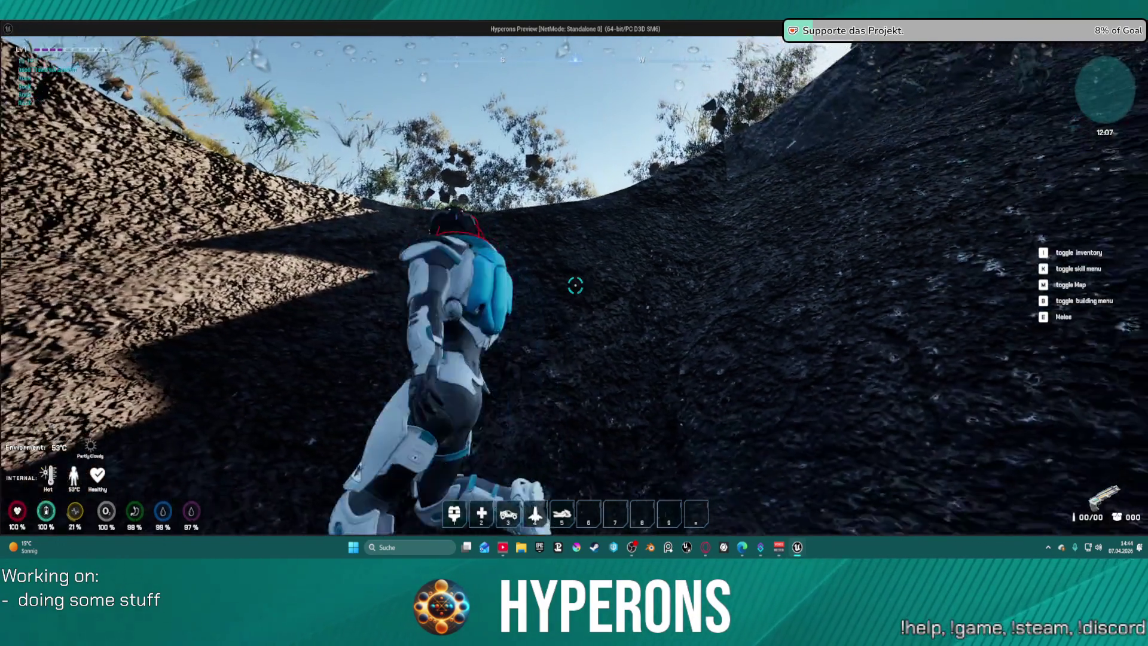
{"action": "key", "text": "alt+Tab"}
{"action": "key", "text": "Escape"}
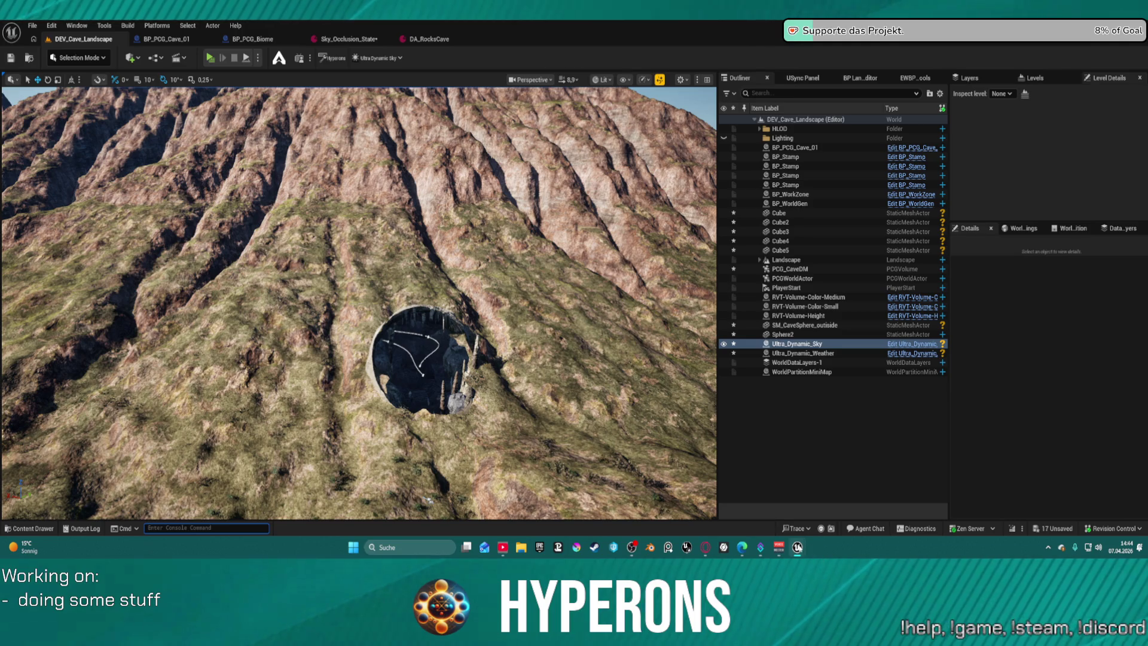
Close the MI_Rock_Forest_Cave, SM_CaveSphere and Ultra_Dynamic_Sky windows from the taskbar previews.
{"action": "mouse_move", "coordinate": [796, 547]}
{"action": "mouse_move", "coordinate": [841, 499]}
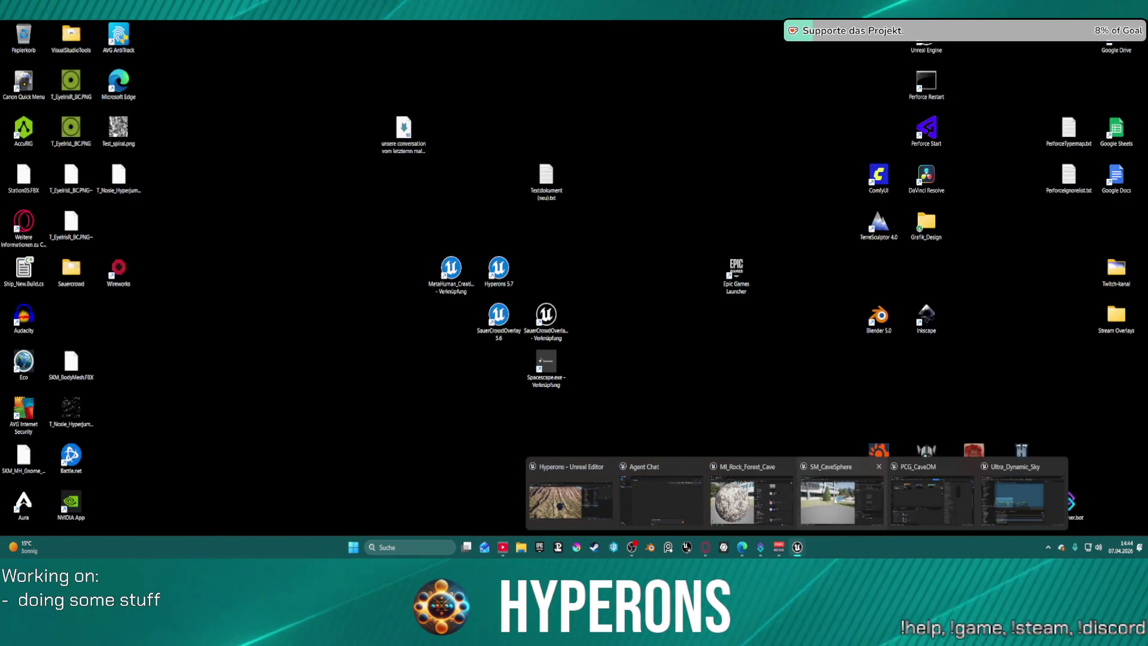
{"action": "mouse_move", "coordinate": [700, 467]}
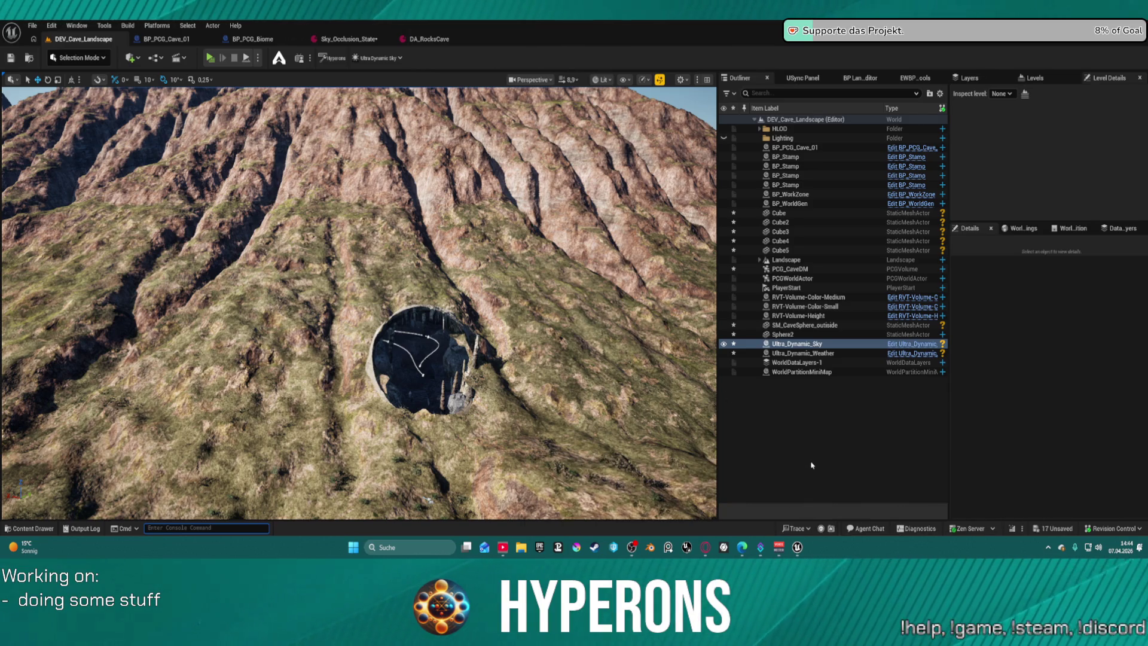
{"action": "key", "text": "grave"}
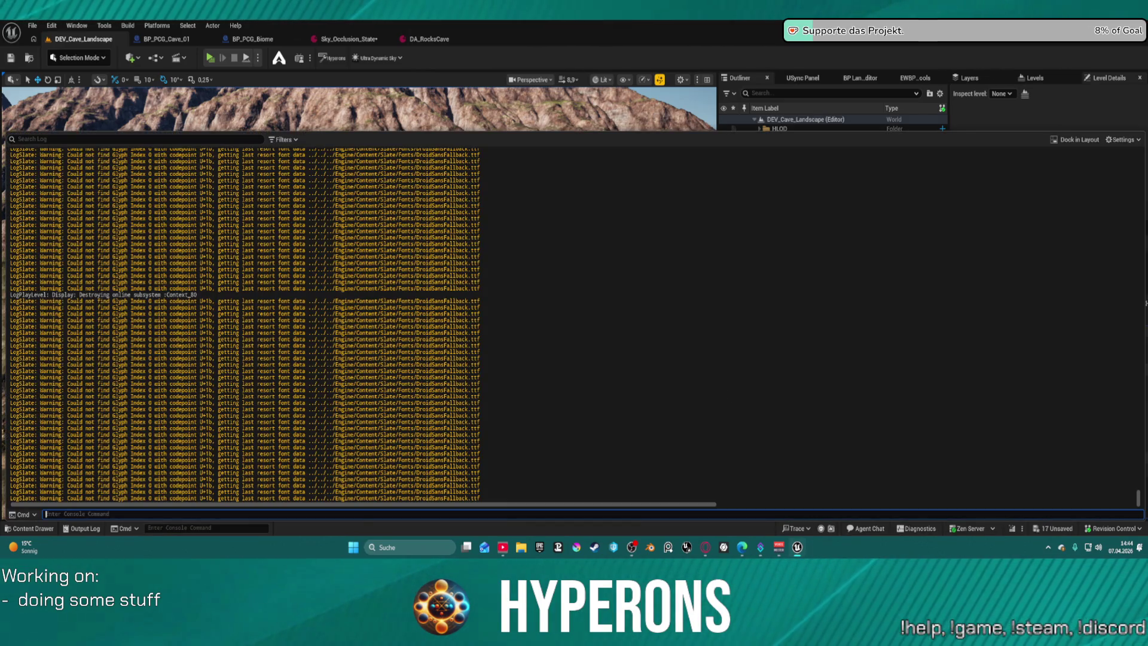
{"action": "key", "text": "grave"}
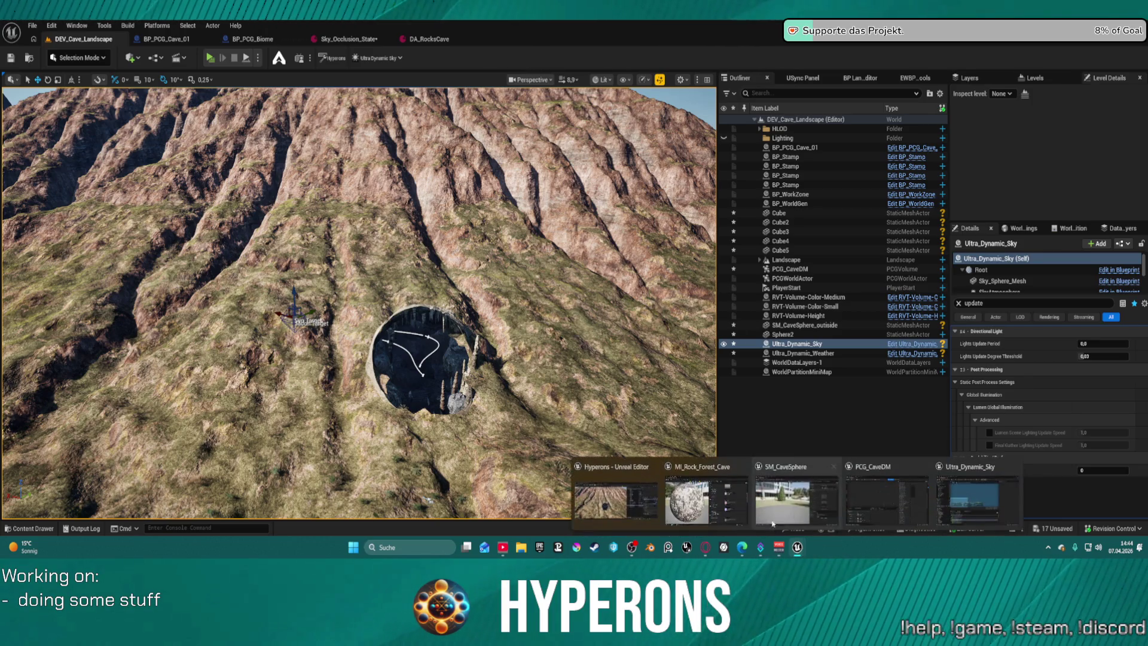
{"action": "left_click", "coordinate": [743, 467]}
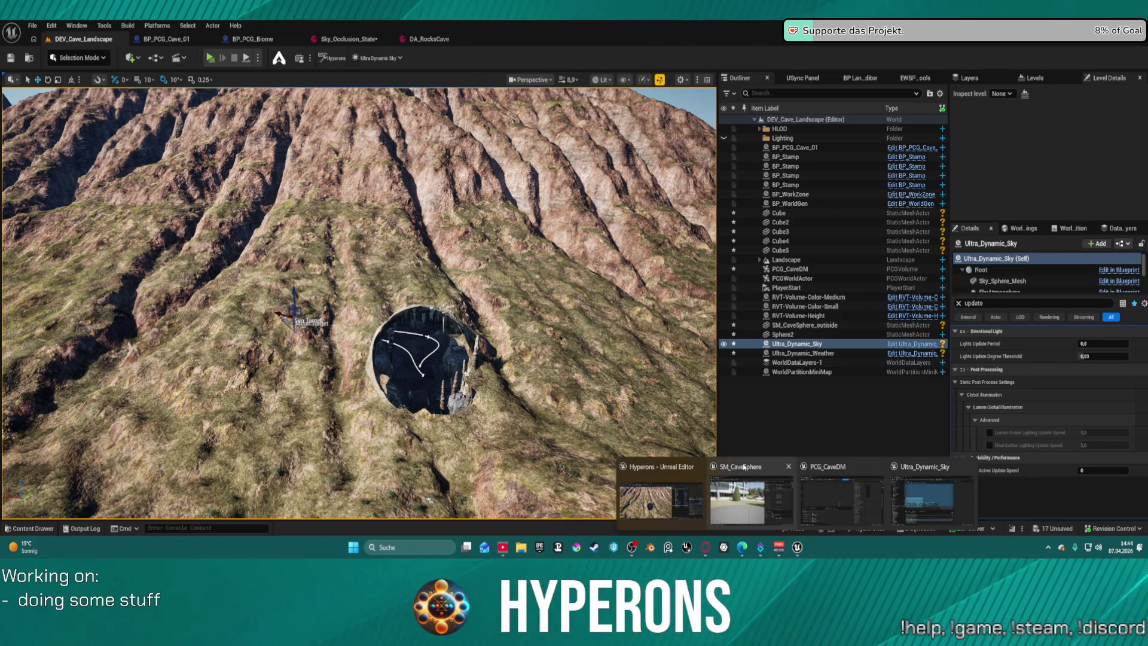
{"action": "left_click", "coordinate": [789, 466]}
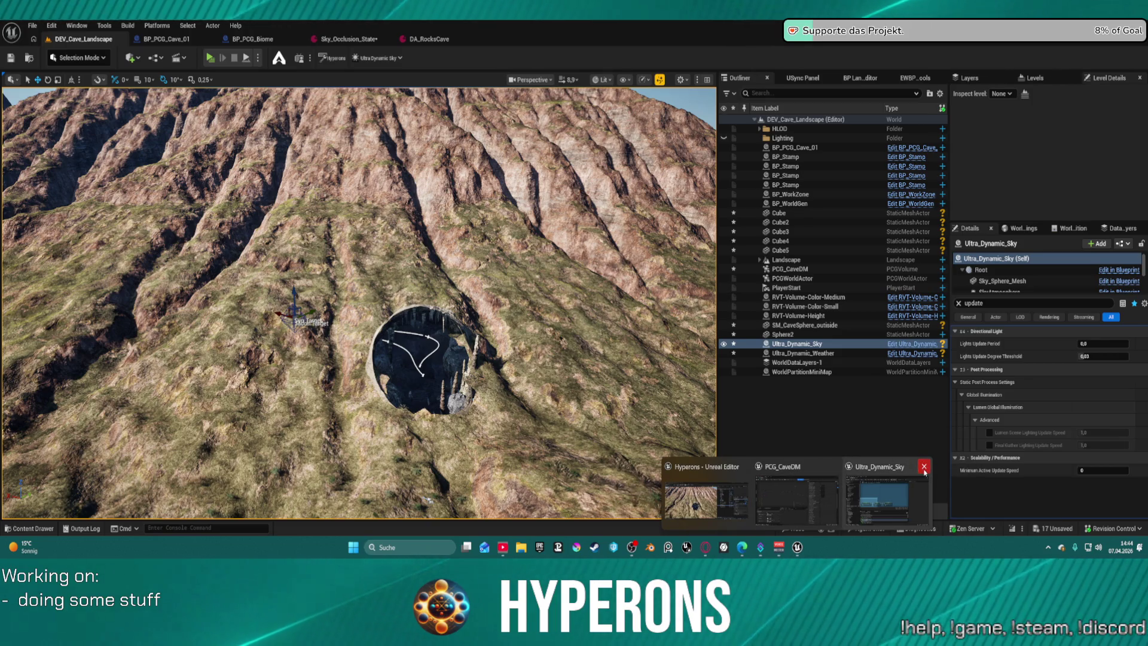
{"action": "left_click", "coordinate": [924, 467]}
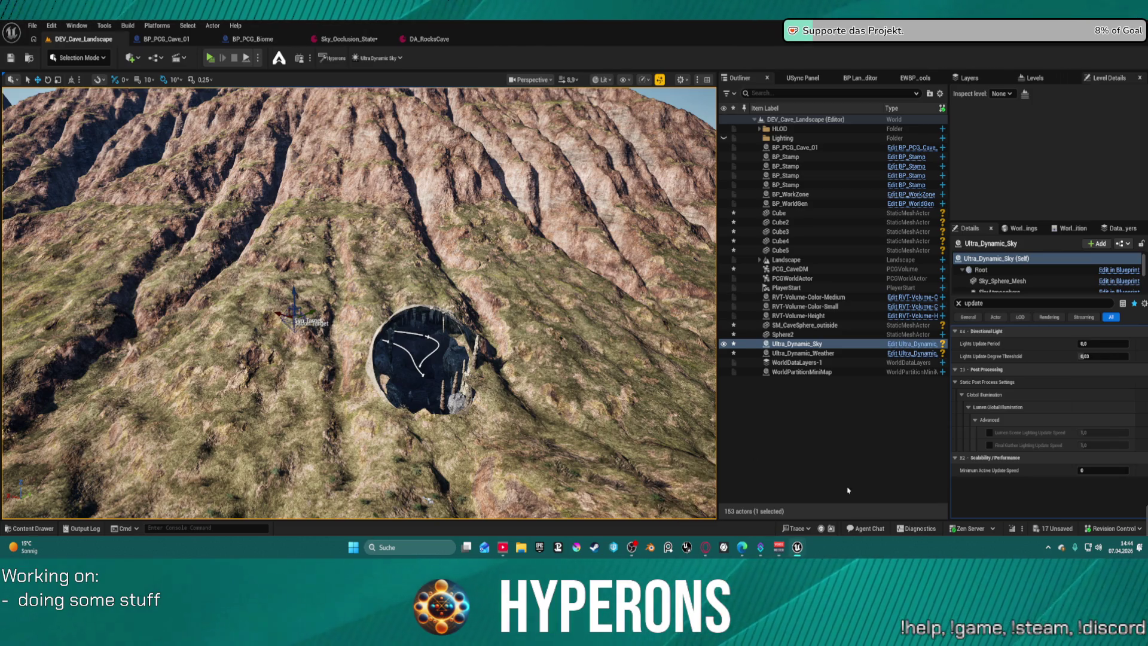
Bring the main level editor forward and open the PCG_CaveDM graph window.
{"action": "mouse_move", "coordinate": [797, 547]}
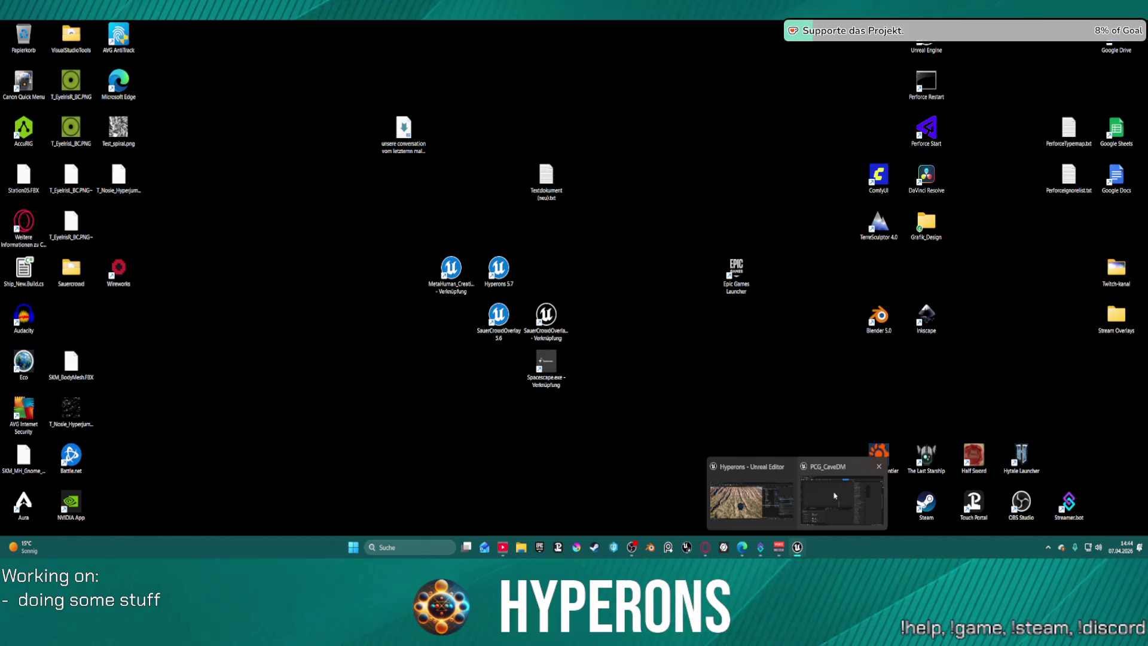
{"action": "left_click", "coordinate": [835, 495]}
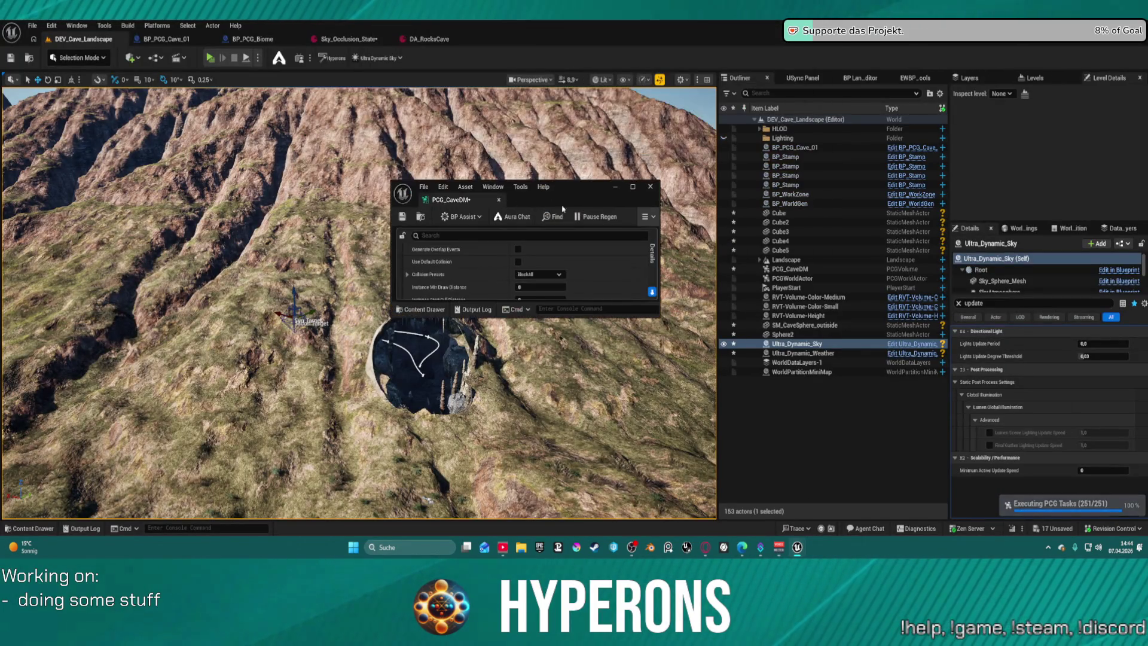
{"action": "left_click", "coordinate": [636, 186]}
Remove the diagonal wire from the upper branch after Remove Small Pieces and save the graph.
{"action": "mouse_move", "coordinate": [656, 174]}
{"action": "left_mouse_down"}
{"action": "mouse_move", "coordinate": [474, 156]}
{"action": "mouse_move", "coordinate": [653, 150]}
{"action": "left_mouse_up"}
{"action": "left_click", "coordinate": [262, 289]}
{"action": "left_click_drag", "start_coordinate": [534, 182], "coordinate": [385, 171]}
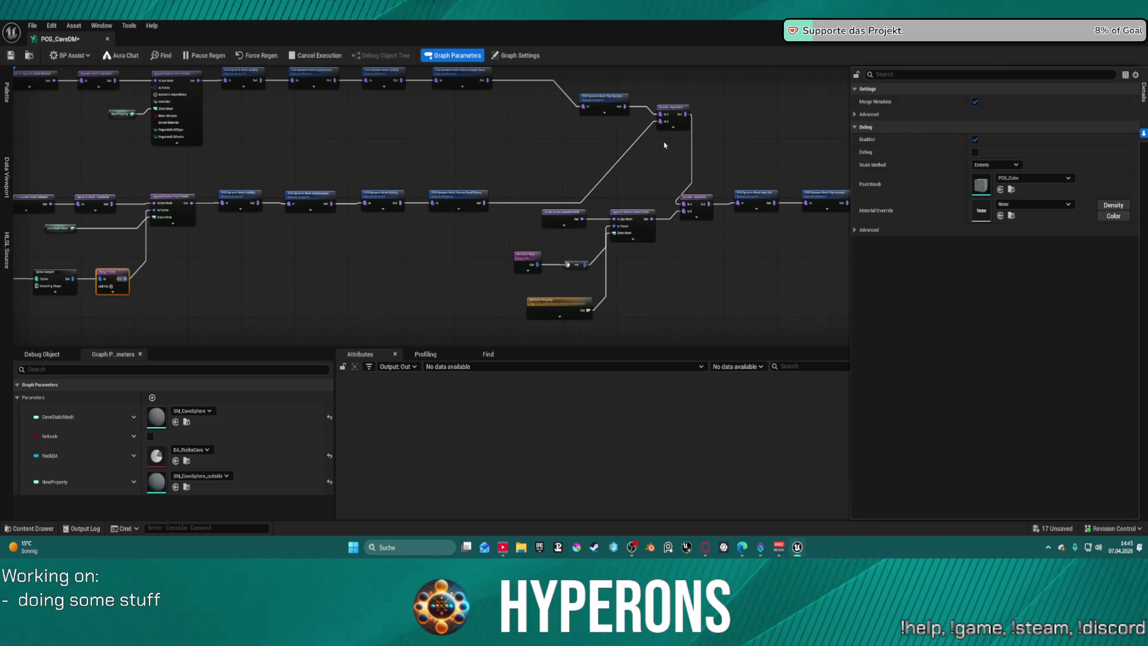
{"action": "left_click", "coordinate": [459, 194]}
{"action": "left_click_drag", "start_coordinate": [479, 202], "coordinate": [683, 203]}
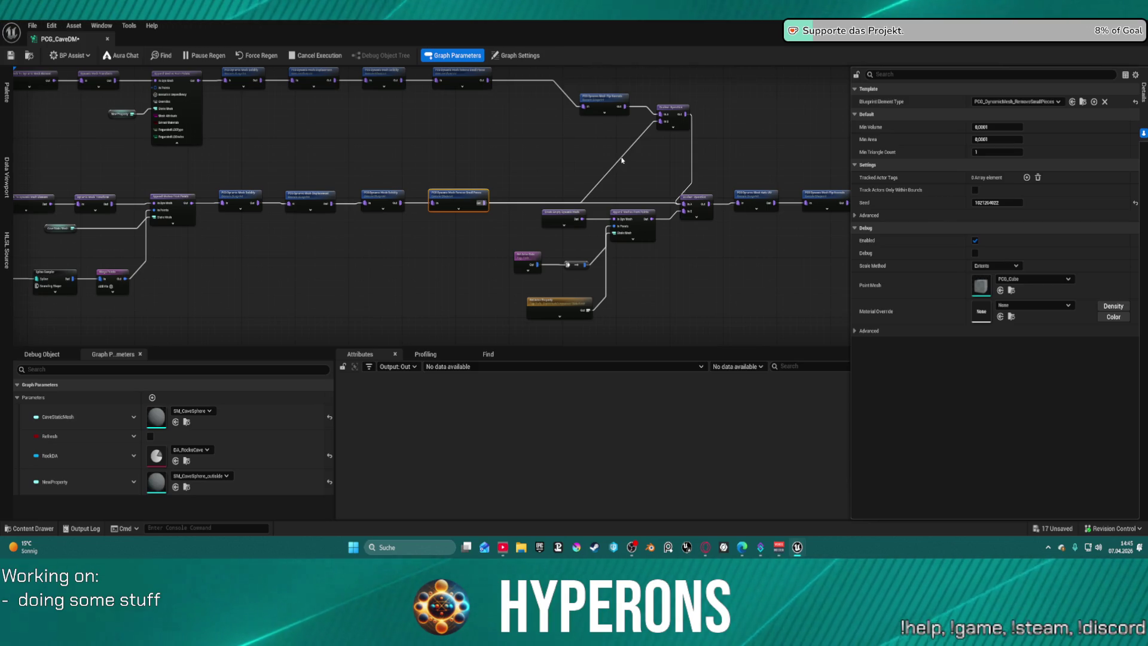
{"action": "key", "text": "ctrl+s"}
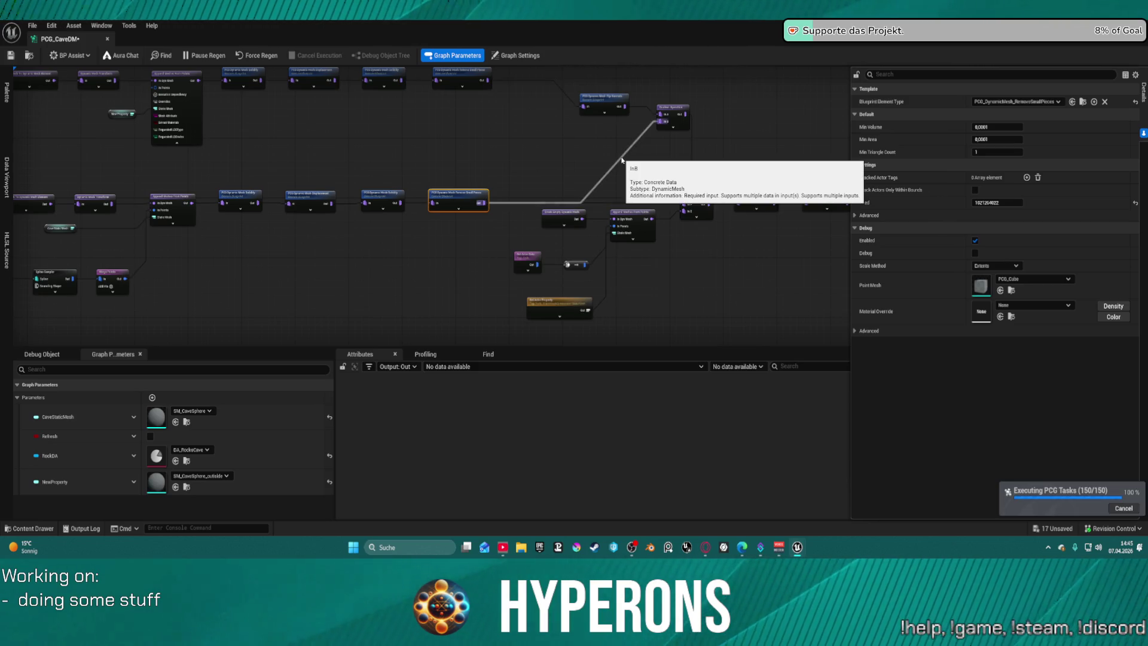
{"action": "left_click", "coordinate": [621, 159], "text": "alt"}
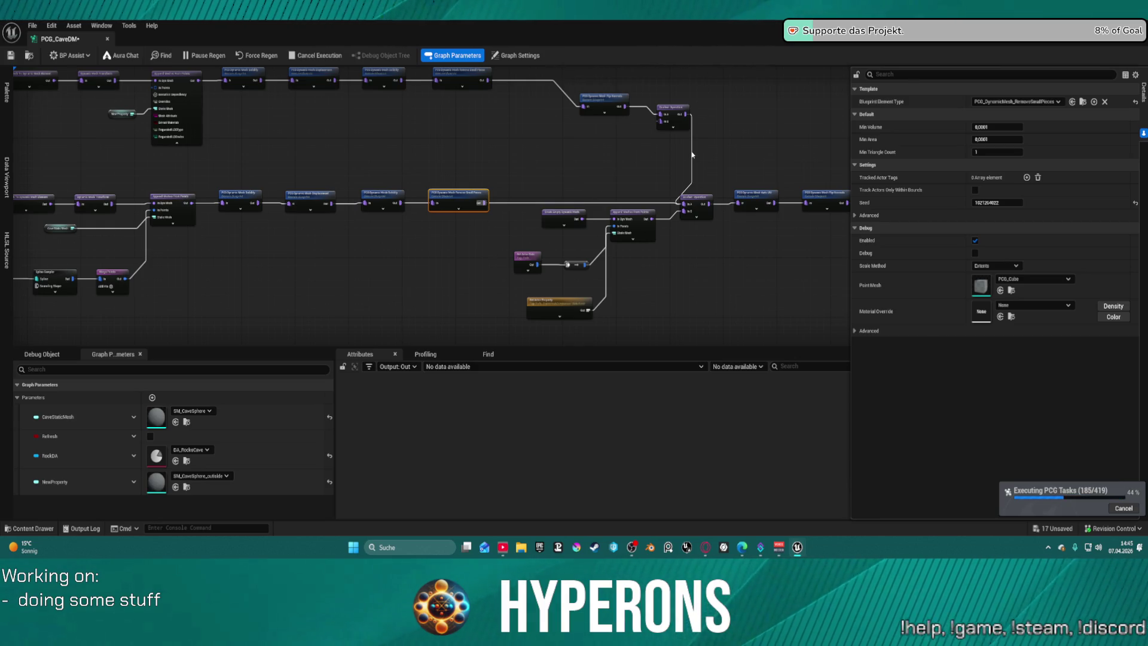
{"action": "key", "text": "ctrl+s"}
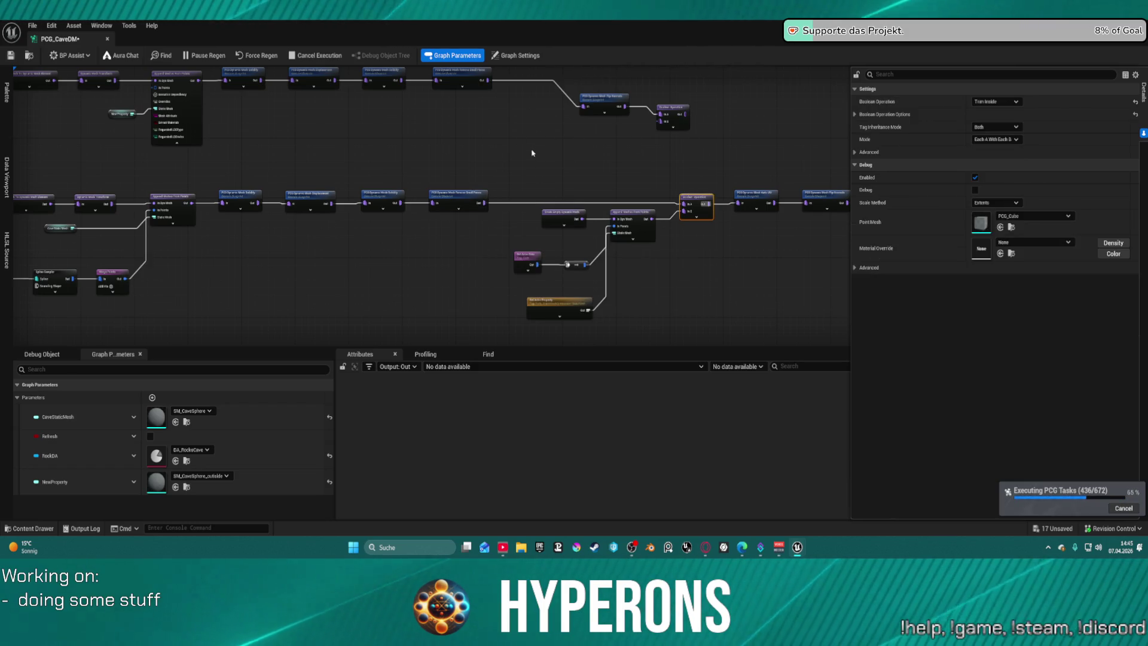
Disable the whole top row of nodes, save, and dock the graph beside the level tab.
{"action": "scroll", "coordinate": [528, 151], "scroll_direction": "down", "scroll_amount": 2}
{"action": "right_click", "coordinate": [545, 174]}
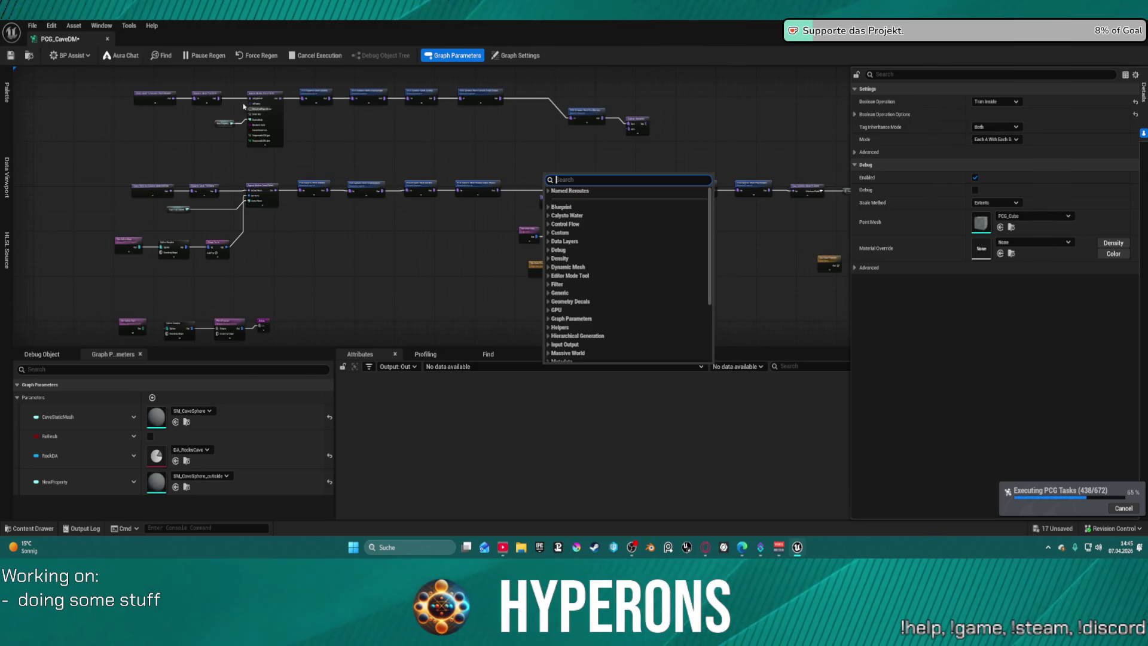
{"action": "left_click", "coordinate": [165, 117]}
{"action": "mouse_move", "coordinate": [147, 86]}
{"action": "left_mouse_down"}
{"action": "mouse_move", "coordinate": [286, 157]}
{"action": "mouse_move", "coordinate": [668, 177]}
{"action": "left_mouse_up"}
{"action": "key", "text": "ctrl+s"}
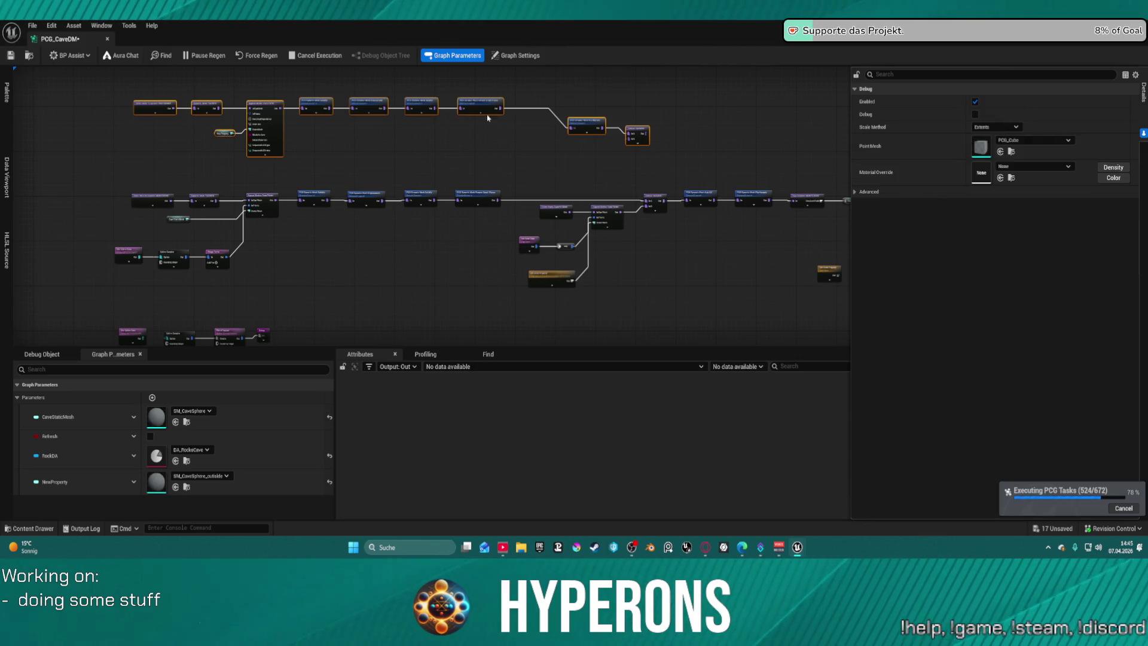
{"action": "key", "text": "e"}
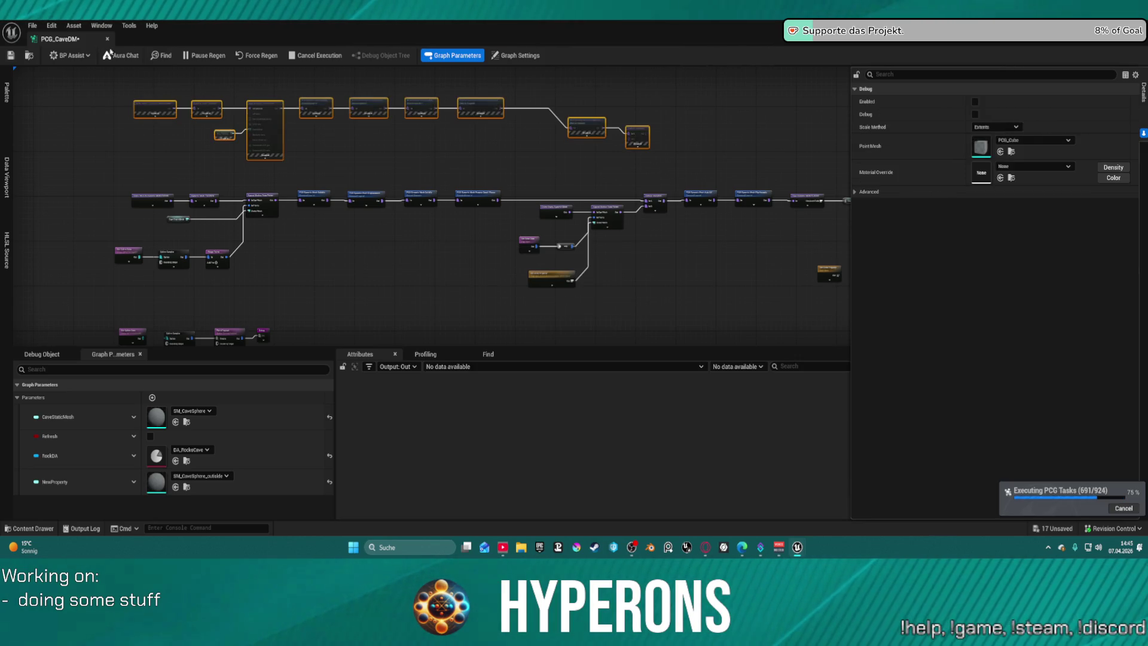
{"action": "key", "text": "ctrl+s"}
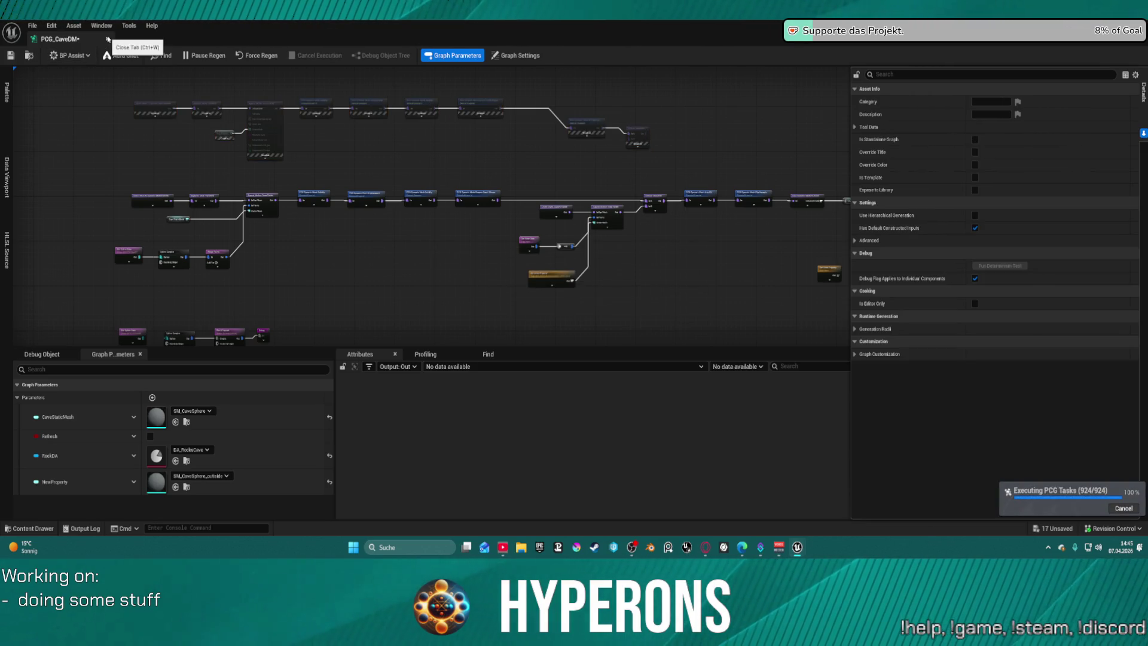
{"action": "left_click_drag", "start_coordinate": [106, 40], "coordinate": [524, 40]}
{"action": "left_click", "coordinate": [81, 40]}
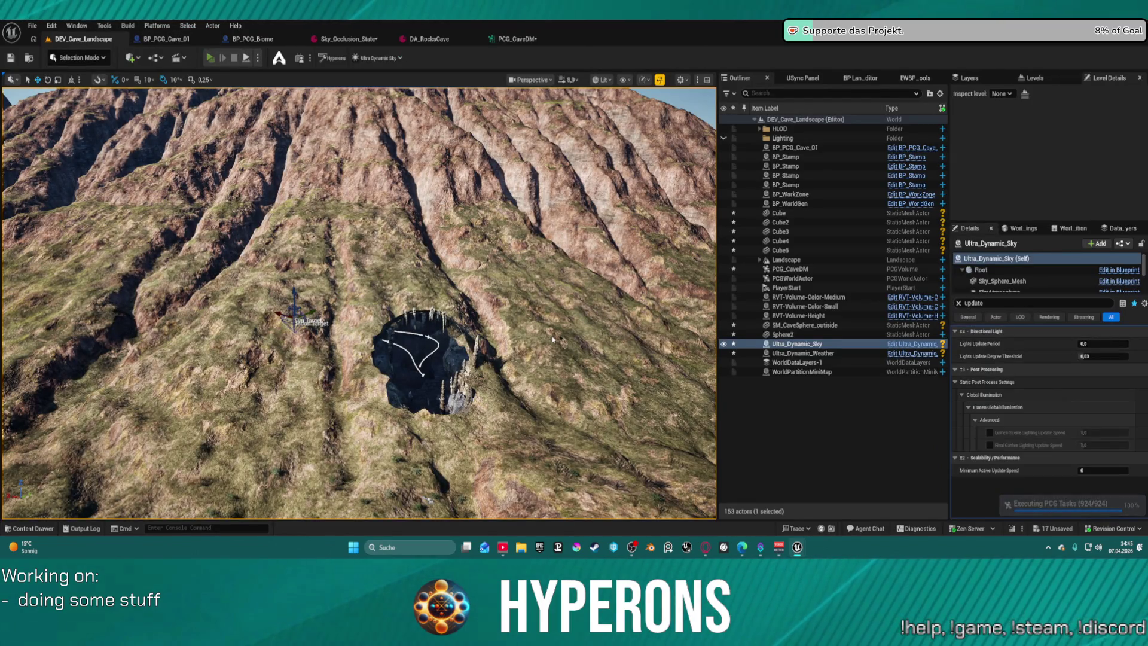
{"action": "key", "text": "alt+p"}
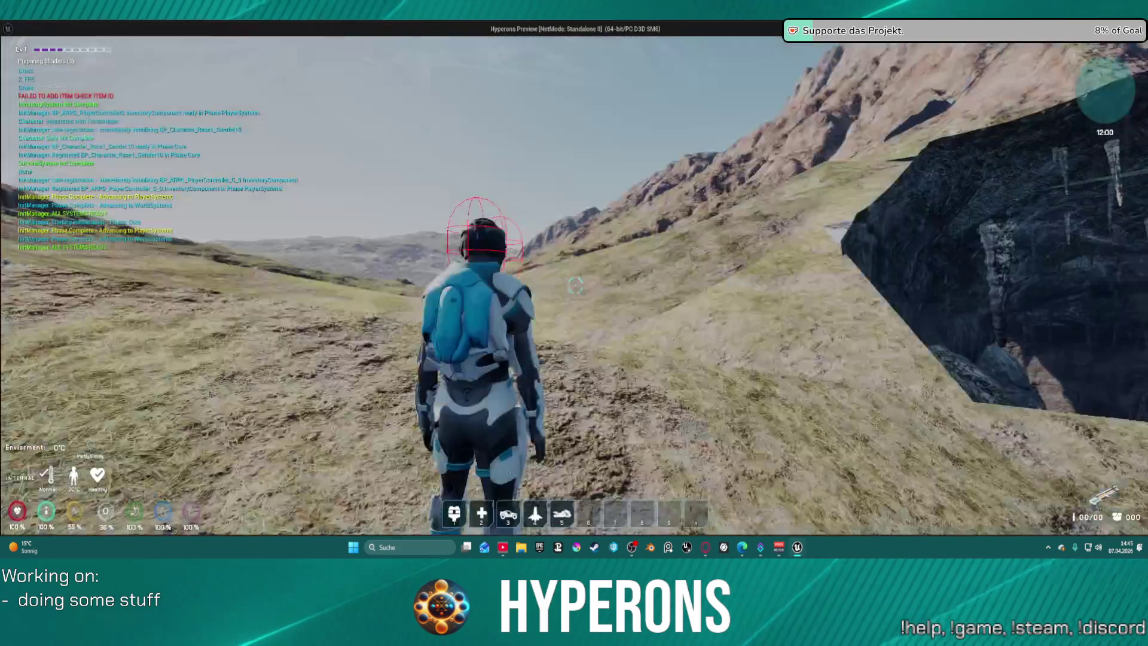
{"action": "key", "text": "w"}
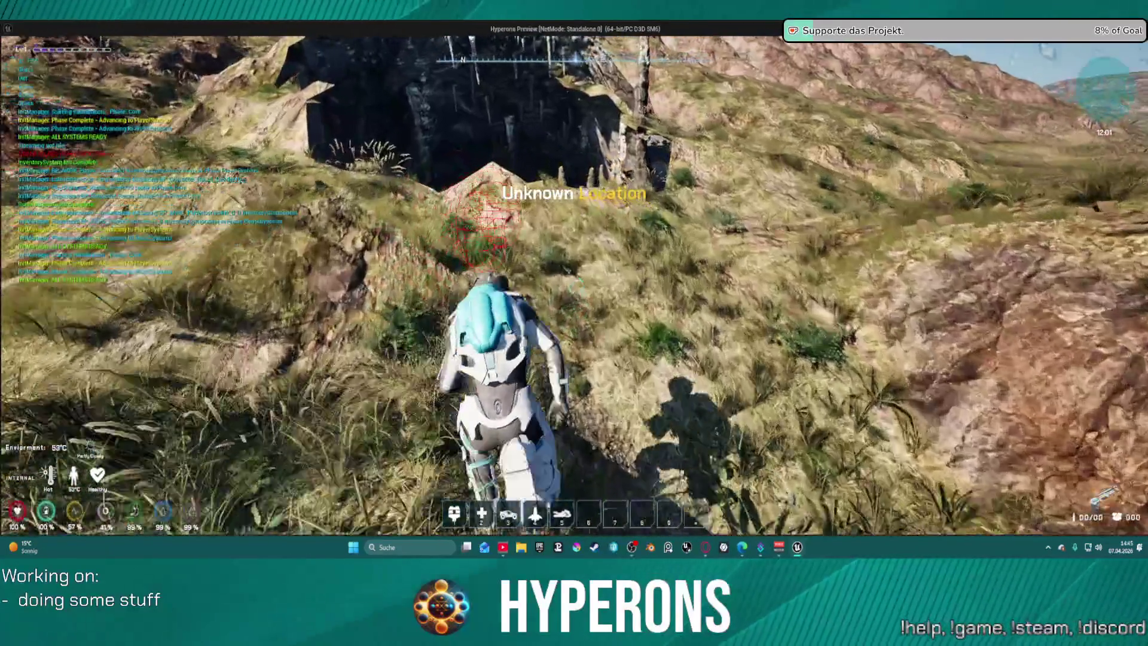
{"action": "key", "text": "w"}
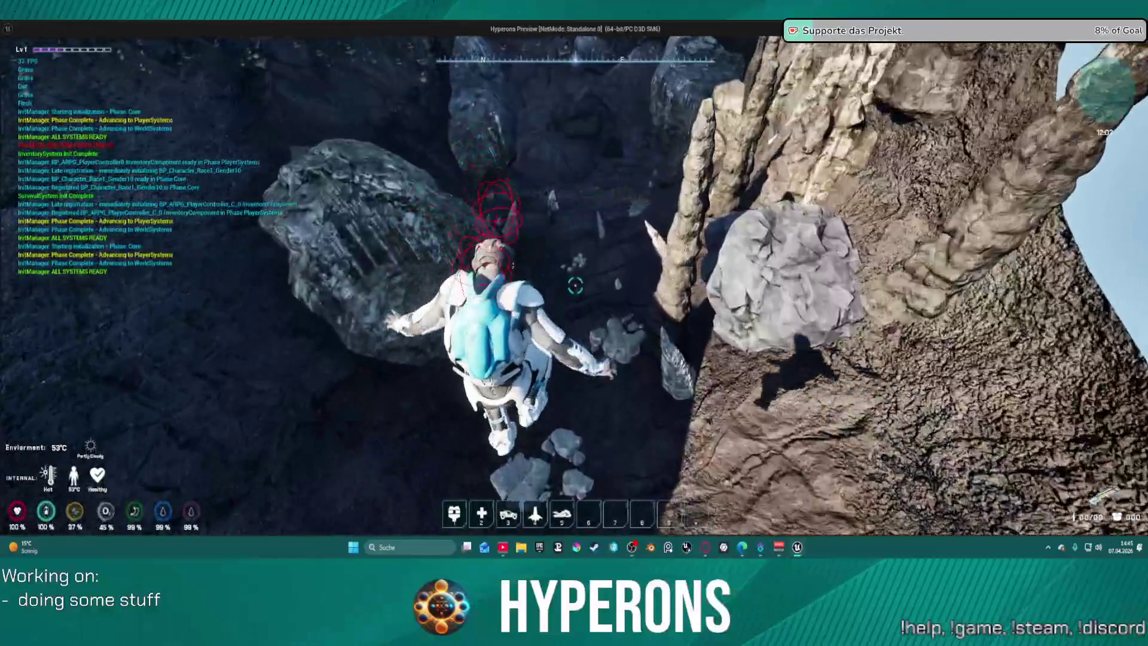
{"action": "key", "text": "w"}
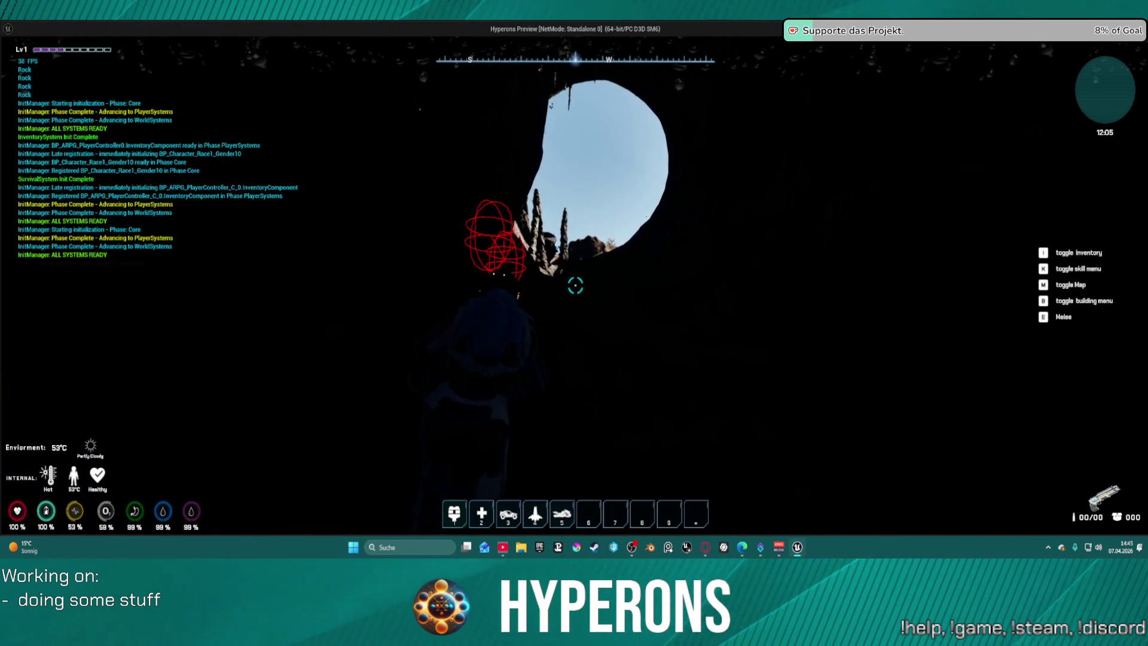
{"action": "key", "text": "Escape"}
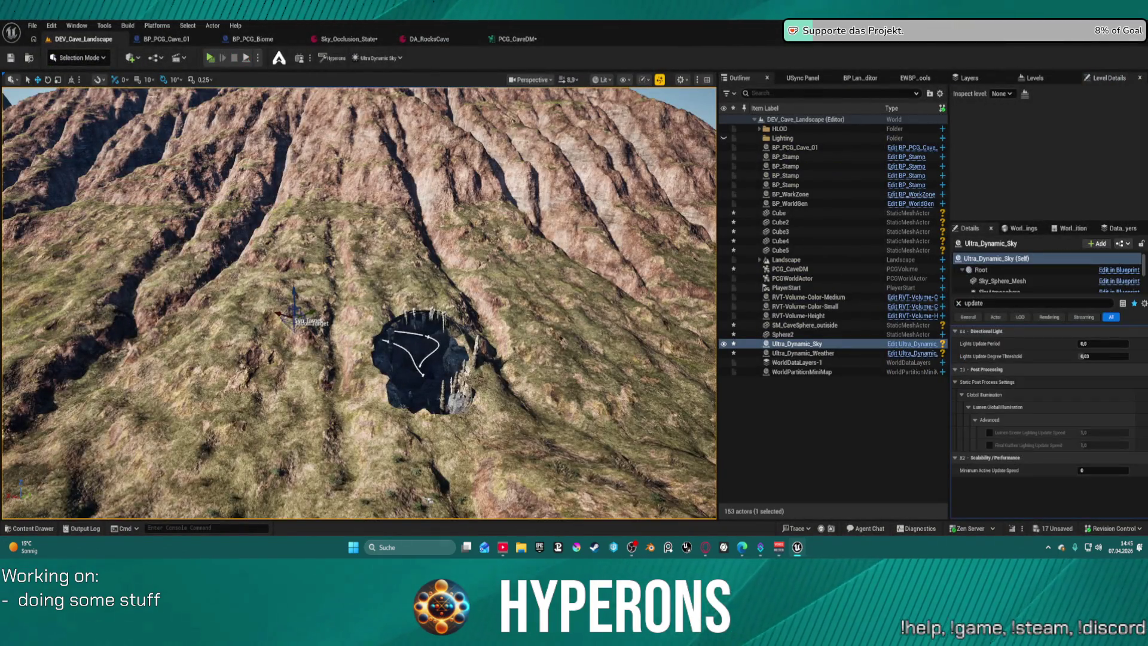
{"action": "key", "text": "ctrl+space"}
{"action": "scroll", "coordinate": [78, 416], "scroll_direction": "up", "scroll_amount": 10}
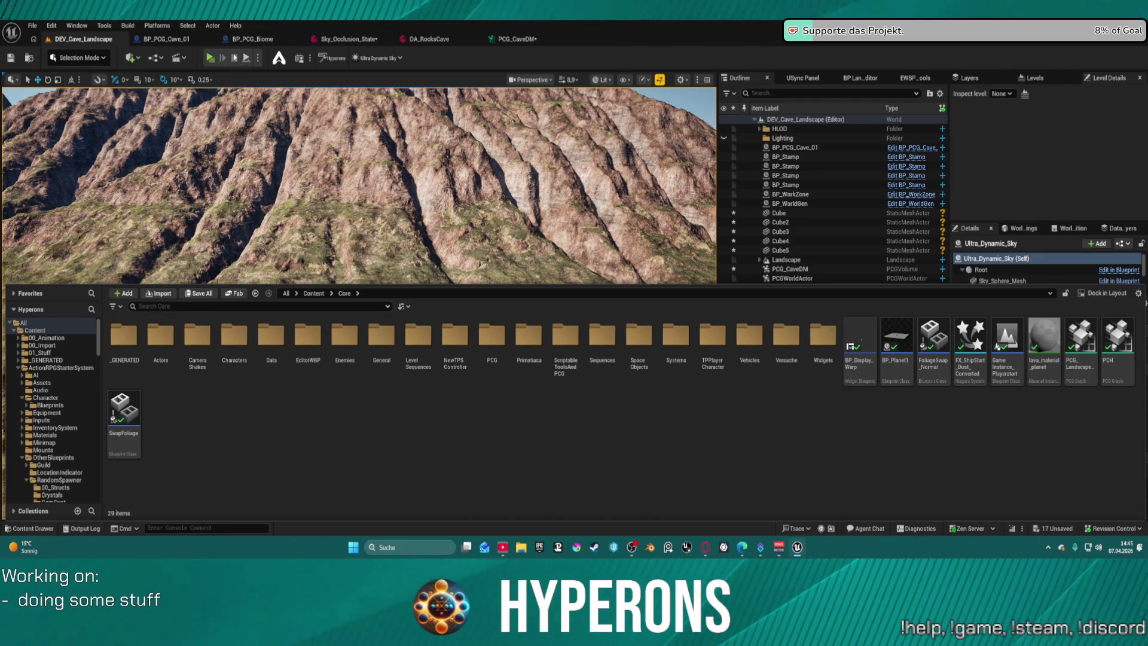
{"action": "scroll", "coordinate": [53, 424], "scroll_direction": "down", "scroll_amount": 10}
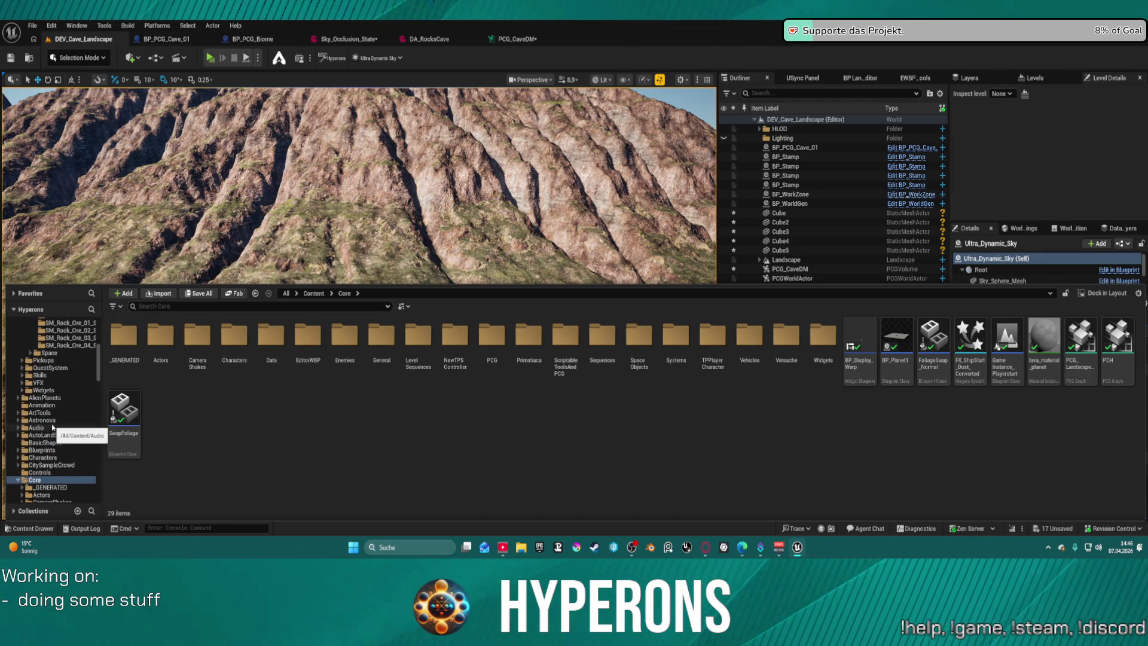
{"action": "scroll", "coordinate": [53, 427], "scroll_direction": "down", "scroll_amount": 5}
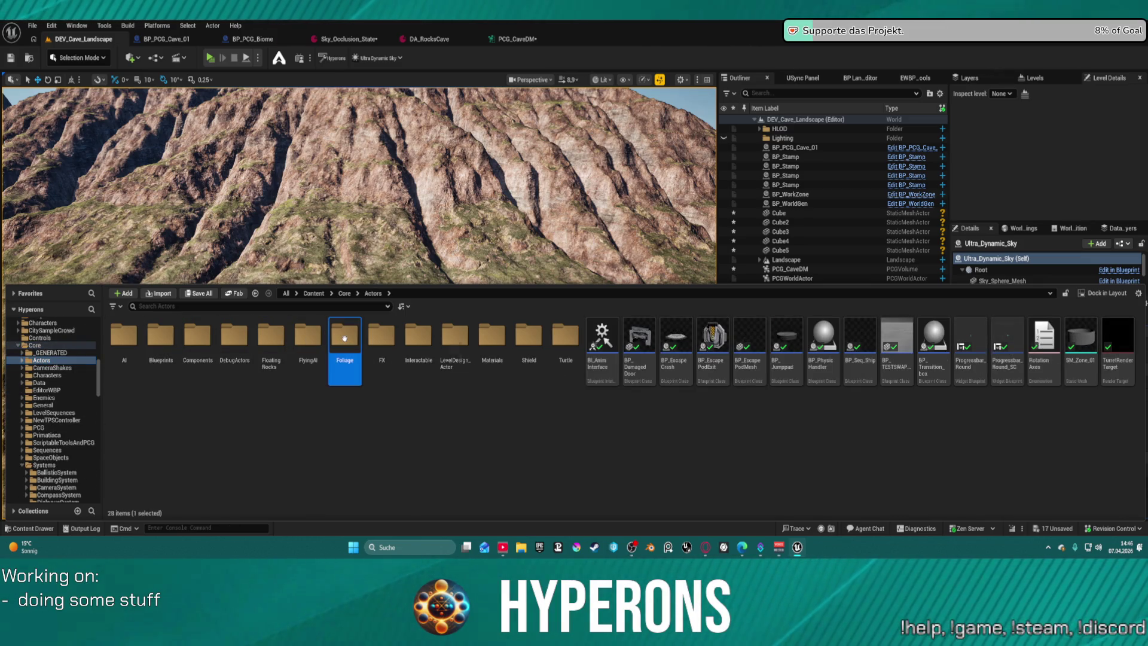
{"action": "double_click", "coordinate": [345, 338]}
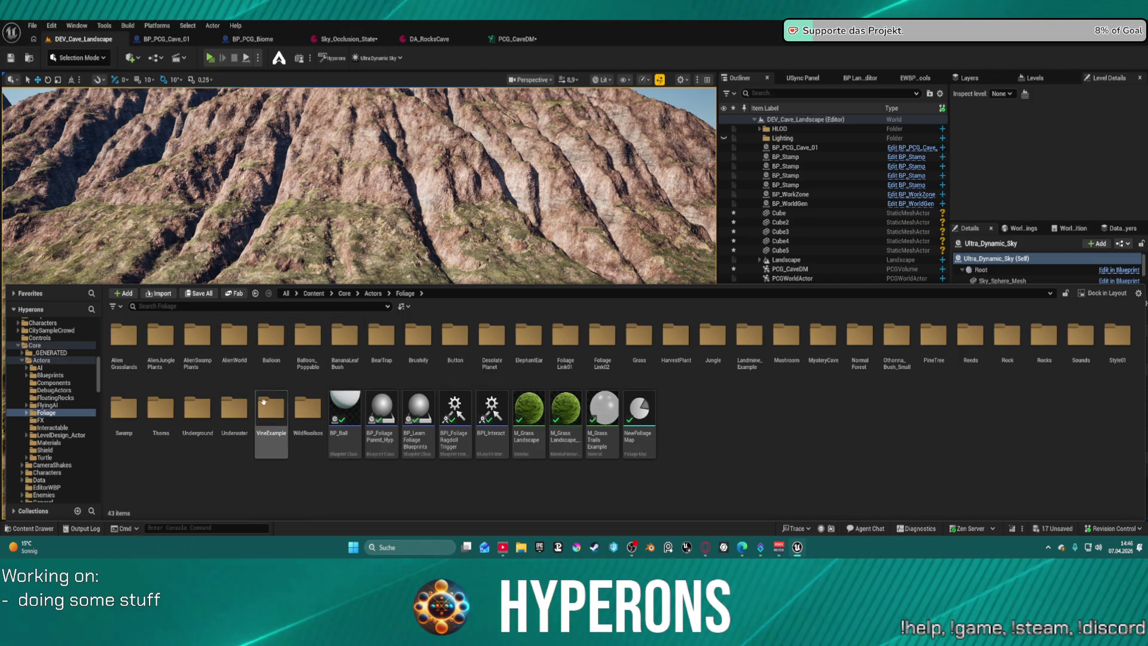
{"action": "right_click", "coordinate": [359, 210]}
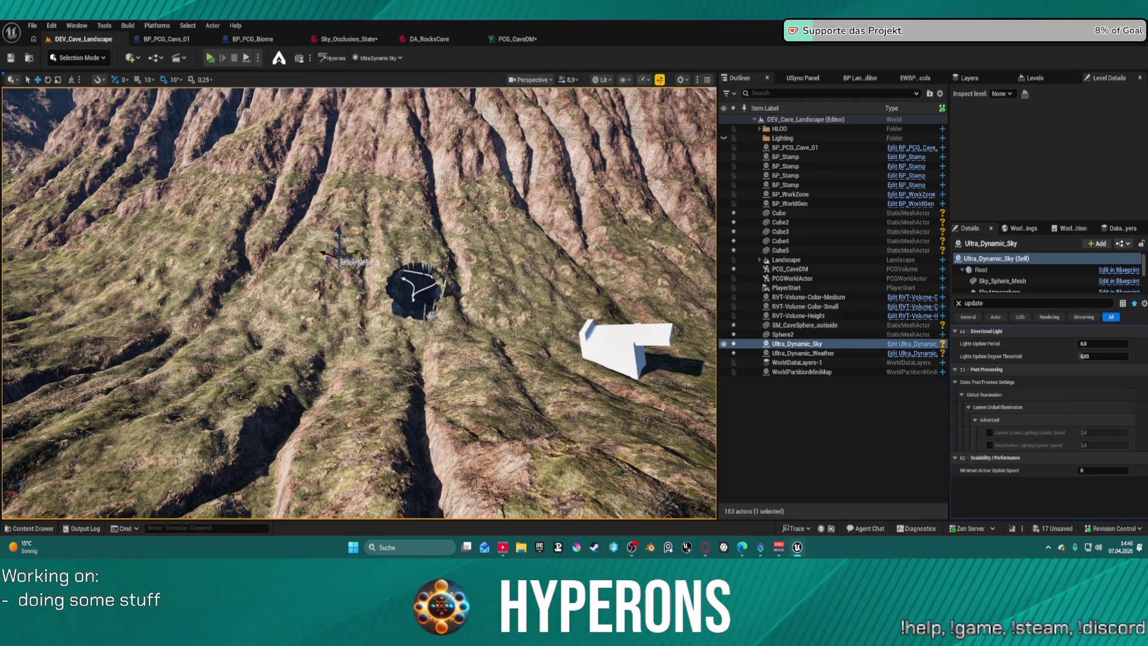
Hide BP_WorkZone and BP_WorldGen in the level and frame the view on the mountain.
{"action": "key", "text": "f"}
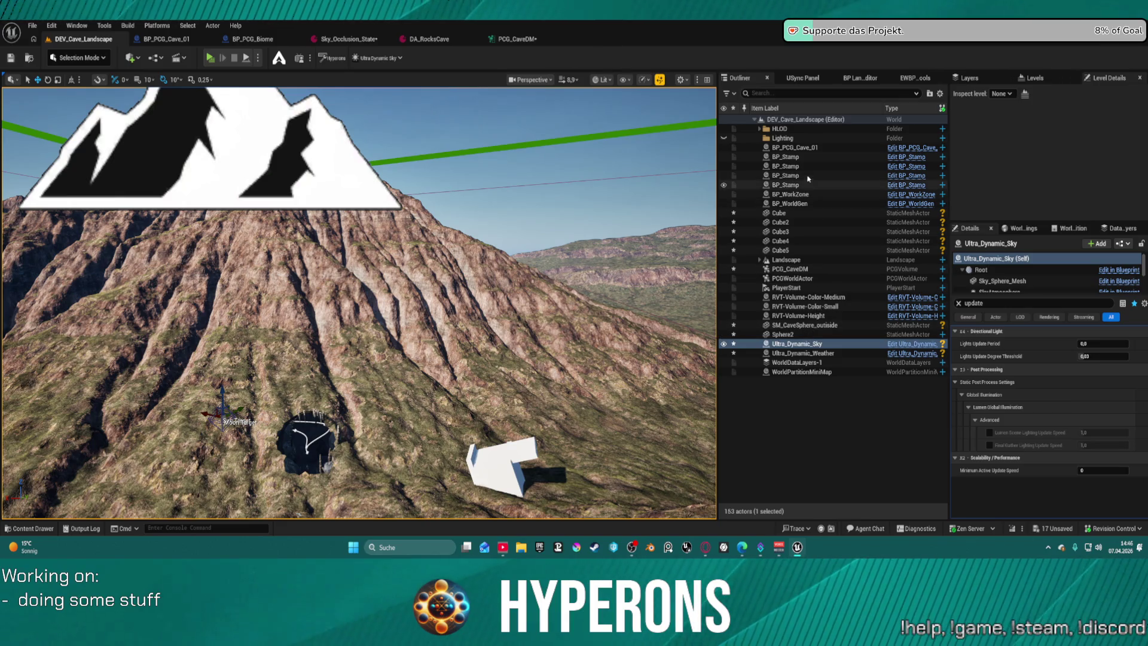
{"action": "left_click", "coordinate": [825, 194]}
{"action": "left_click", "coordinate": [840, 206], "text": "shift"}
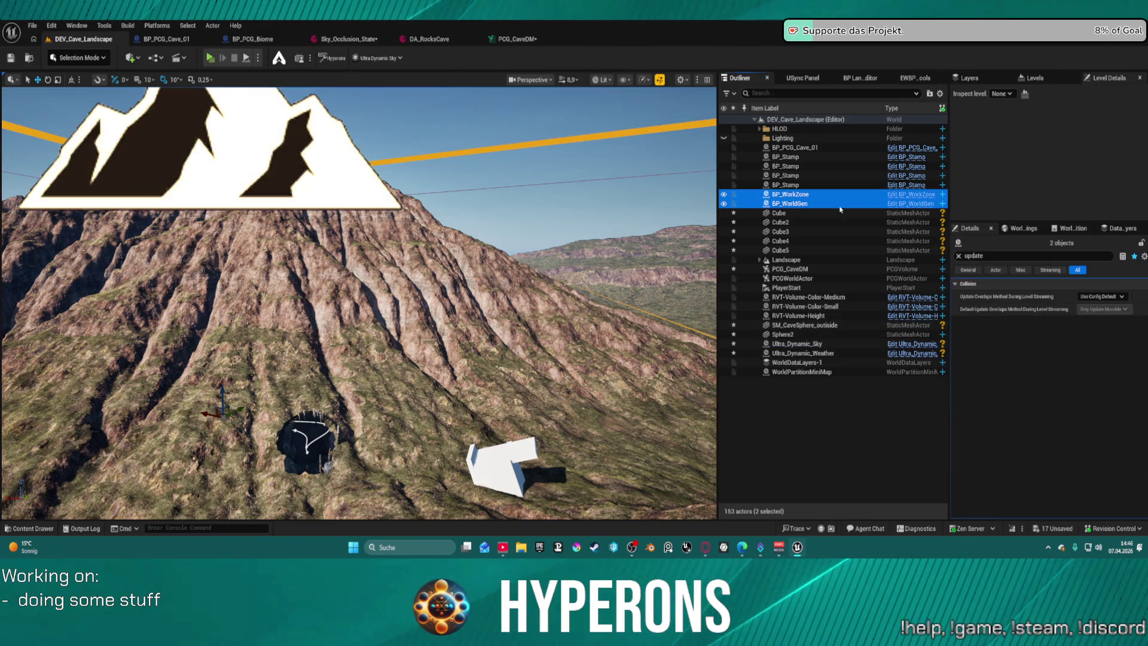
{"action": "left_click", "coordinate": [724, 195]}
{"action": "left_click", "coordinate": [445, 235]}
{"action": "key", "text": "f"}
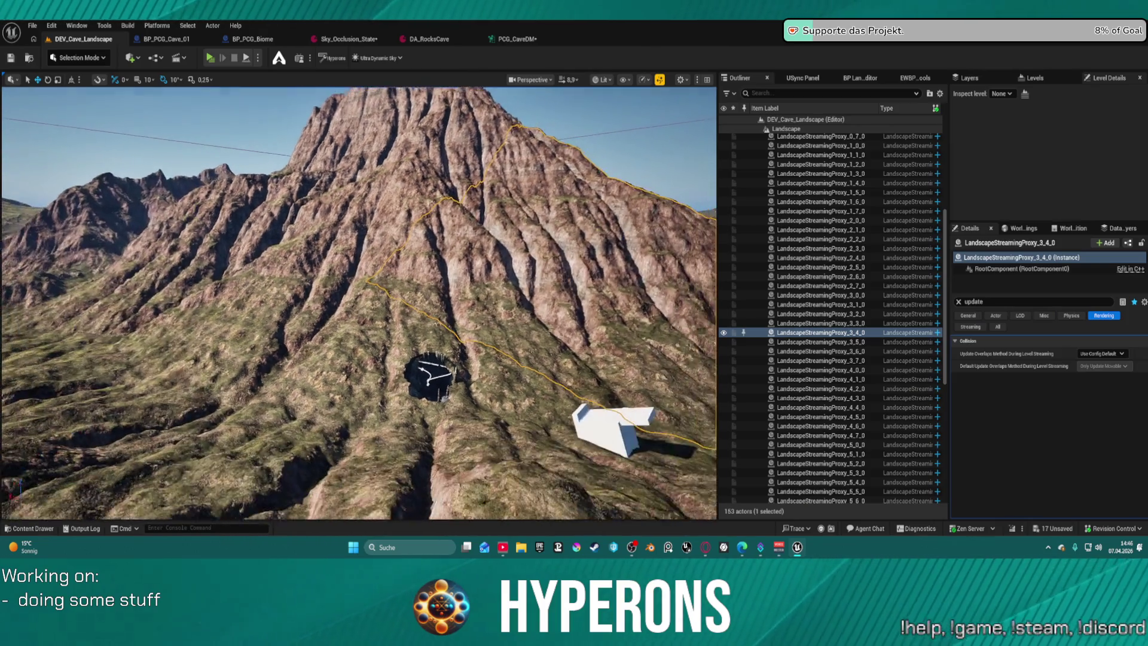
Find BP_PCG_Biome in the Content Drawer and place it on the slope left of the cave.
{"action": "key", "text": "ctrl+space"}
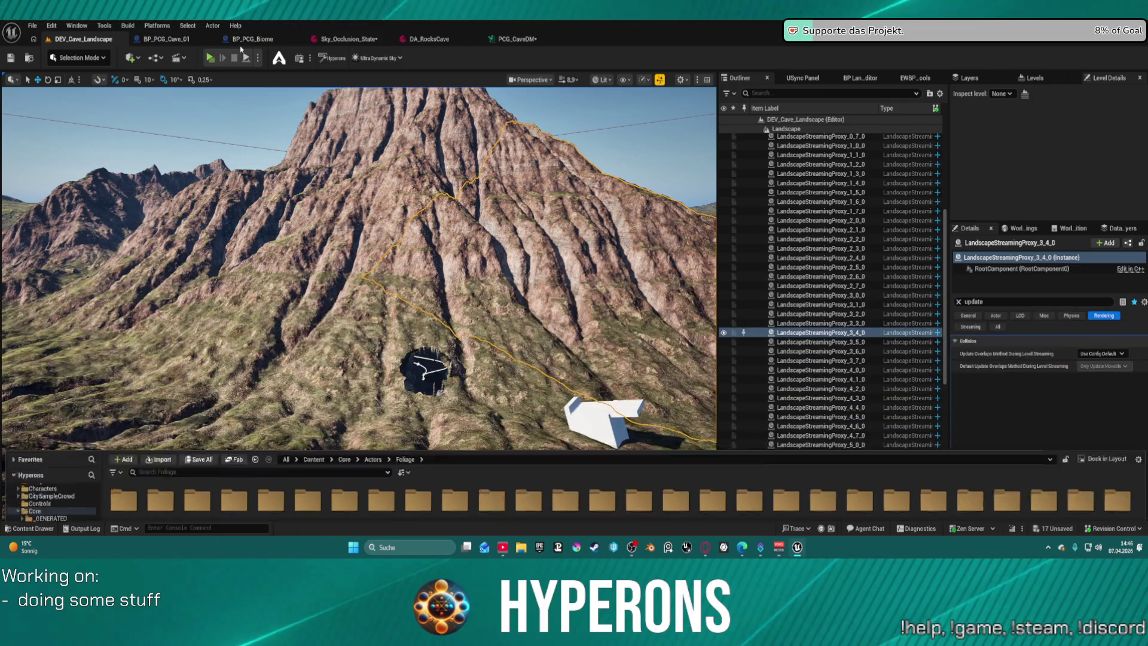
{"action": "left_click", "coordinate": [251, 39]}
{"action": "left_click", "coordinate": [28, 56]}
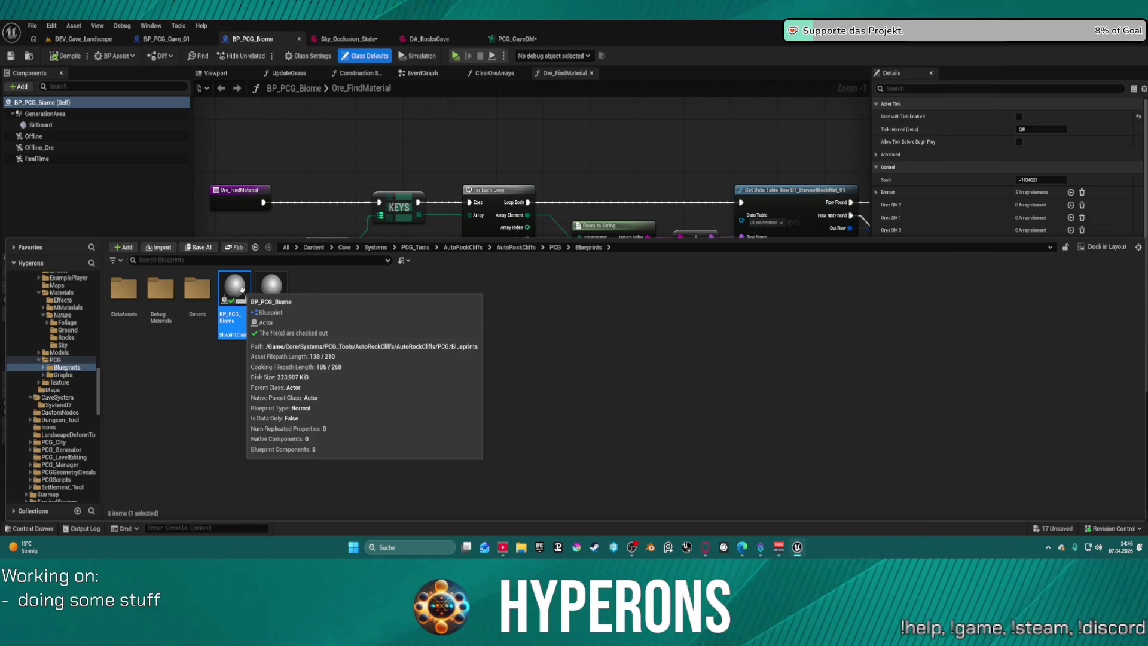
{"action": "left_click", "coordinate": [86, 42]}
{"action": "key", "text": "ctrl+space"}
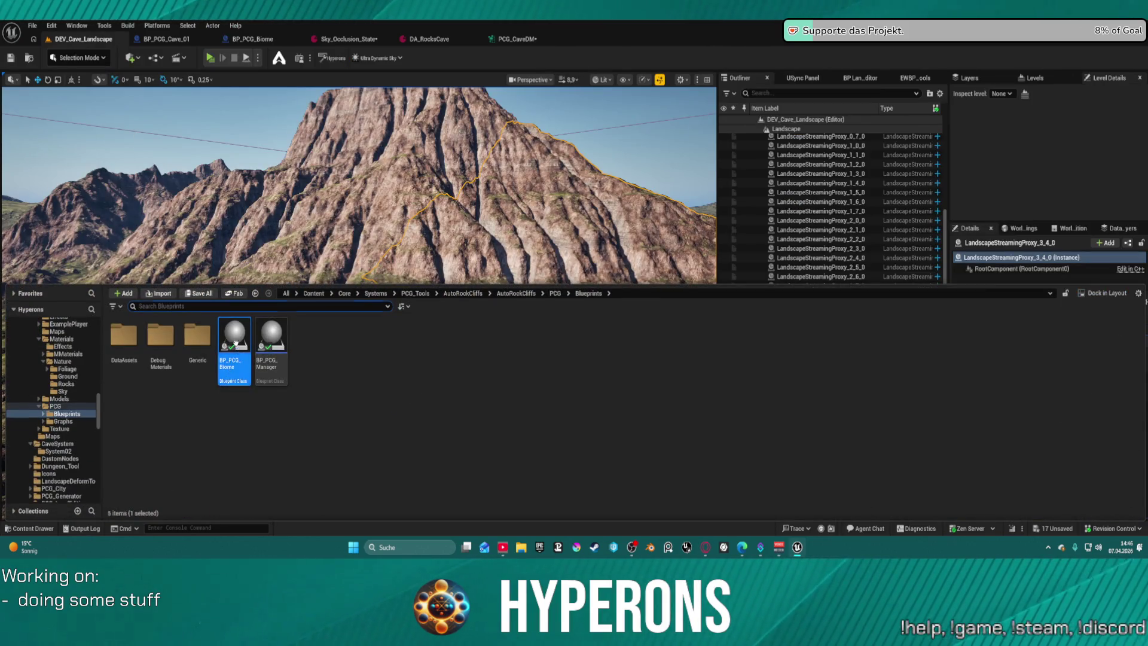
{"action": "key", "text": "ctrl+space"}
{"action": "left_click", "coordinate": [382, 326]}
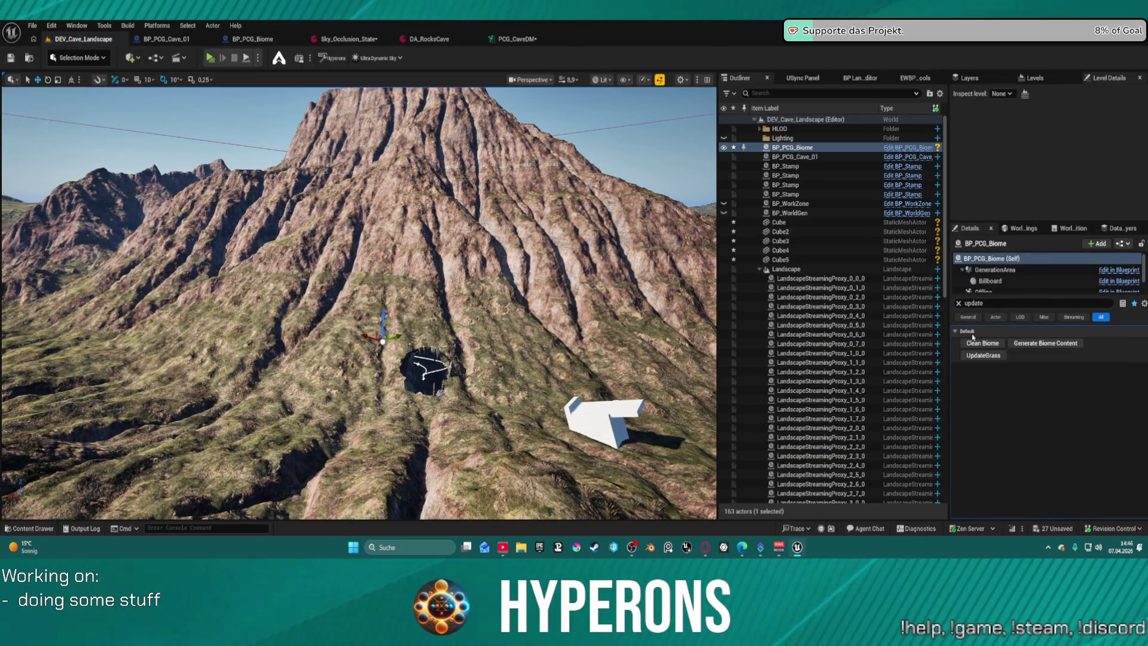